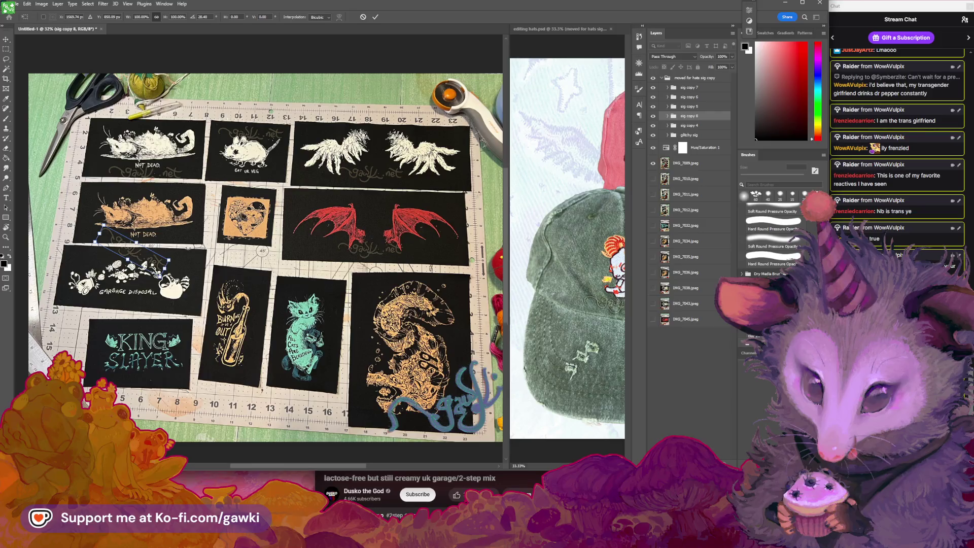
Commit the resized signature and move it up onto the possum patch.
key(Return)
drag(267, 300, 257, 294)
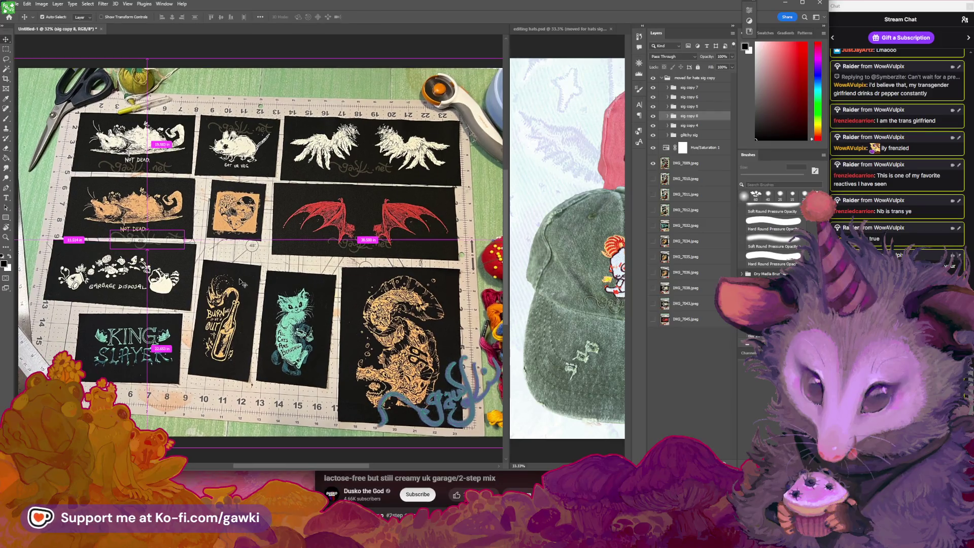
drag(173, 235, 155, 209)
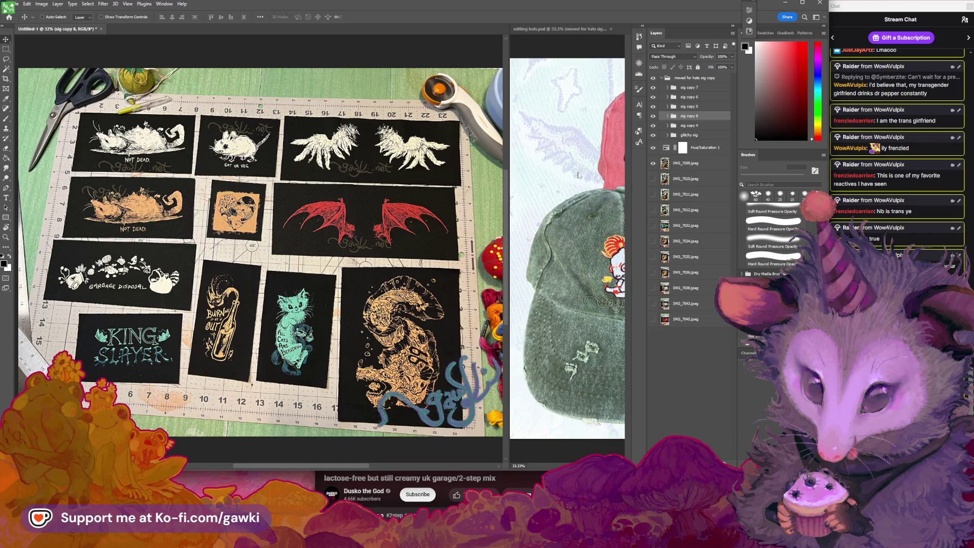
Duplicate the signature group as sig copy 9 and sig copy 10, moving a copy toward the garbage-disposal patch.
drag(702, 372, 702, 372)
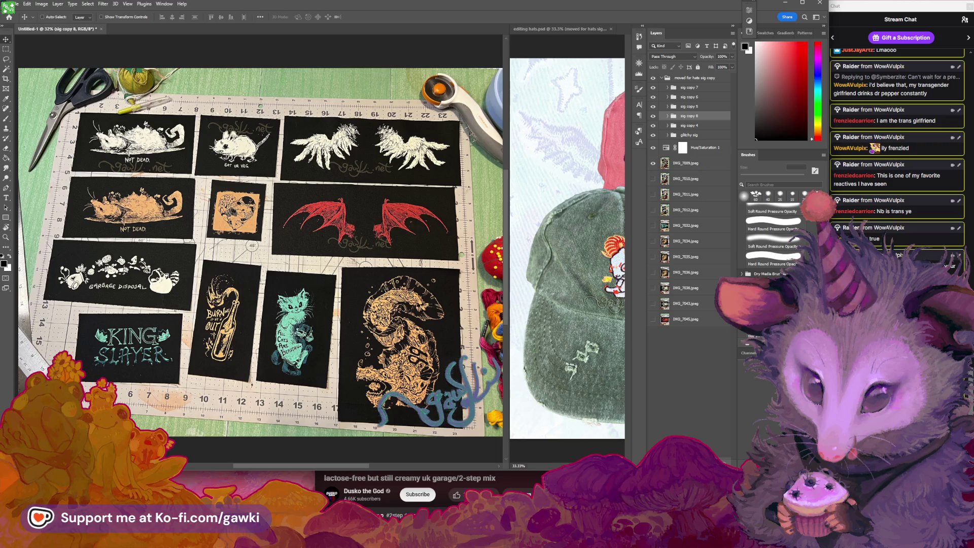
key(ctrl+j)
mouse_move(157, 263)
mouse_down()
mouse_move(125, 262)
mouse_move(234, 306)
mouse_move(372, 311)
mouse_up()
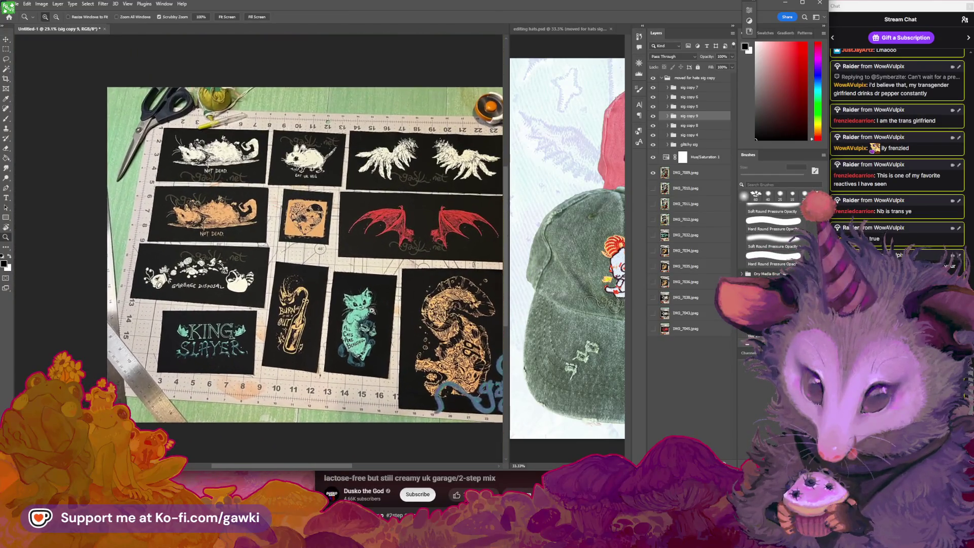
drag(704, 209, 720, 459)
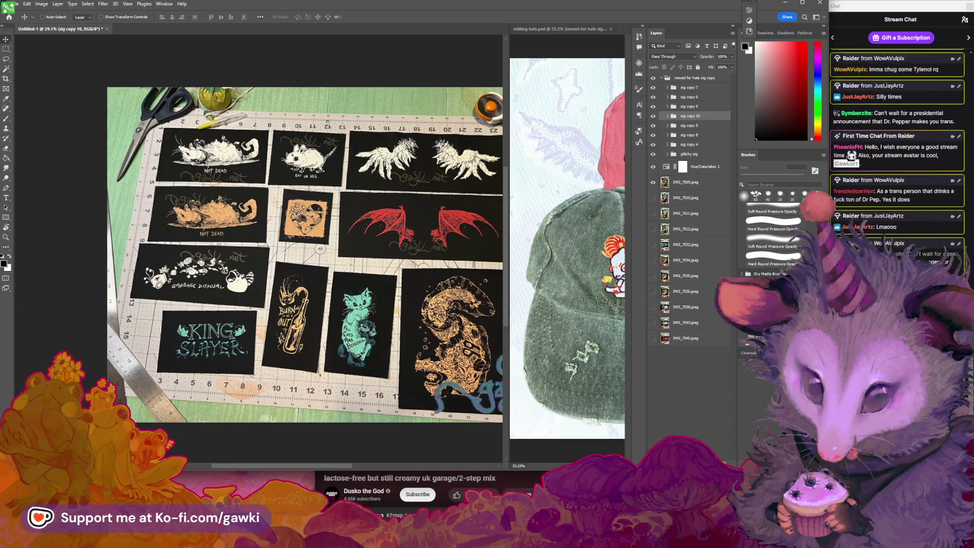
Open the sketch image shared in chat and reposition its browser window.
scroll(858, 227, up, 3)
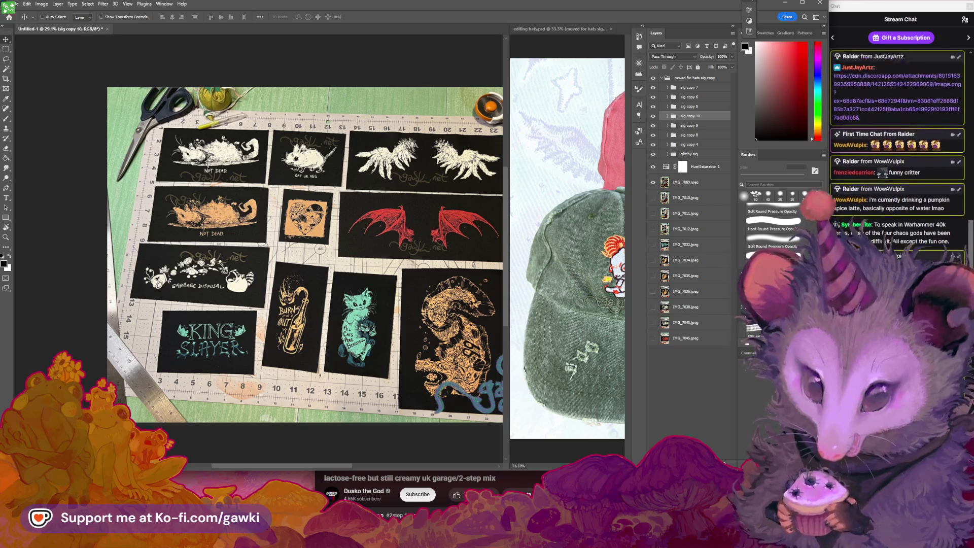
scroll(858, 227, up, 3)
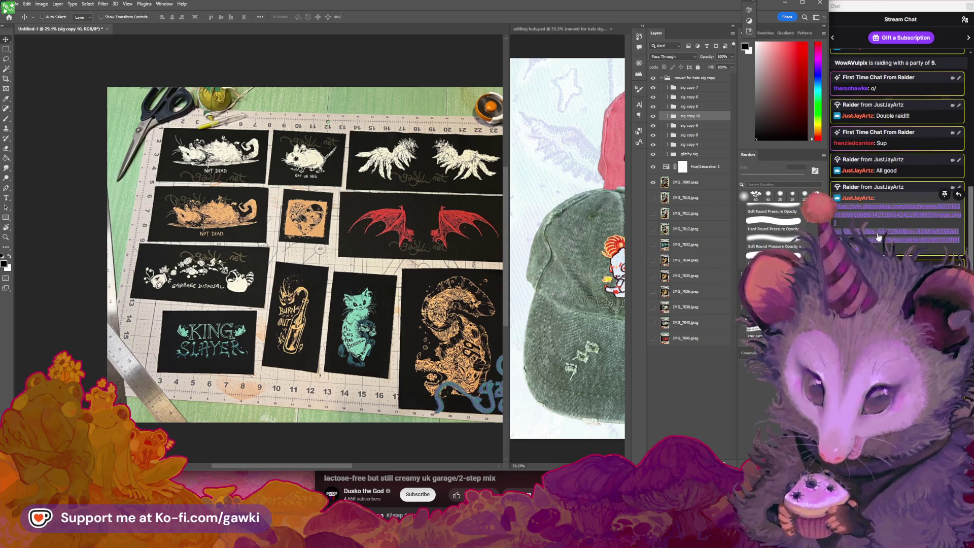
click(857, 227)
mouse_move(704, 223)
mouse_down()
mouse_move(662, 94)
mouse_move(640, 96)
mouse_up()
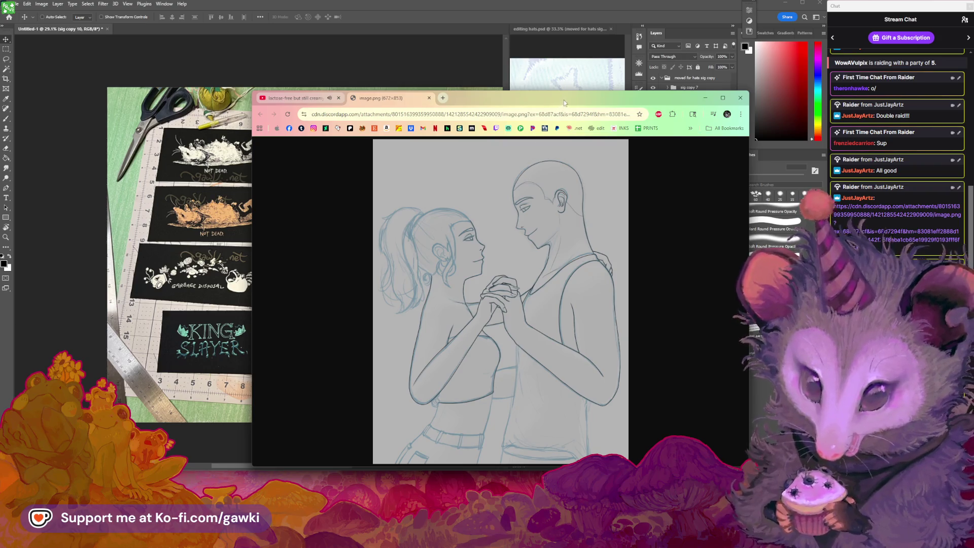
Close the shared sketch image tab in Chrome and bring Photoshop back to the front.
drag(564, 99, 594, 135)
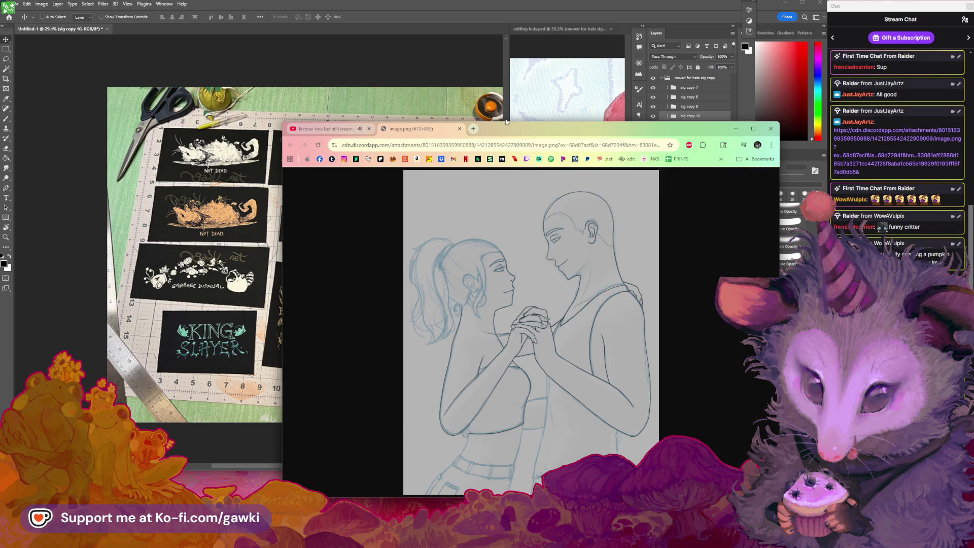
click(460, 129)
mouse_move(501, 133)
mouse_down()
mouse_move(473, 137)
mouse_move(510, 227)
mouse_move(537, 229)
mouse_up()
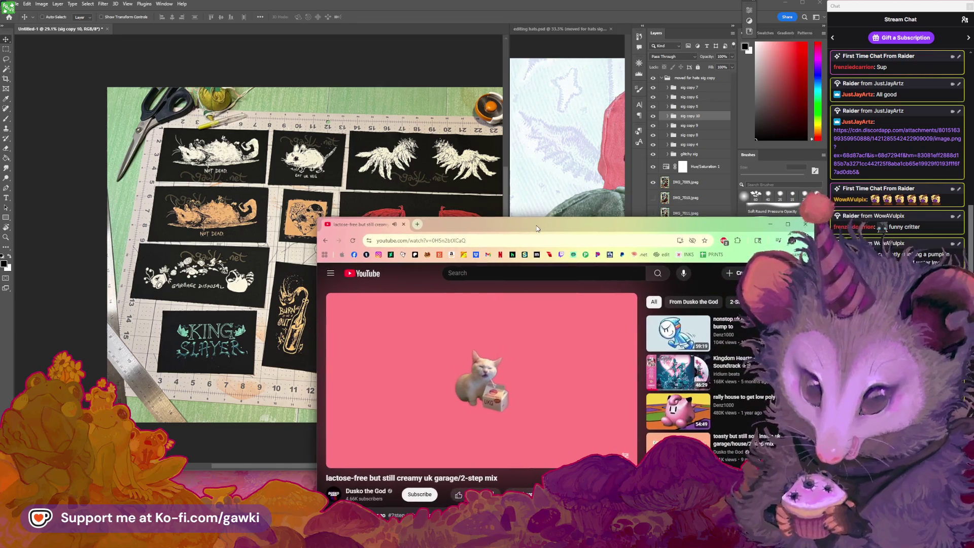
click(354, 217)
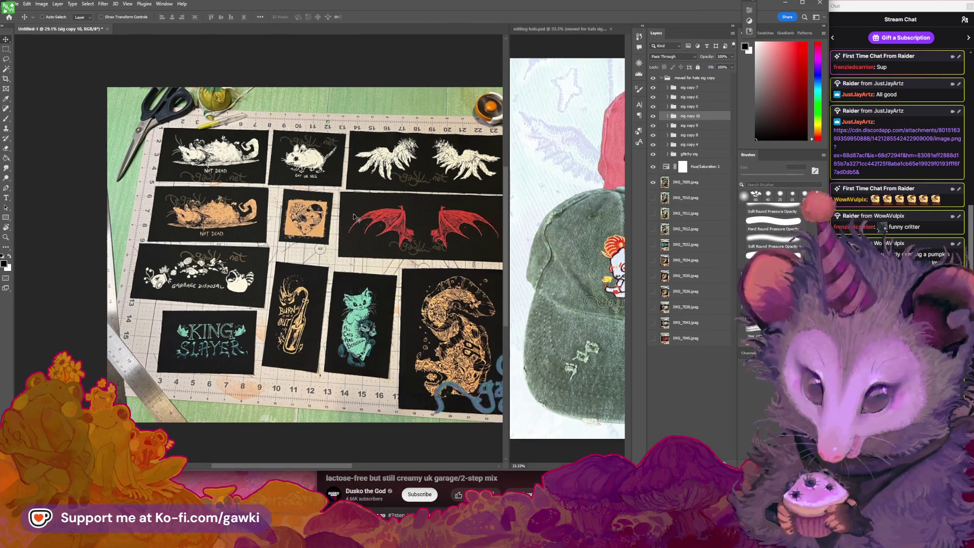
Move the gawki.net watermark lower on its patch.
scroll(315, 202, up, 5)
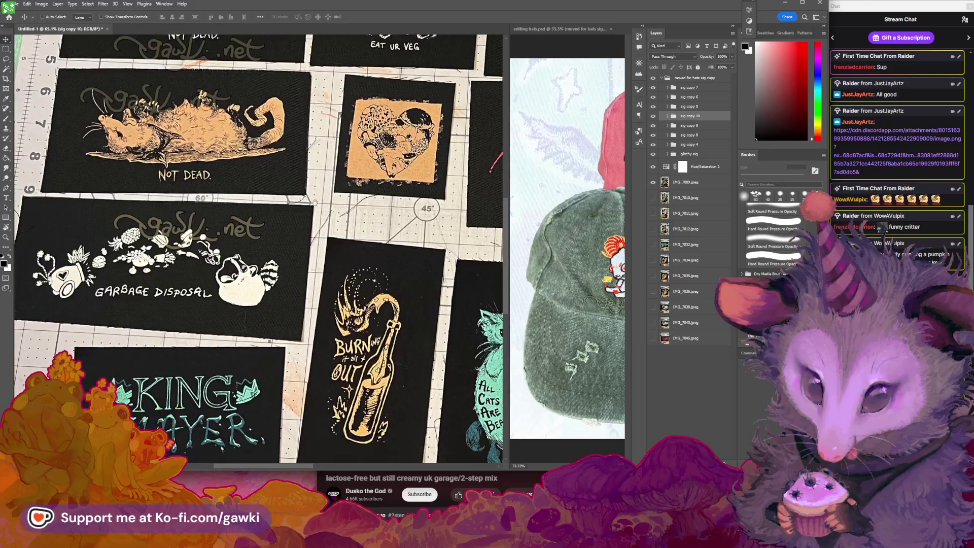
scroll(315, 202, down, 2)
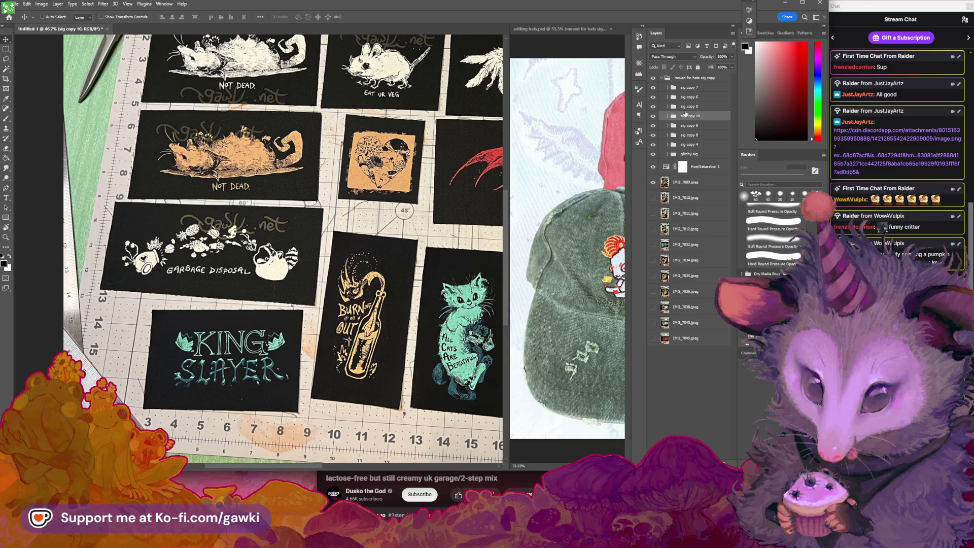
scroll(266, 260, right, 3)
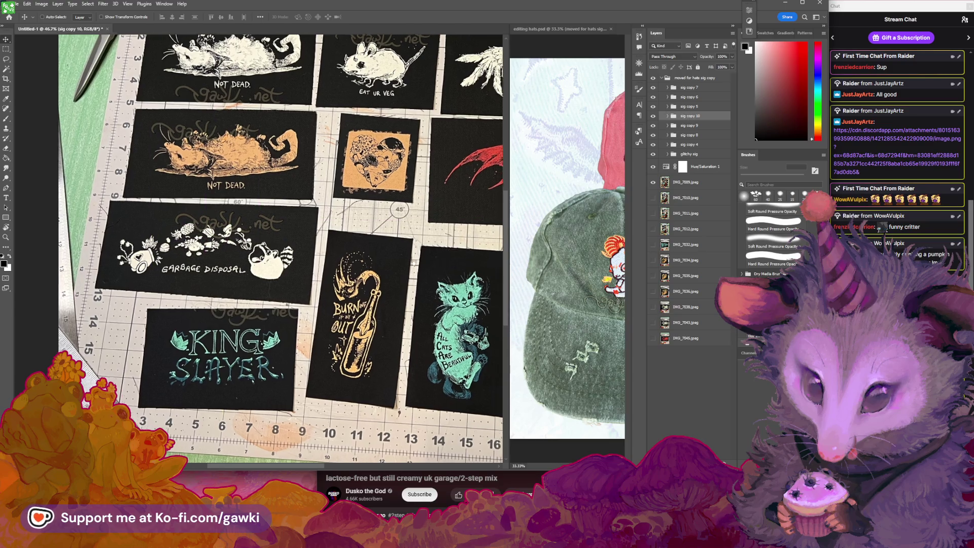
scroll(266, 259, down, 1)
drag(265, 260, 269, 334)
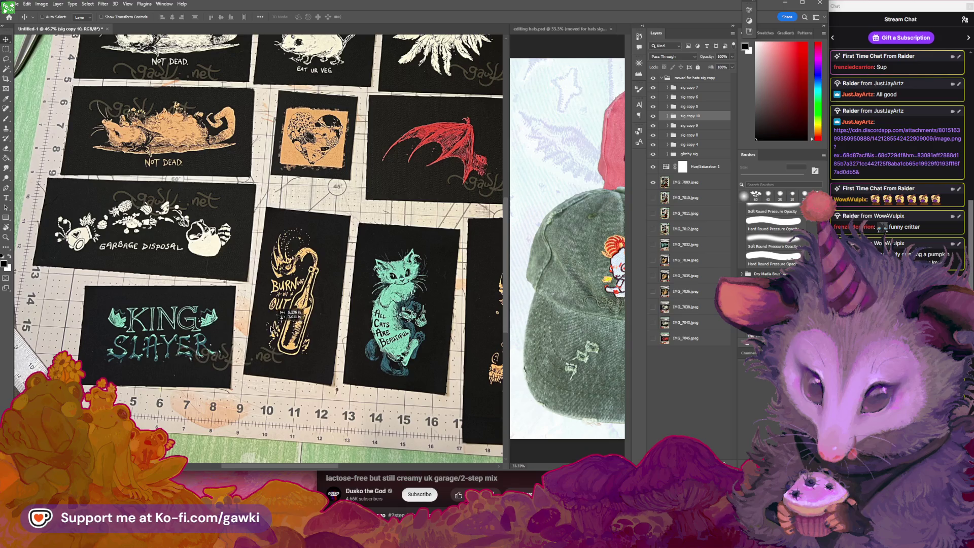
Alt-drag the sig copy 10 group to create sig copy 11.
scroll(272, 329, down, 2)
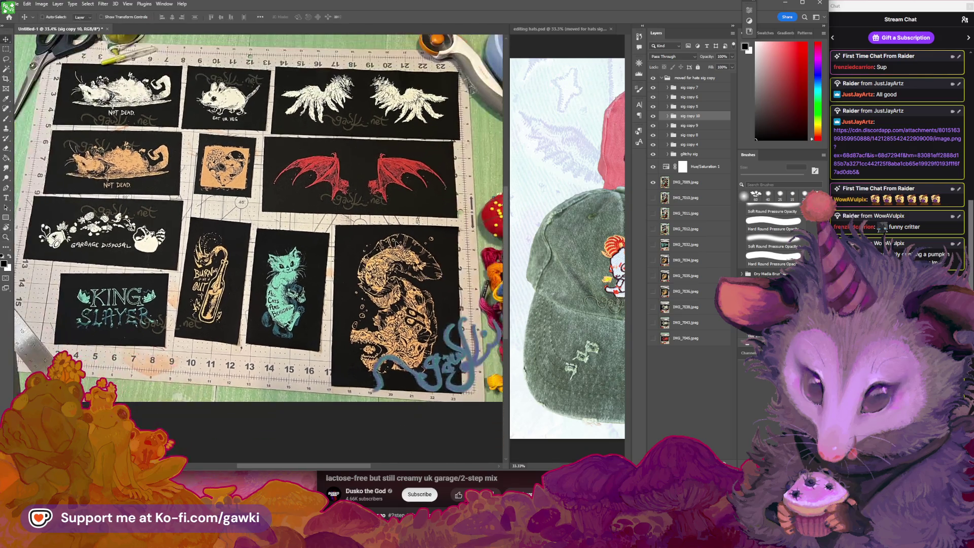
drag(715, 117, 689, 422)
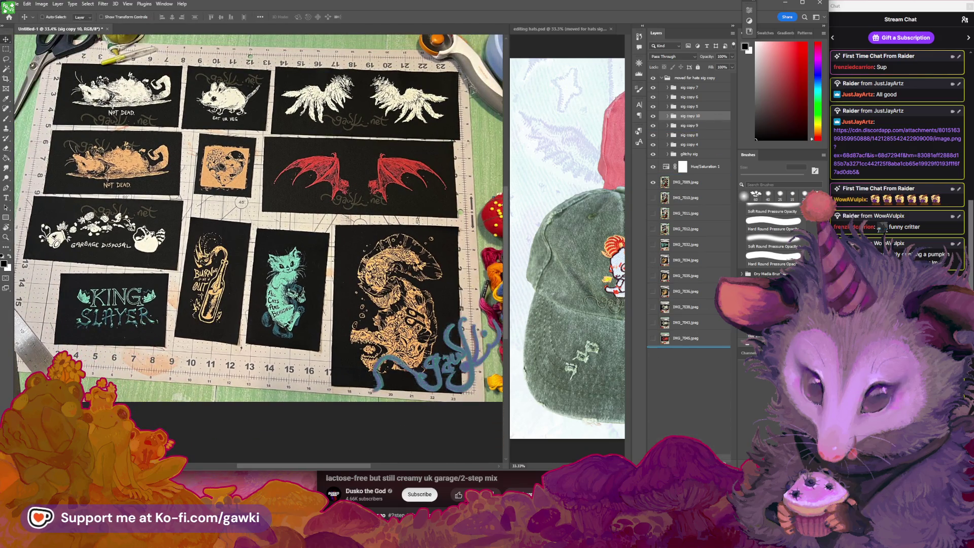
drag(689, 350, 577, 381)
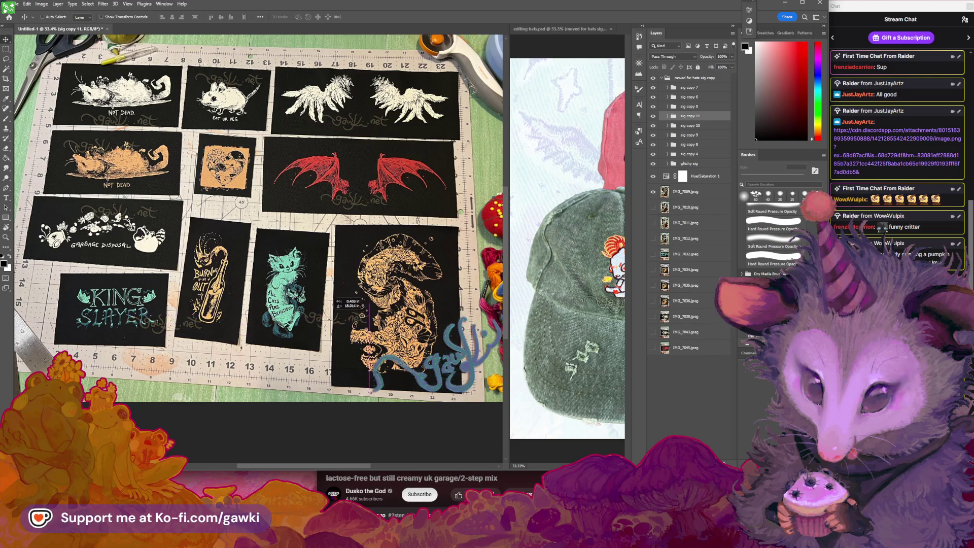
Select the sig copy 6 group and drag its signature under the red wings patch.
scroll(375, 243, up, 2)
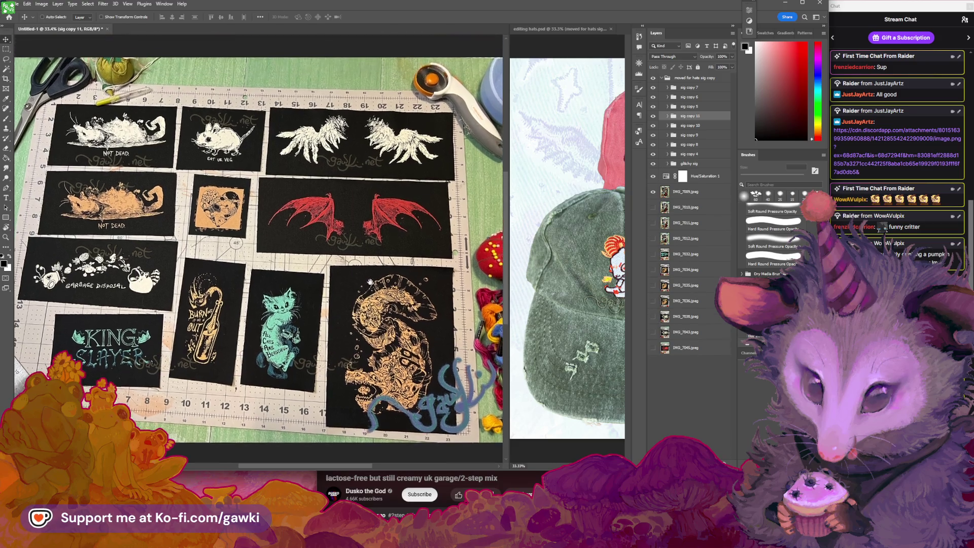
scroll(349, 213, up, 2)
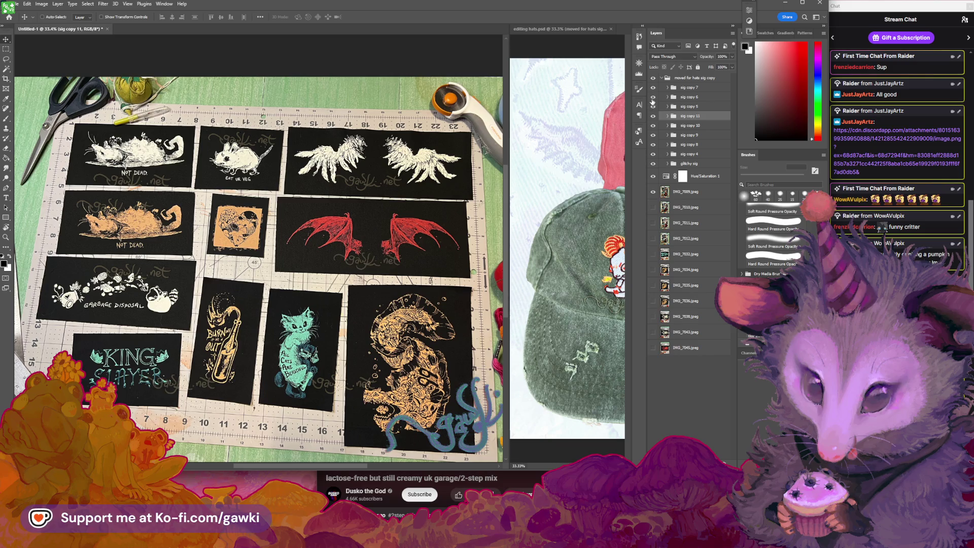
click(668, 97)
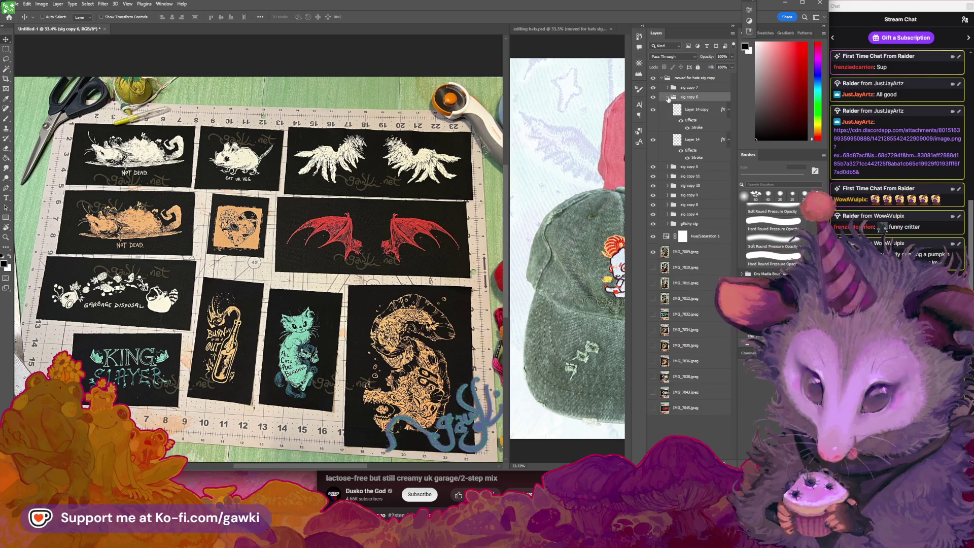
click(667, 97)
click(688, 97)
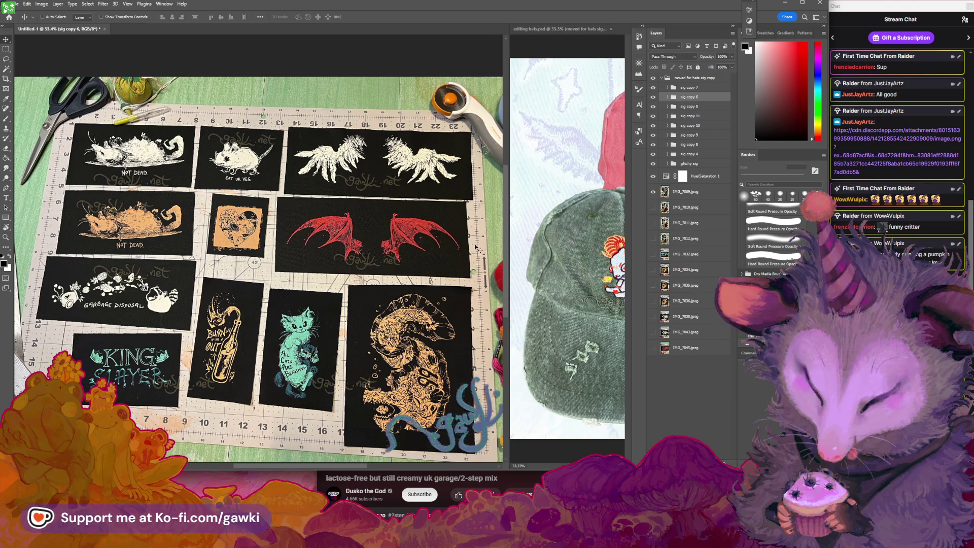
drag(373, 247, 316, 247)
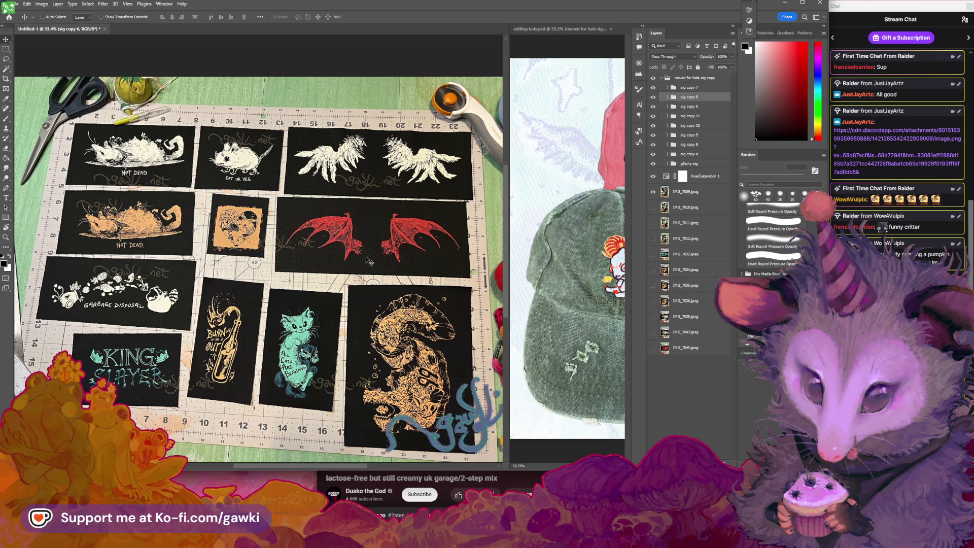
Select the moved for hats sig copy group in the Layers panel.
scroll(367, 260, left, 2)
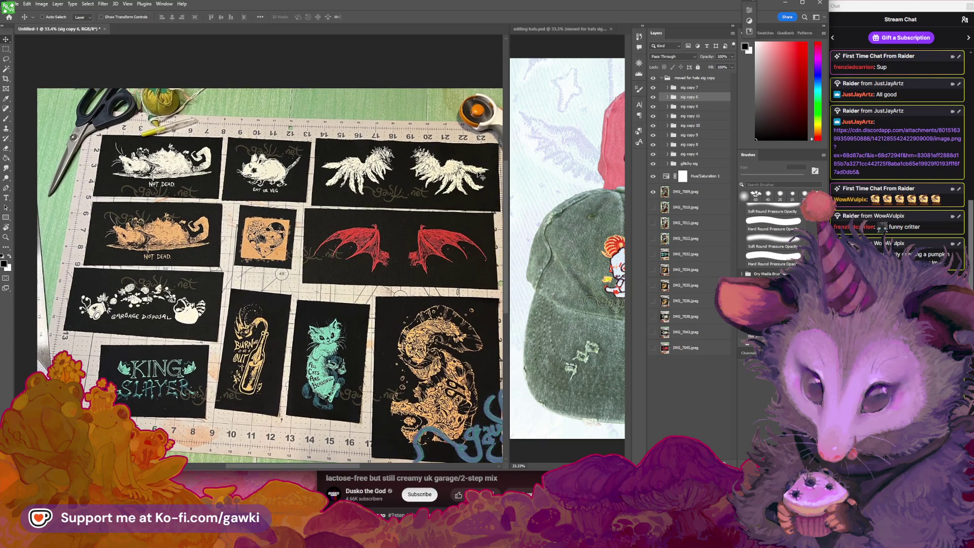
scroll(482, 176, down, 3)
scroll(406, 213, right, 3)
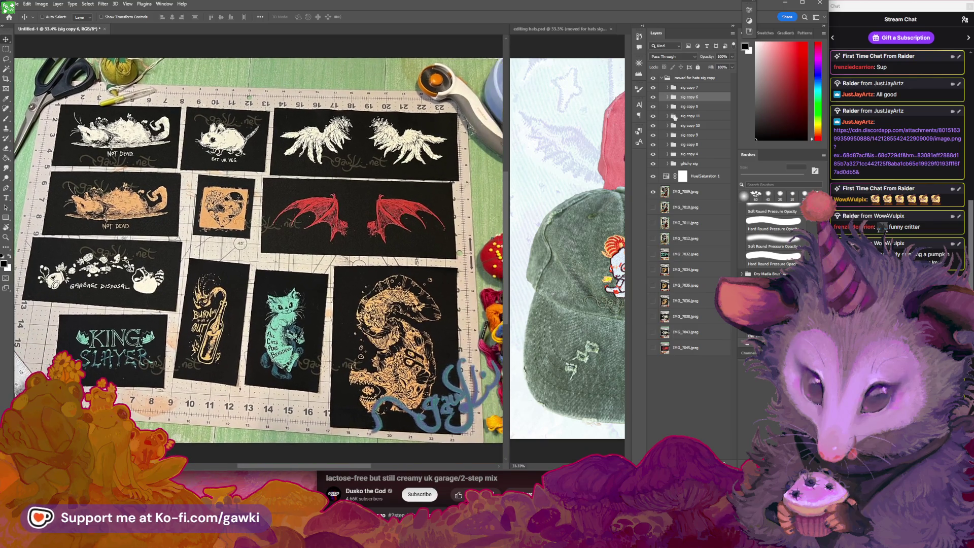
click(667, 79)
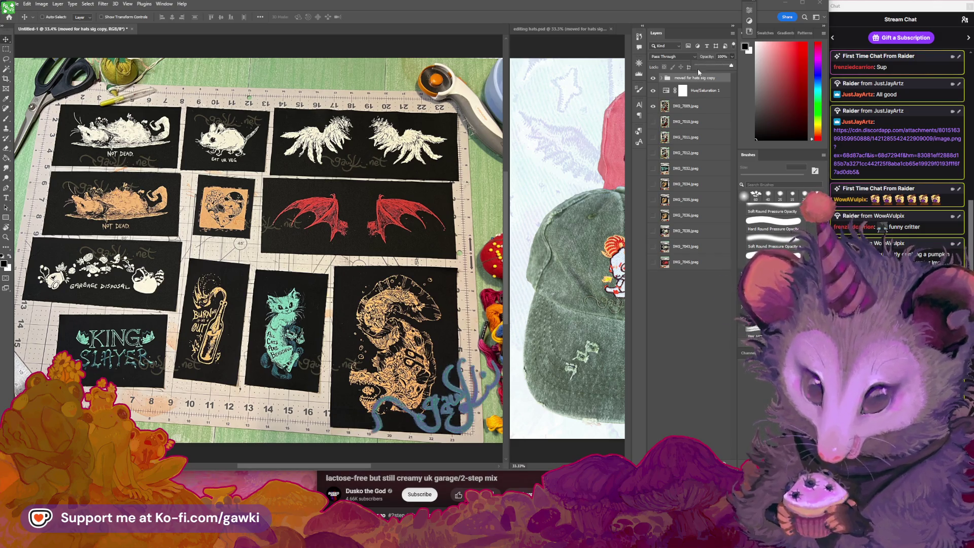
Expand the moved for hats sig copy group and move glitchy sig to the top of the stack.
click(662, 78)
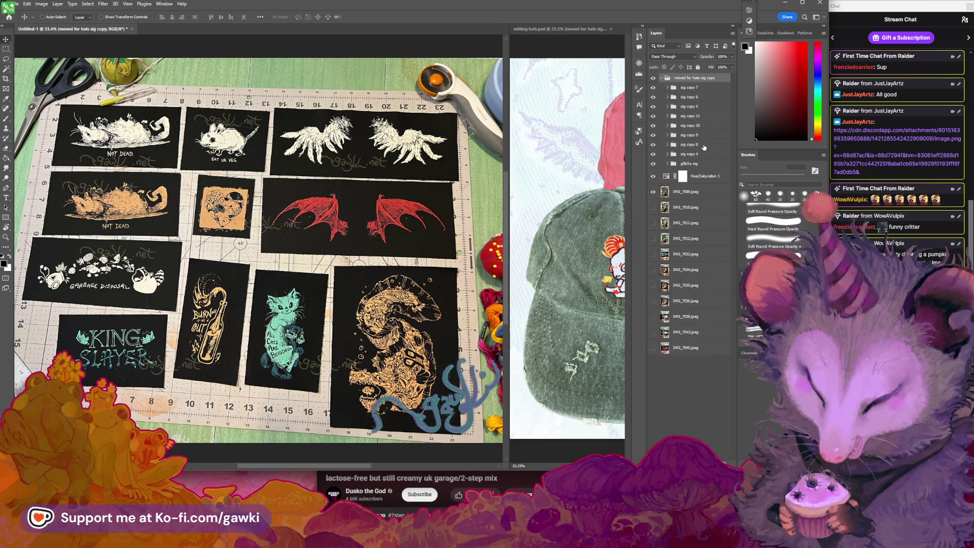
click(694, 177)
click(699, 164)
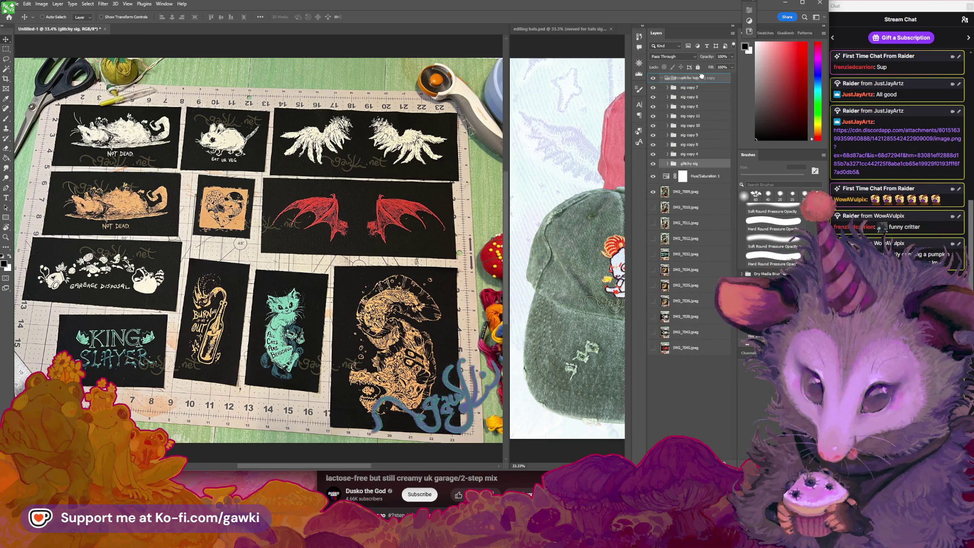
drag(701, 75, 700, 76)
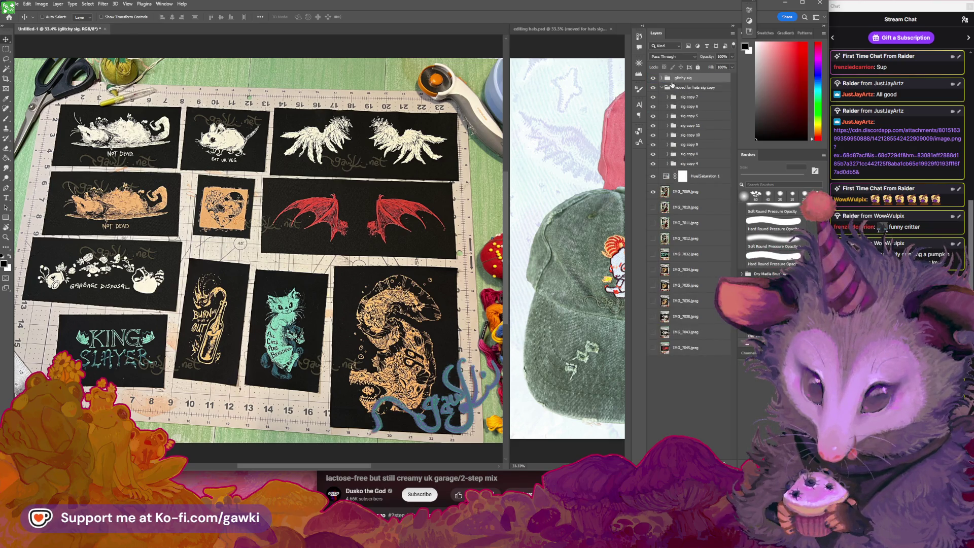
Set the moved for hats sig copy group to 59% opacity, zoom out, and select the whole image.
click(703, 86)
click(732, 57)
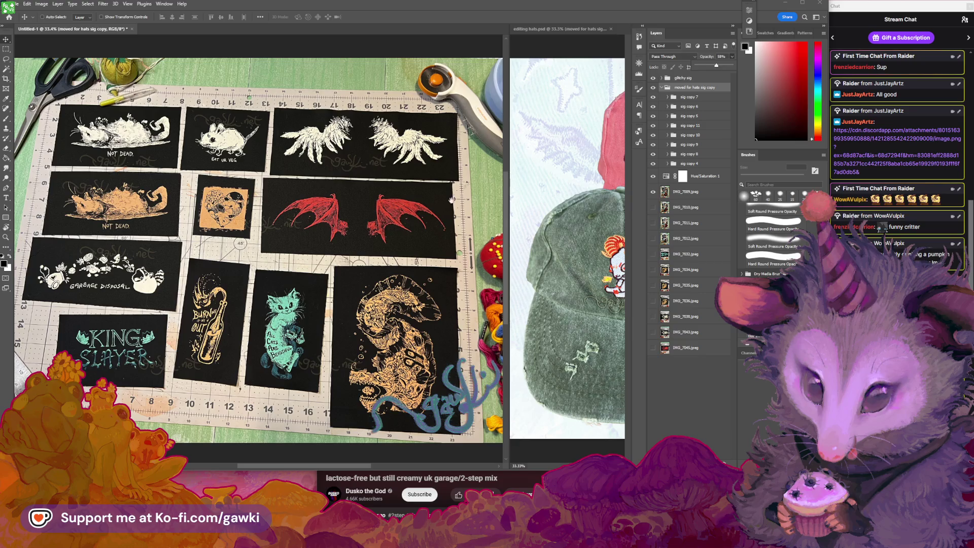
key(z)
mouse_move(451, 201)
mouse_down()
mouse_move(324, 224)
mouse_move(372, 245)
mouse_move(409, 253)
mouse_move(81, 78)
mouse_up()
key(v)
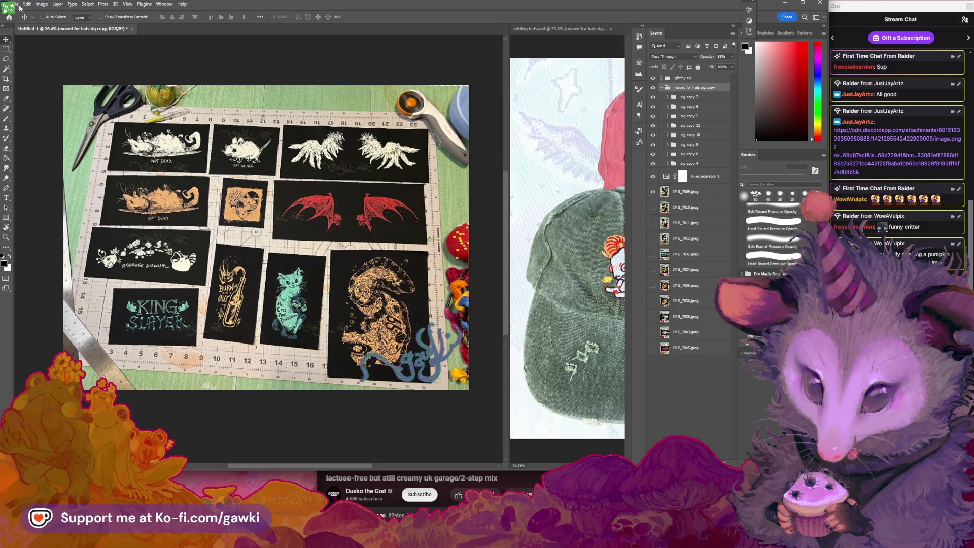
key(ctrl+a)
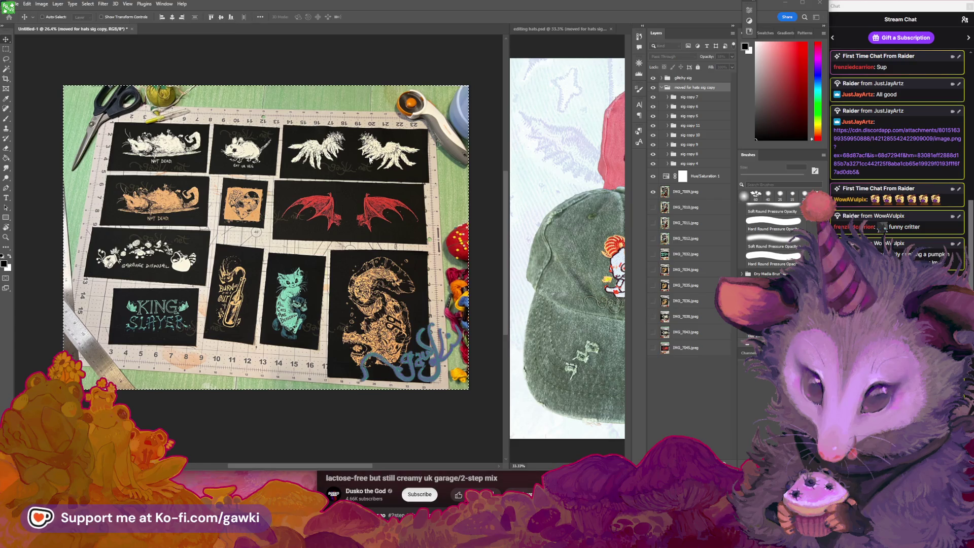
Paste the patches photo into a new document and rotate it 90° clockwise to landscape.
key(ctrl+n)
key(Return)
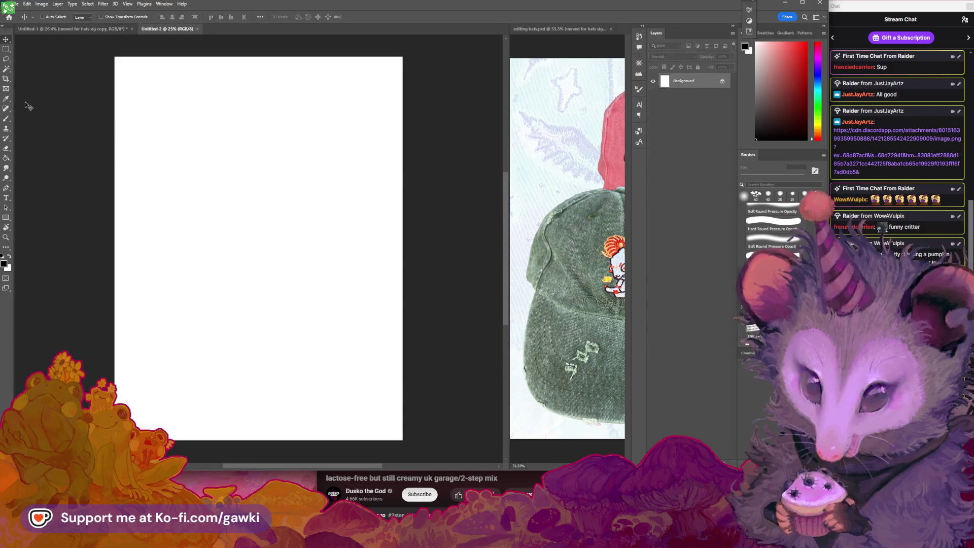
key(ctrl+v)
click(49, 5)
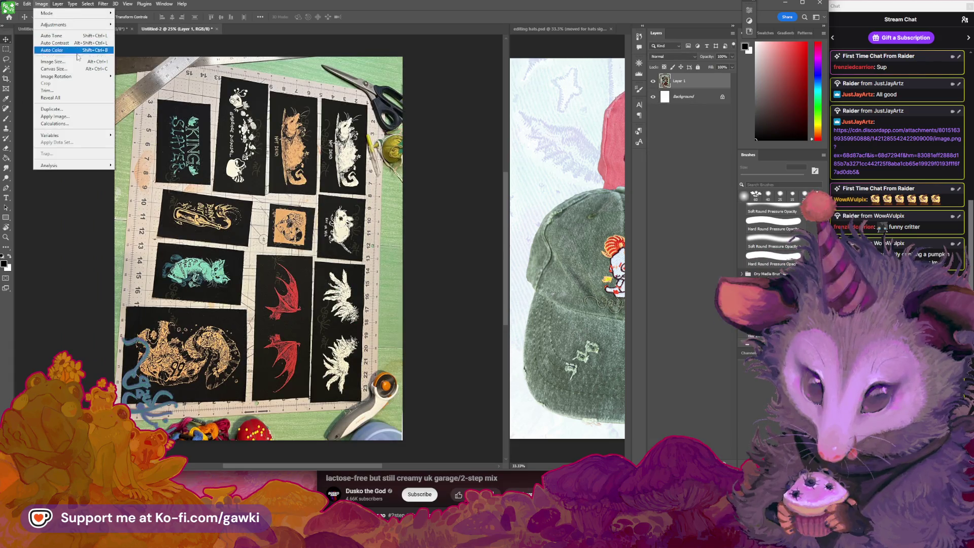
mouse_move(106, 77)
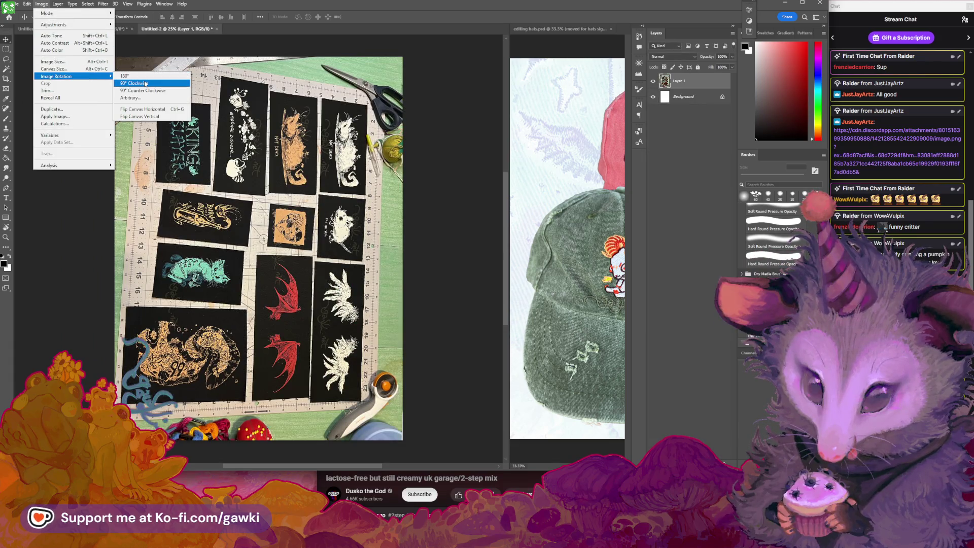
click(148, 92)
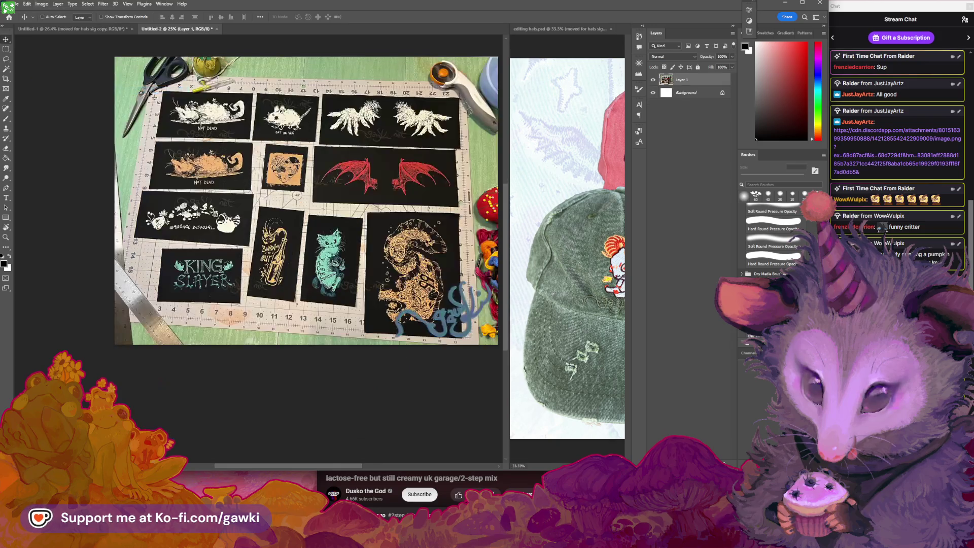
Choose File > Save As for the new Untitled-2 document.
click(19, 6)
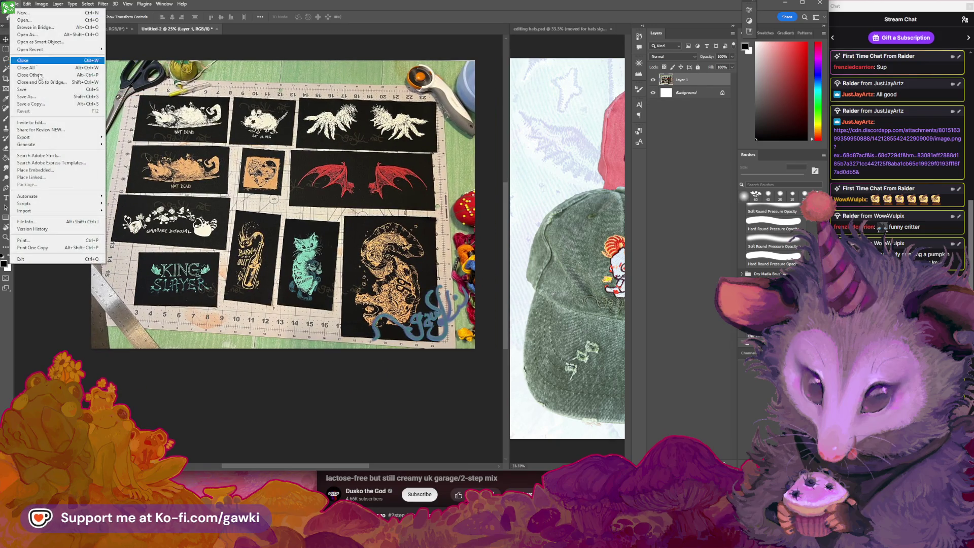
mouse_move(56, 137)
click(136, 138)
text(al)
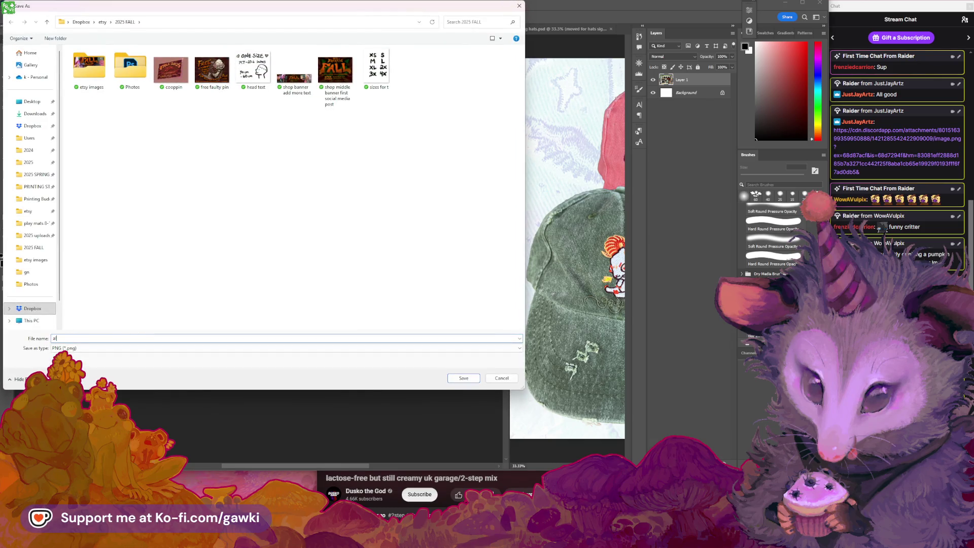
Save the image as PNG named 'all patches' in the etsy images folder.
text(l patches)
double_click(72, 66)
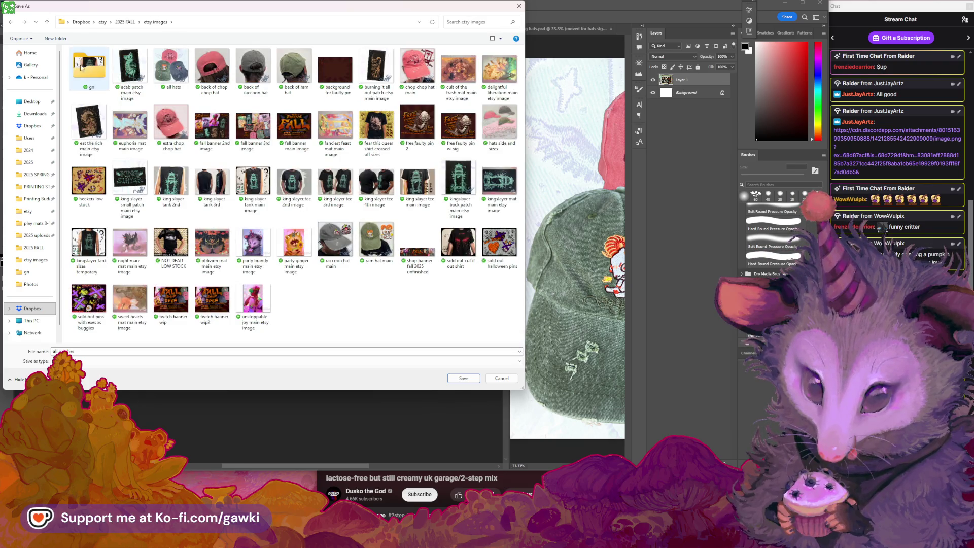
click(463, 381)
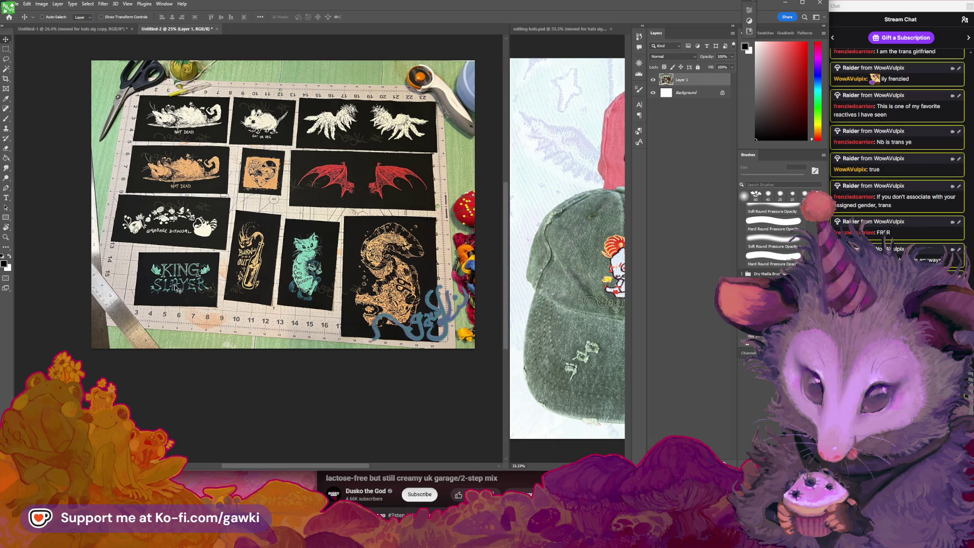
scroll(354, 263, up, 1)
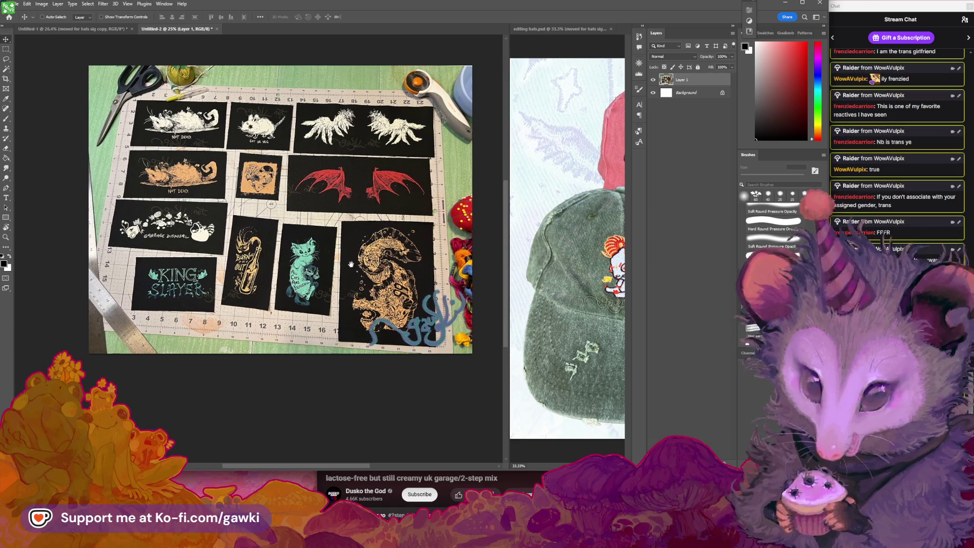
Zoom and pan across the patches photo in Untitled-2.
scroll(340, 249, down, 1)
scroll(323, 237, up, 2)
drag(323, 237, 350, 254)
mouse_move(412, 314)
mouse_down()
mouse_move(409, 300)
mouse_move(397, 330)
mouse_move(391, 324)
mouse_move(407, 299)
mouse_up()
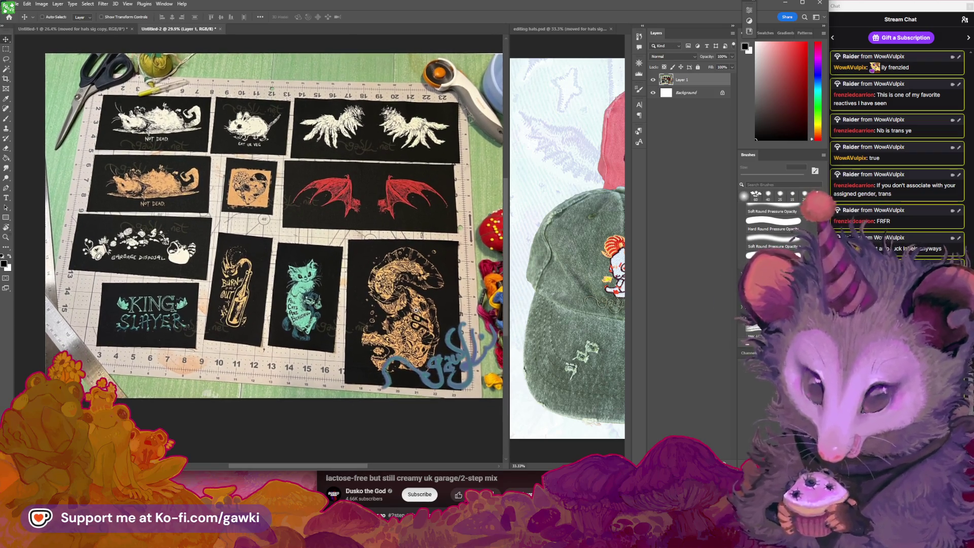
scroll(412, 314, up, 1)
scroll(414, 313, up, 1)
mouse_move(414, 313)
mouse_down()
mouse_move(373, 316)
mouse_move(411, 317)
mouse_up()
Fit the document in view, toggle Layer 1 off and on, and nudge the photo lower and right.
key(ctrl+0)
key(v)
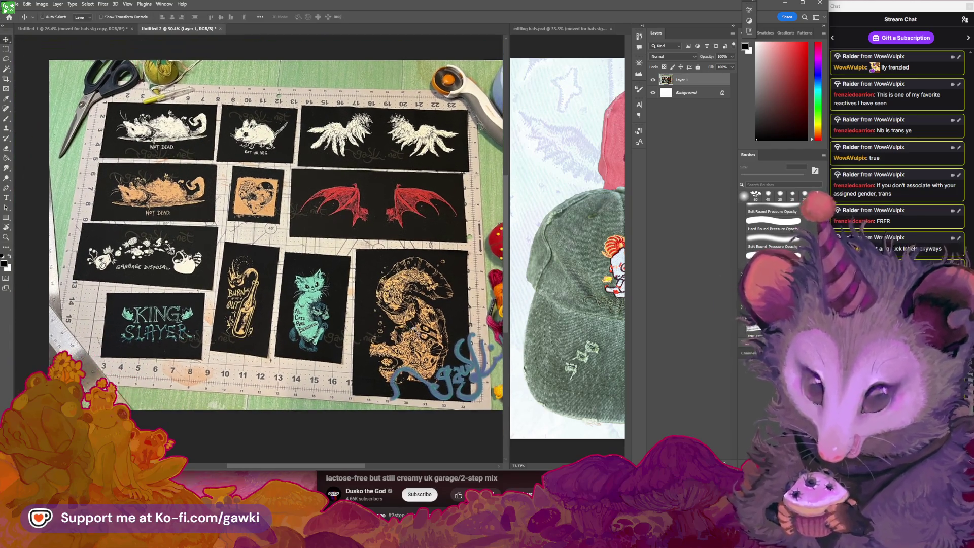
click(653, 80)
click(654, 80)
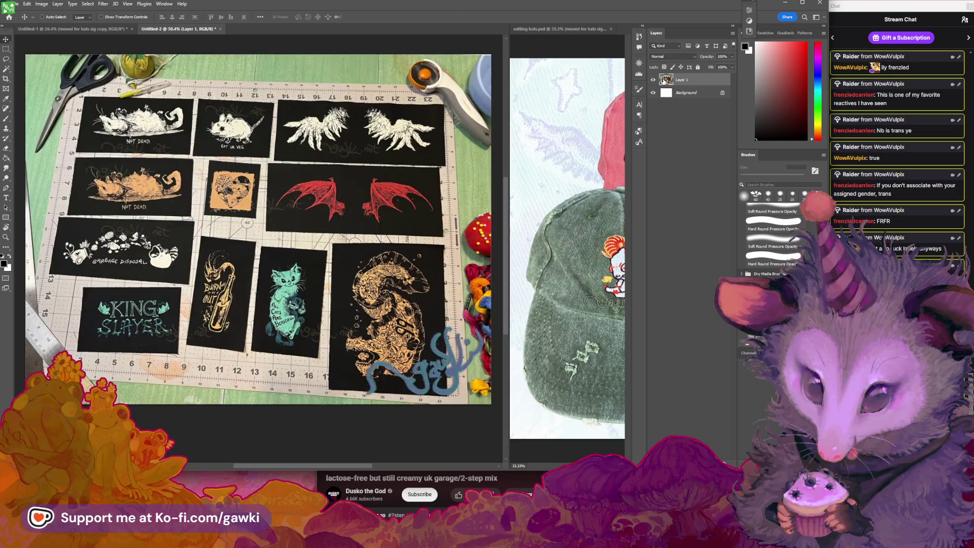
drag(89, 49, 97, 67)
Browse the green, Chop and raccoon hats in editing hats.psd, then return to Untitled-2.
click(179, 29)
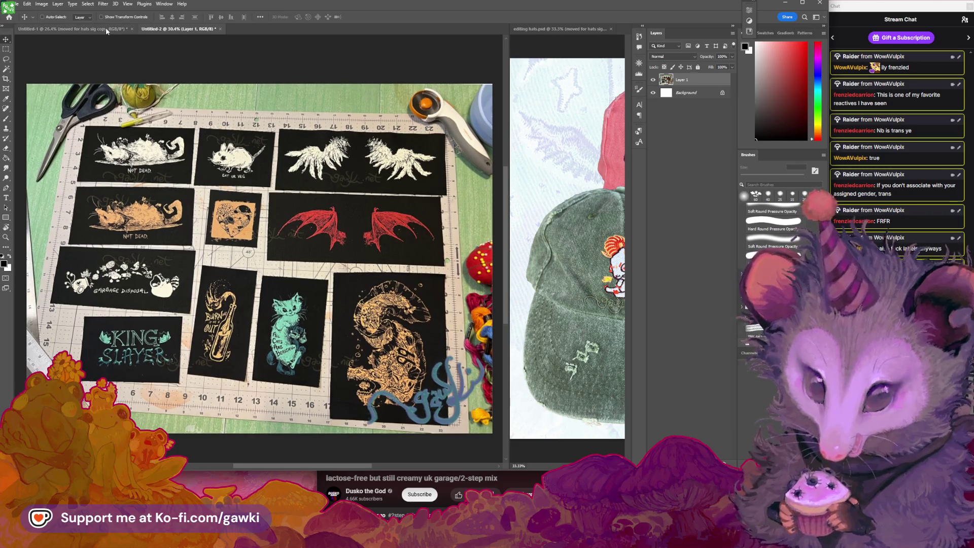
click(561, 272)
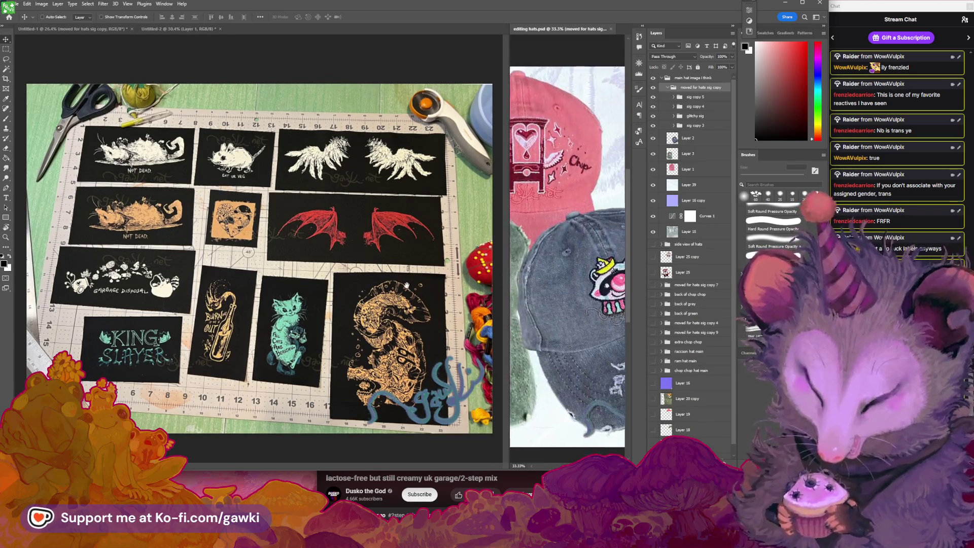
drag(548, 286, 624, 286)
drag(545, 251, 480, 256)
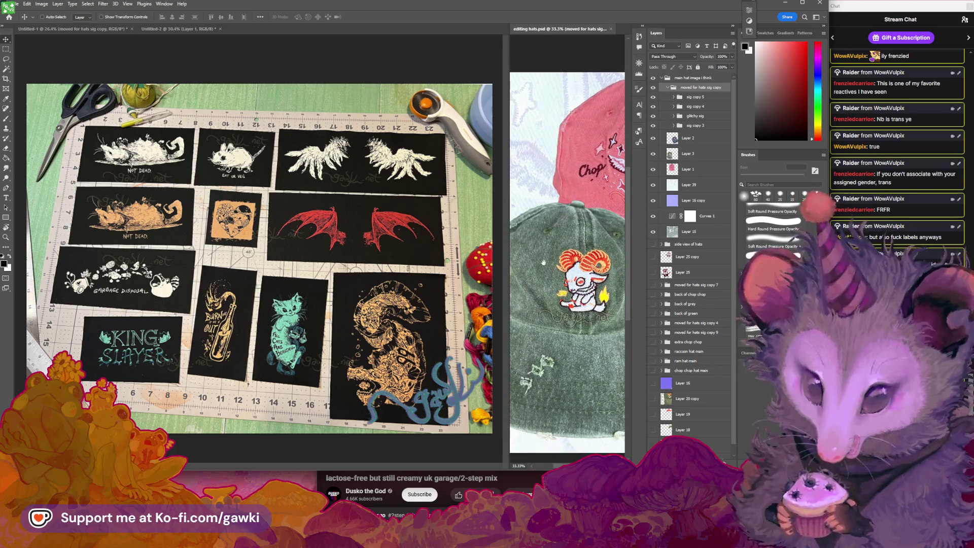
drag(544, 262, 508, 269)
drag(519, 269, 395, 222)
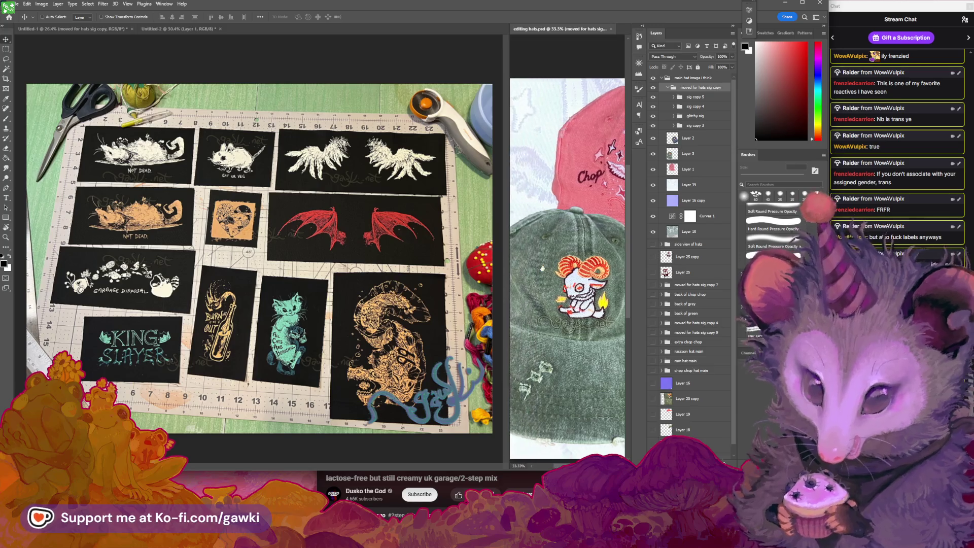
click(395, 222)
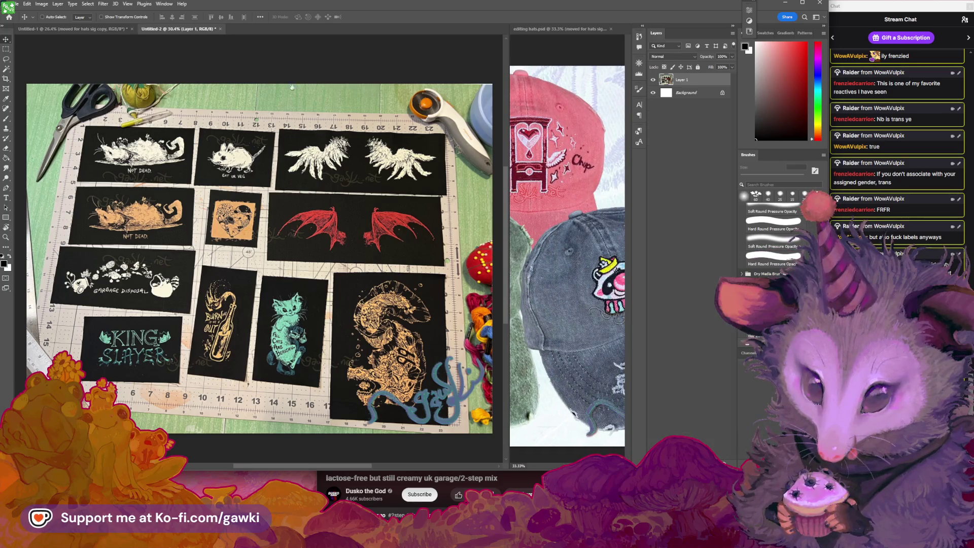
Pan the Untitled-2 view and switch between the Untitled-2, editing hats and Untitled-1 documents.
drag(333, 187, 324, 166)
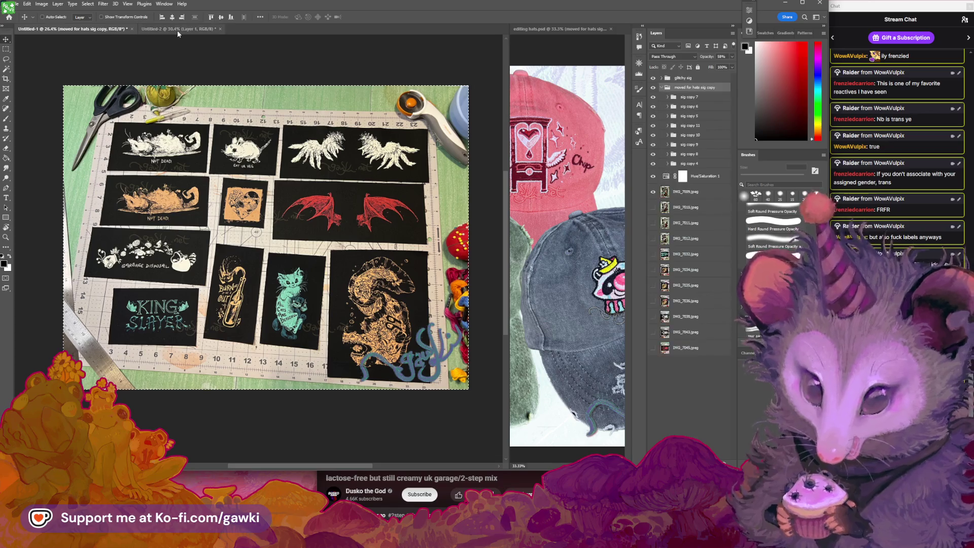
click(177, 30)
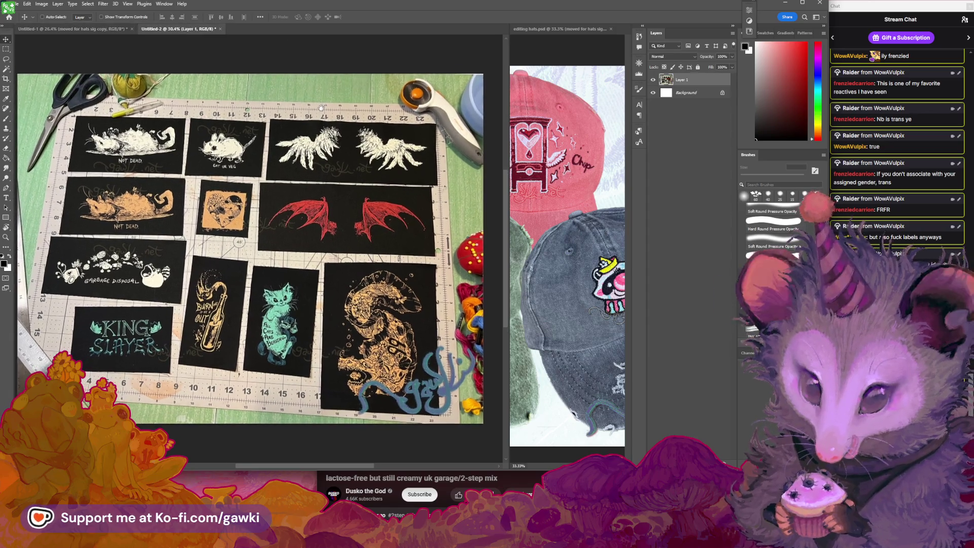
drag(318, 110, 323, 103)
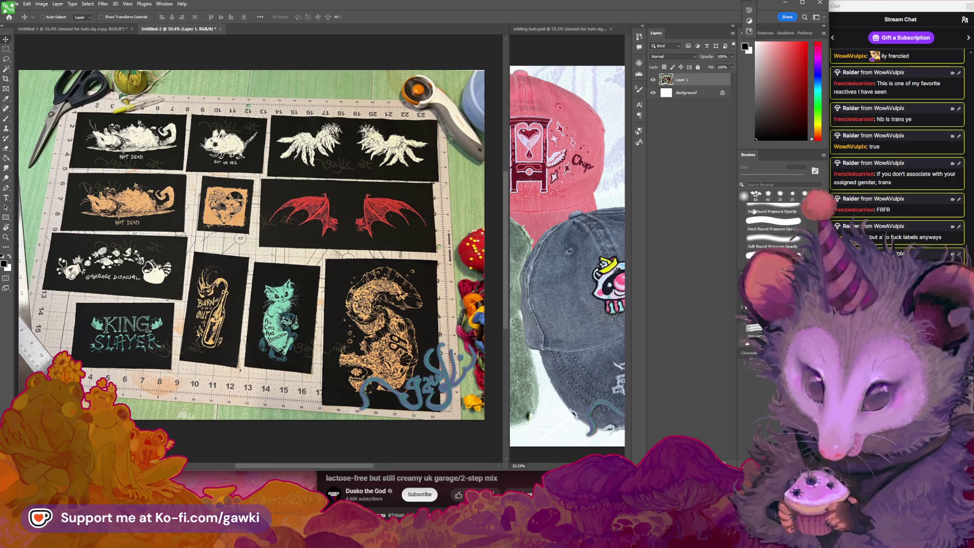
click(555, 55)
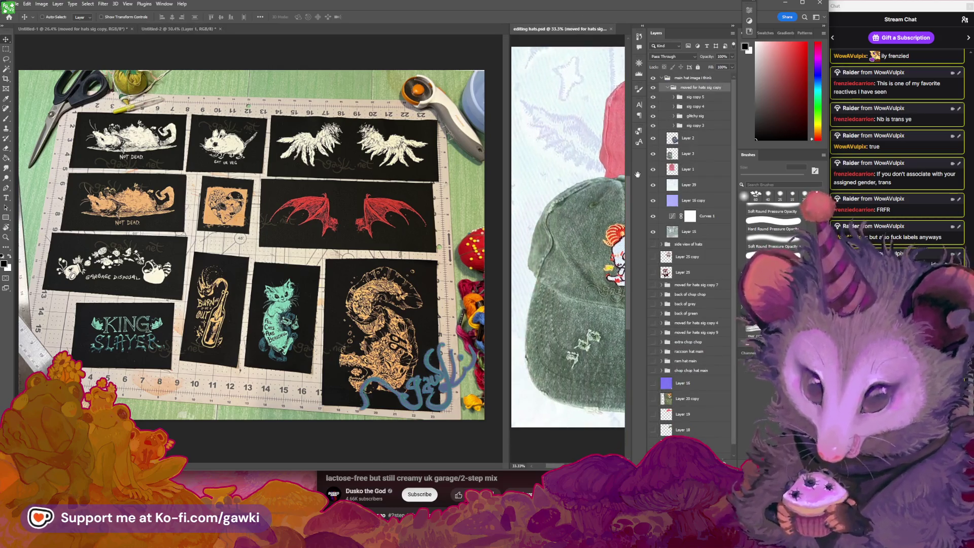
click(92, 30)
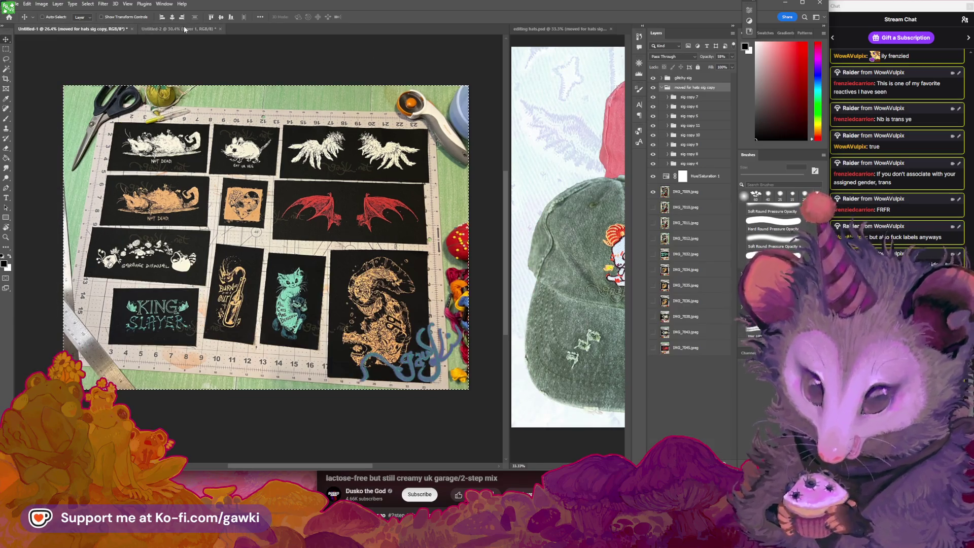
key(ctrl+Tab)
click(64, 29)
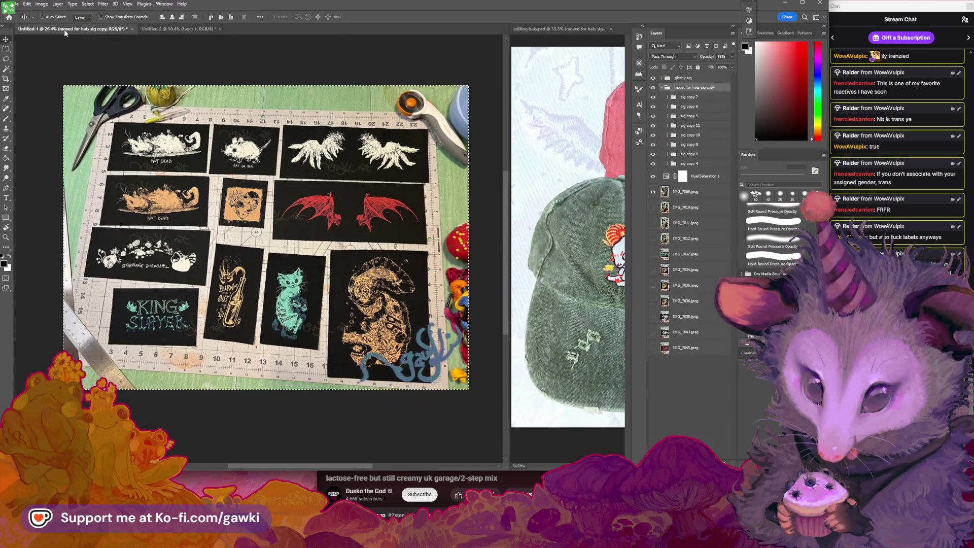
click(172, 31)
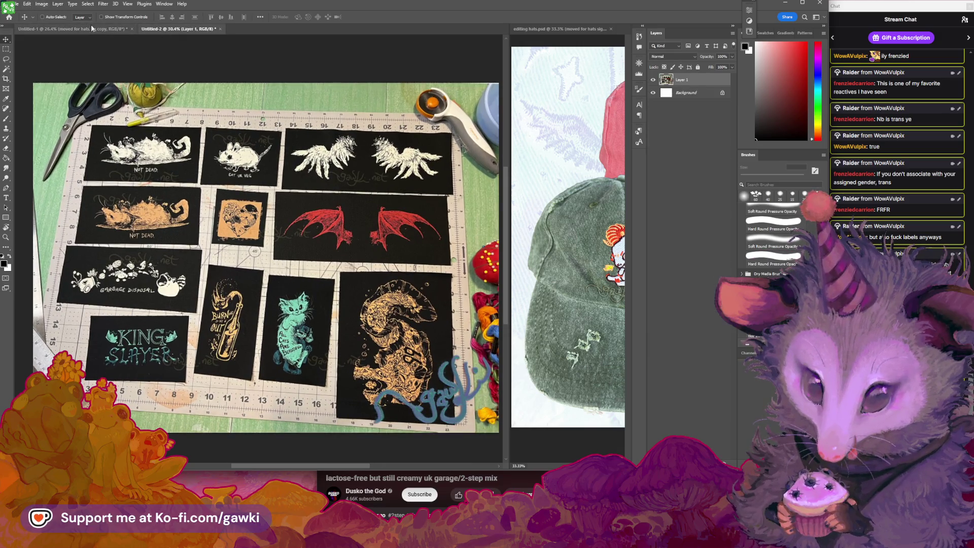
In Untitled-1, collapse the moved for hats sig copy group and hide the glitchy sig layer.
click(92, 29)
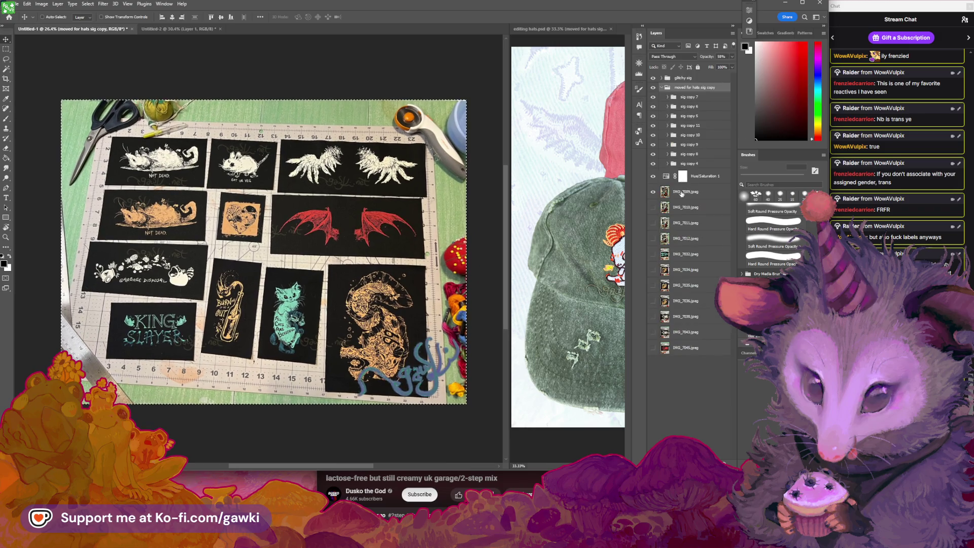
click(661, 88)
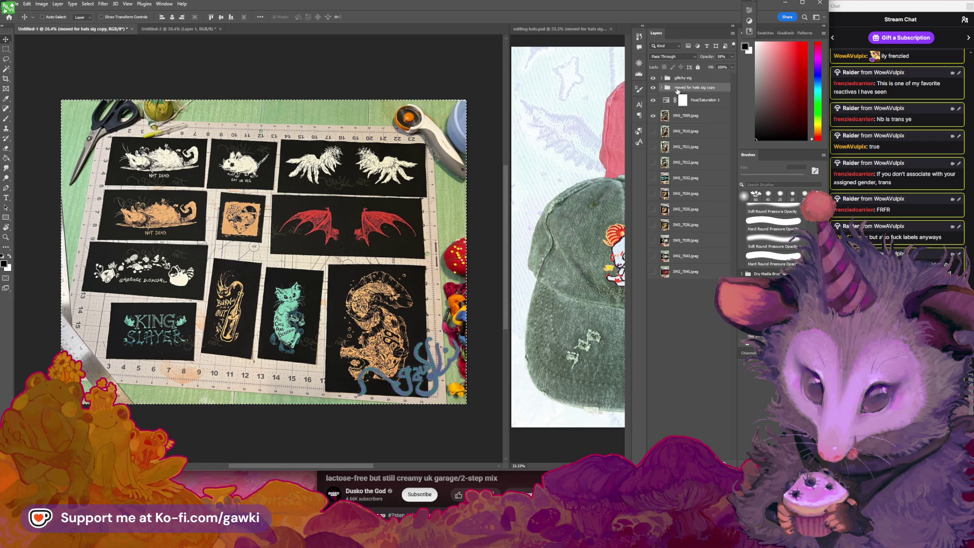
click(653, 78)
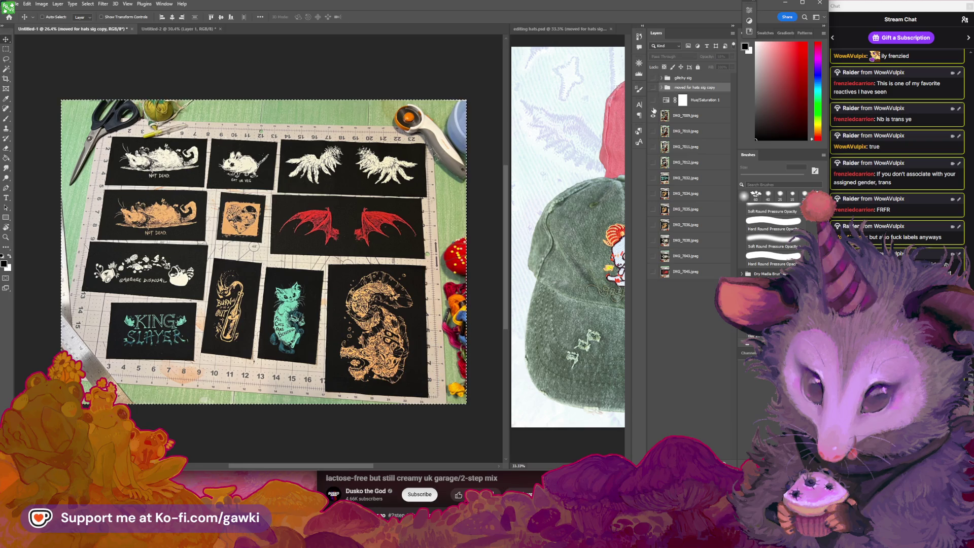
Compare photos by toggling IMG_7009, then delete layers IMG_7010 through IMG_7012.
click(653, 115)
click(654, 116)
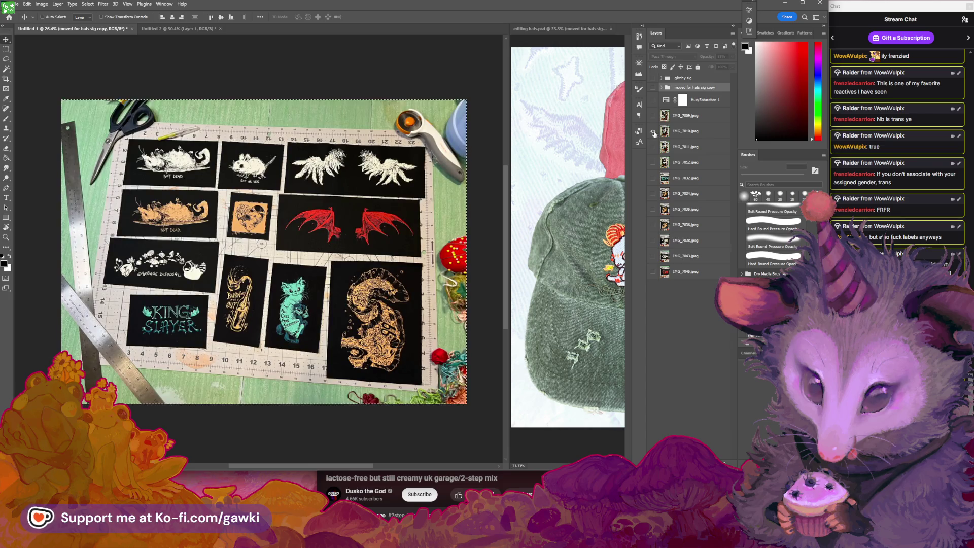
click(653, 115)
click(654, 116)
click(653, 116)
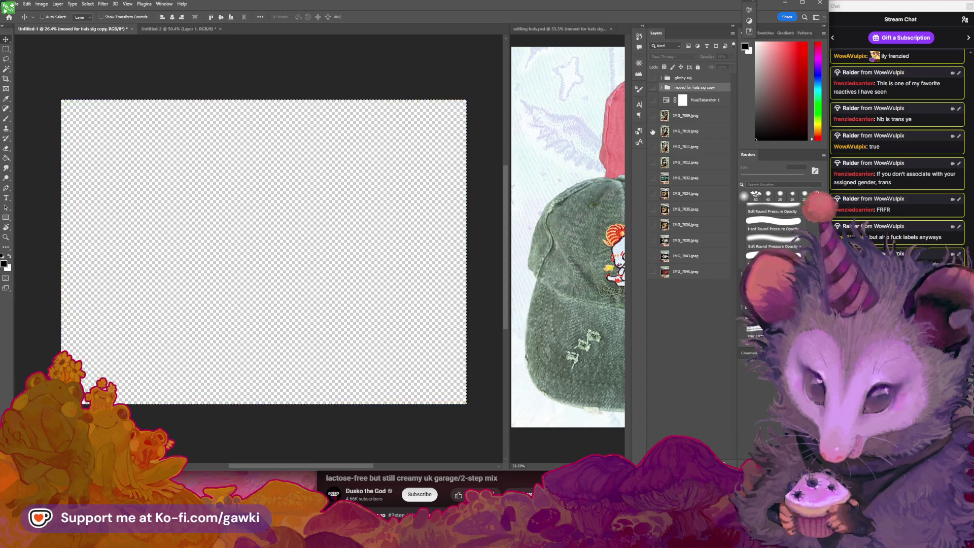
click(653, 131)
click(682, 132)
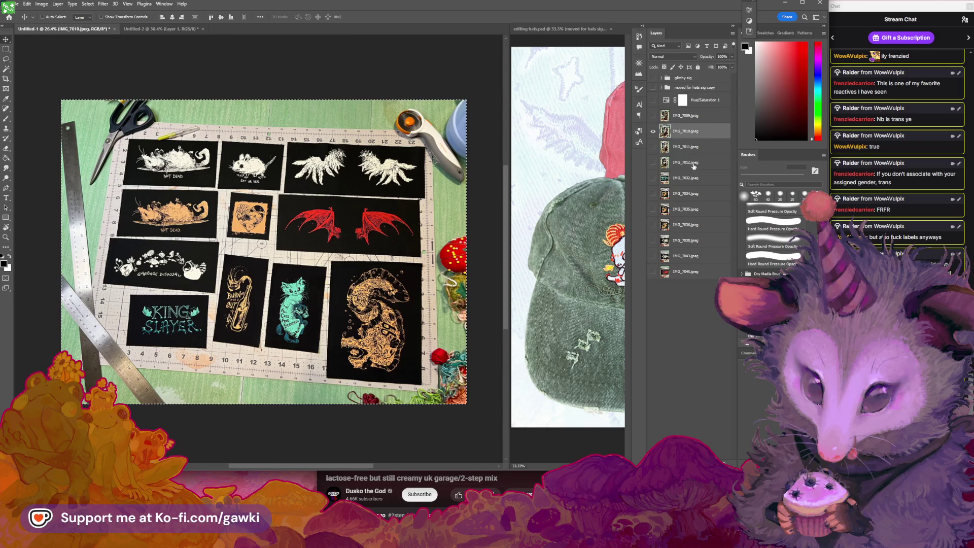
shift+click(694, 165)
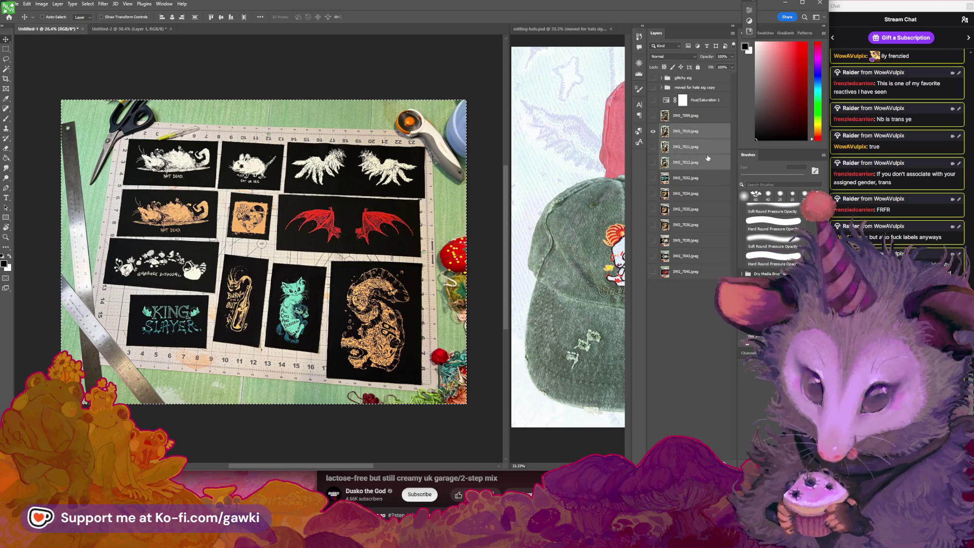
key(Delete)
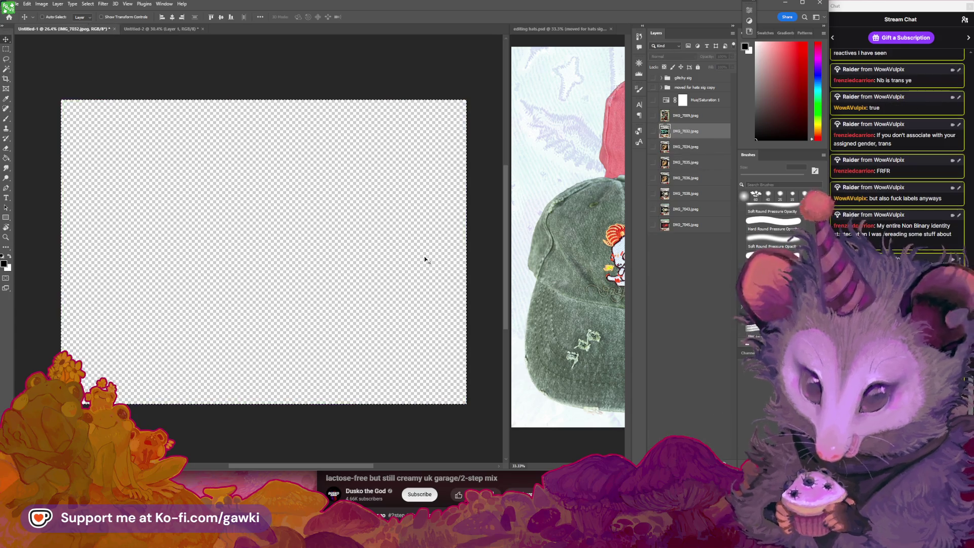
Show the IMG_7032 gallows patch photo, zoom in on it, and choose File > Open.
click(654, 132)
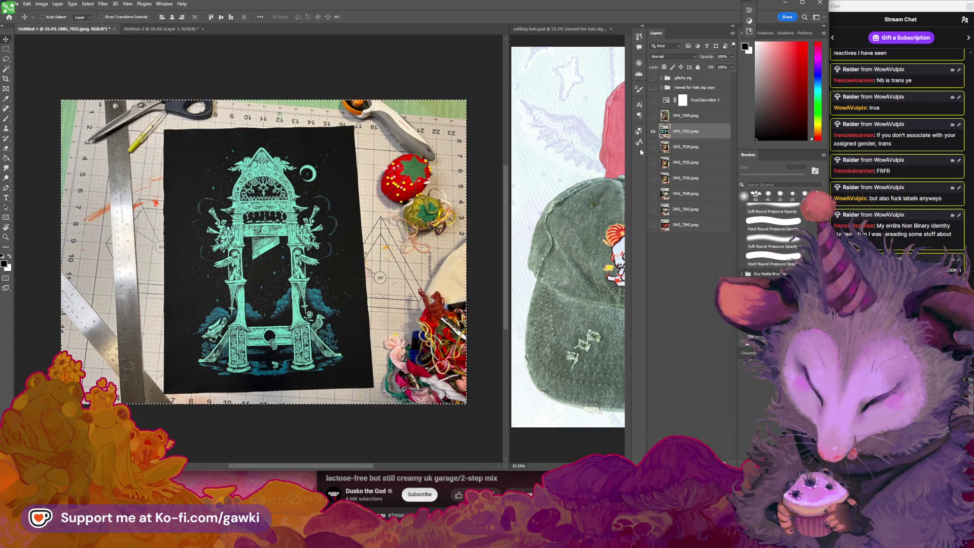
key(z)
click(351, 222)
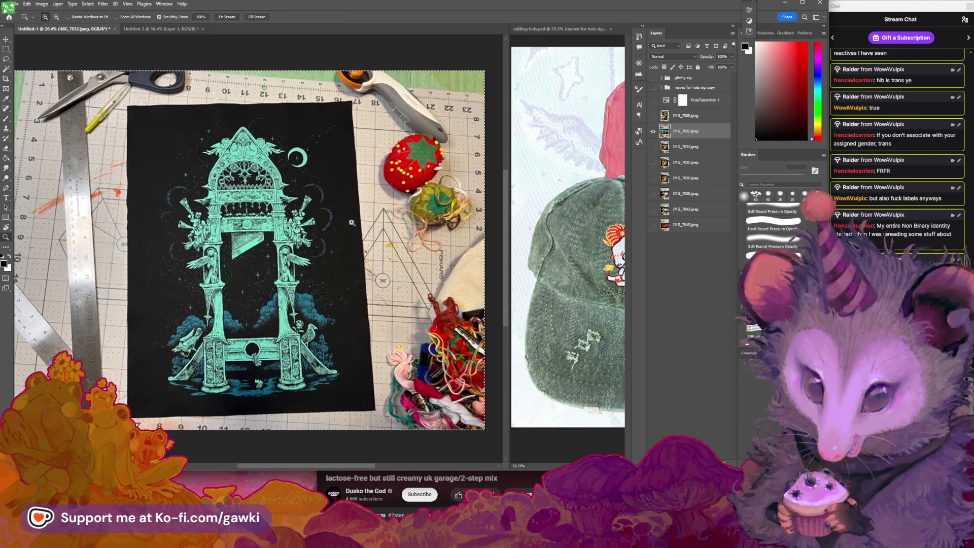
click(357, 228)
key(v)
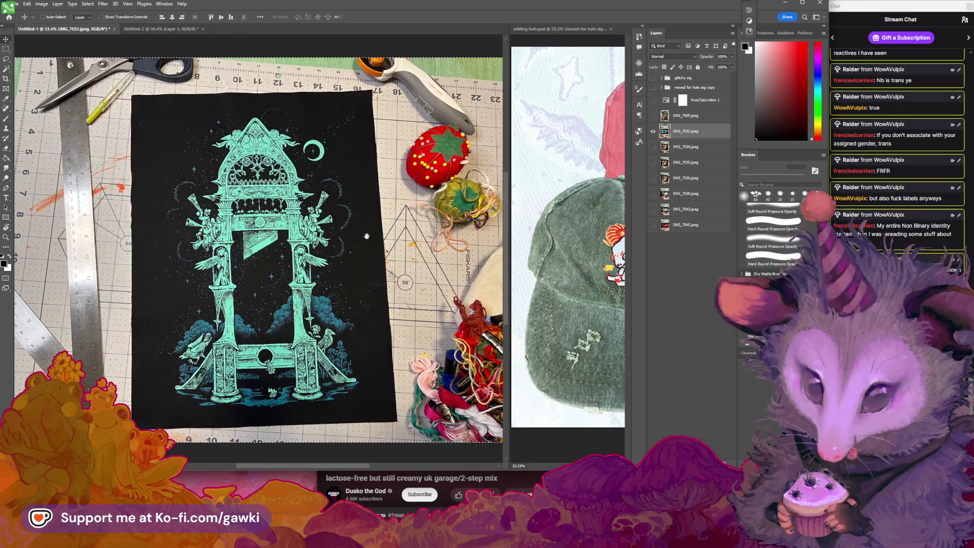
drag(367, 236, 394, 239)
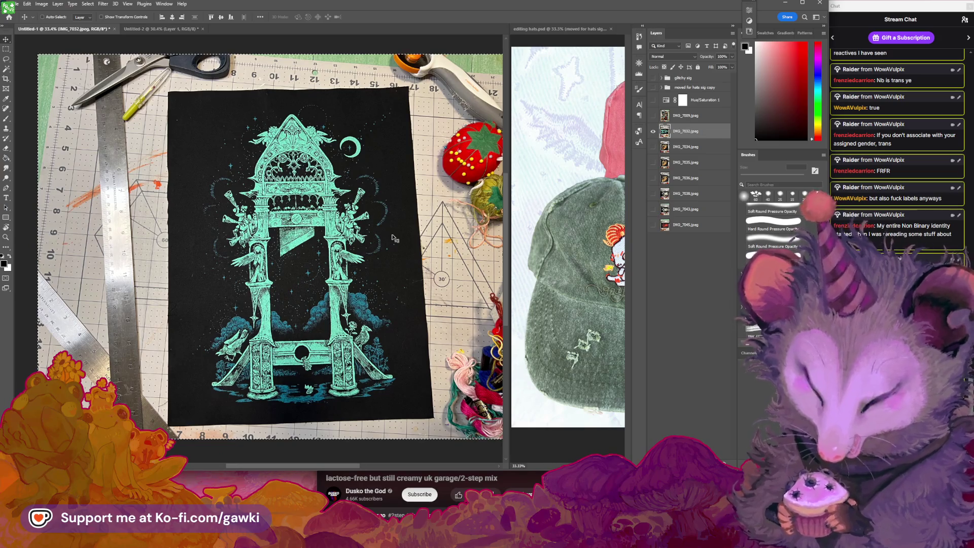
scroll(381, 246, down, 3)
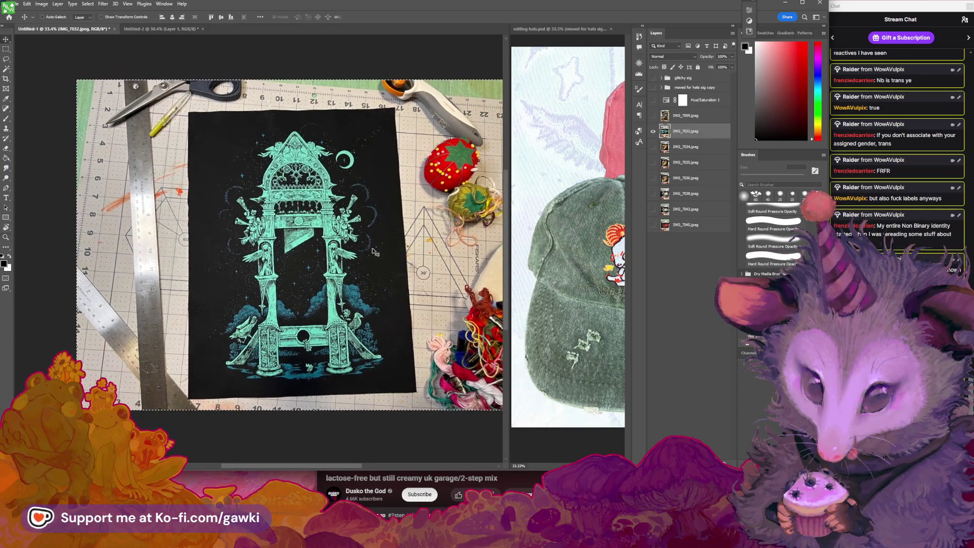
scroll(368, 250, down, 2)
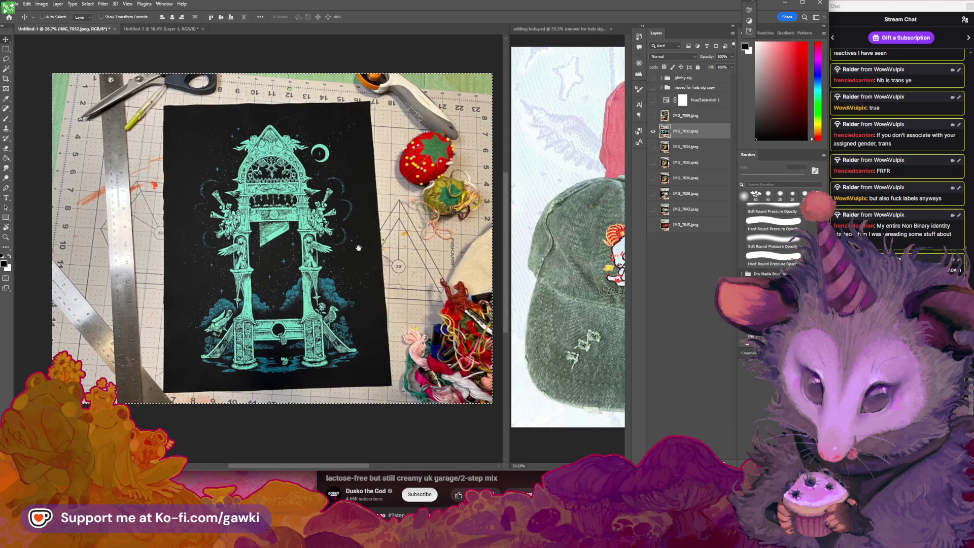
scroll(357, 247, up, 3)
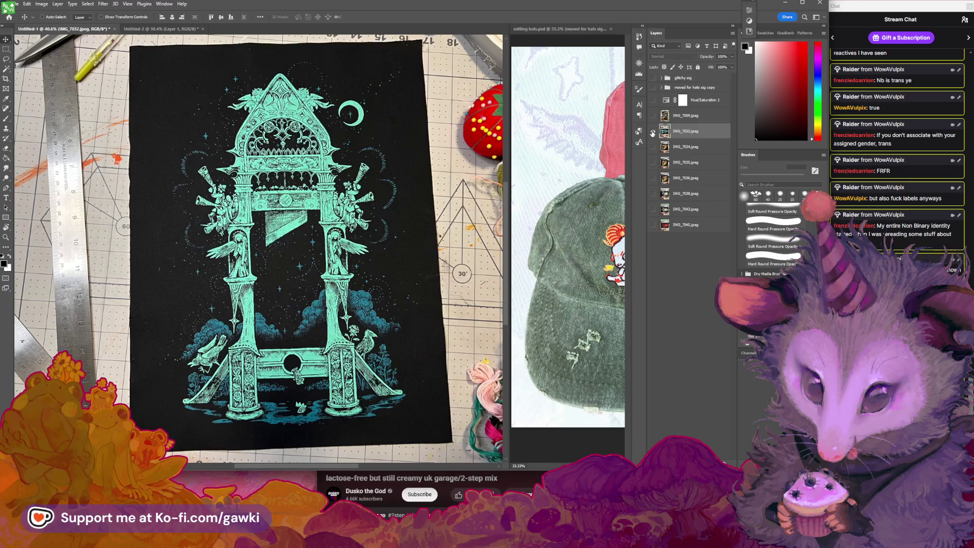
click(15, 4)
click(22, 19)
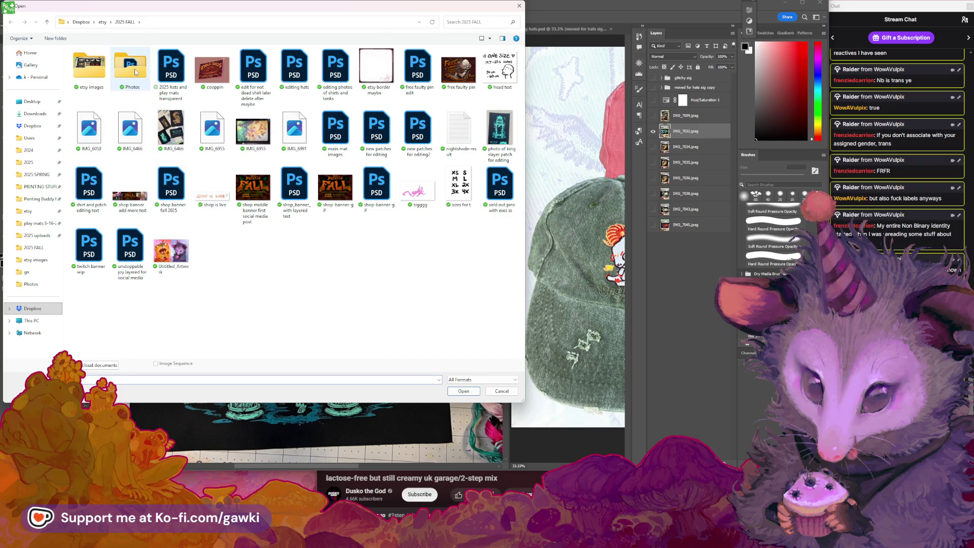
Open 'kingslayer back patch main etsy image.png' from the etsy images folder.
double_click(94, 75)
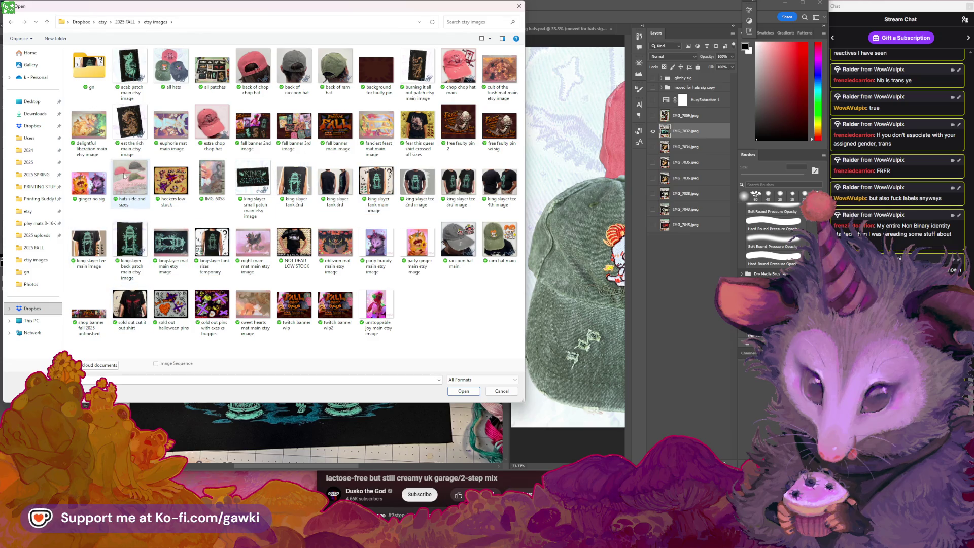
click(464, 391)
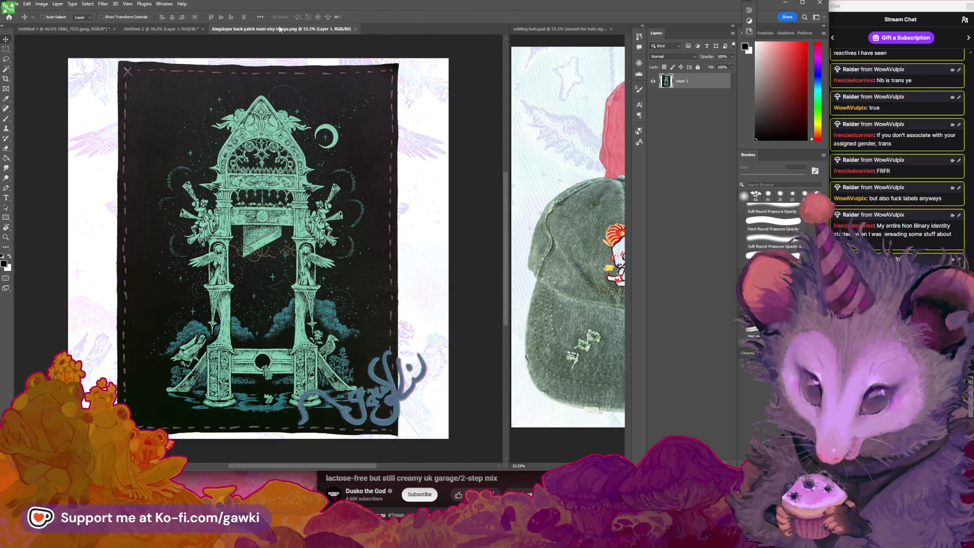
Float the kingslayer image, dock it in the right document group and widen it as a reference.
mouse_move(301, 29)
mouse_down()
mouse_move(308, 54)
mouse_move(973, 101)
mouse_move(522, 94)
mouse_move(475, 79)
mouse_move(973, 81)
mouse_move(538, 79)
mouse_up()
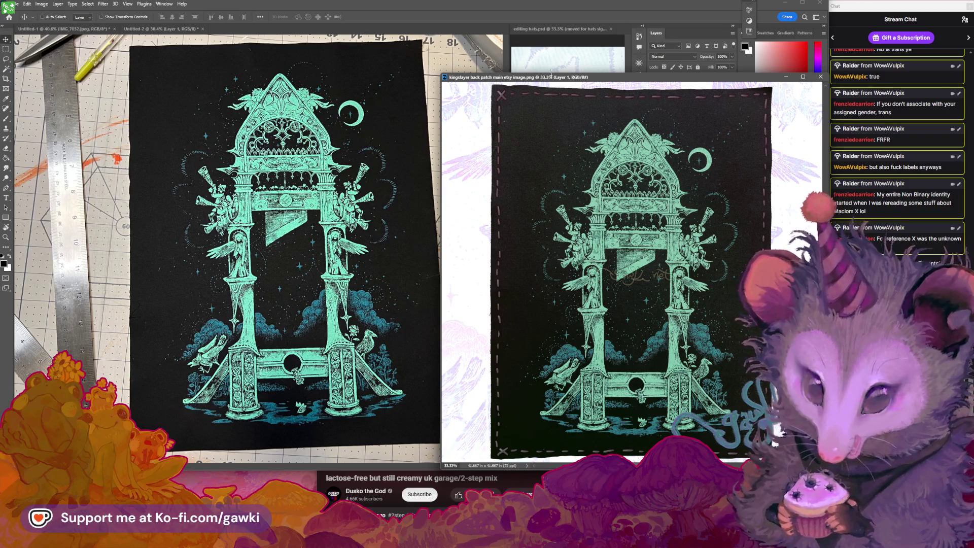
drag(551, 76, 487, 78)
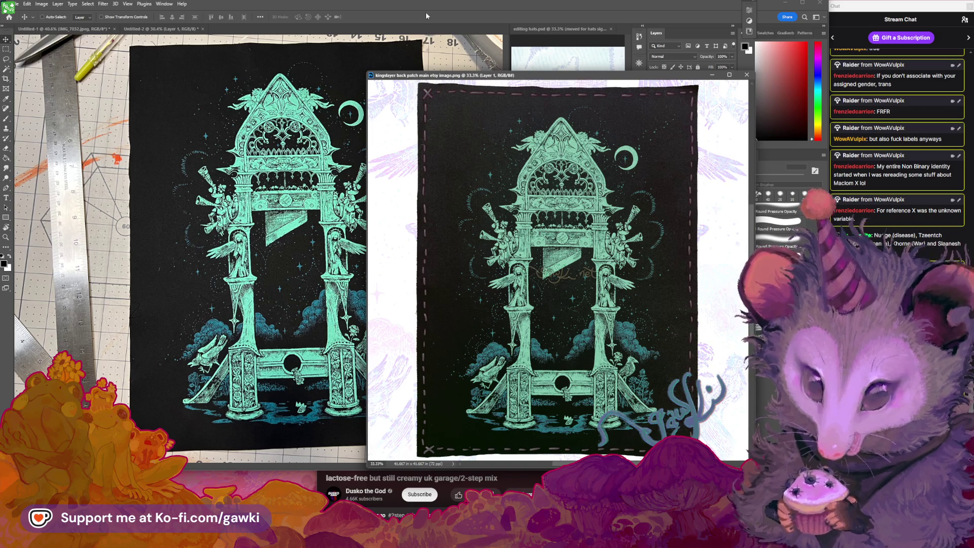
drag(556, 76, 549, 88)
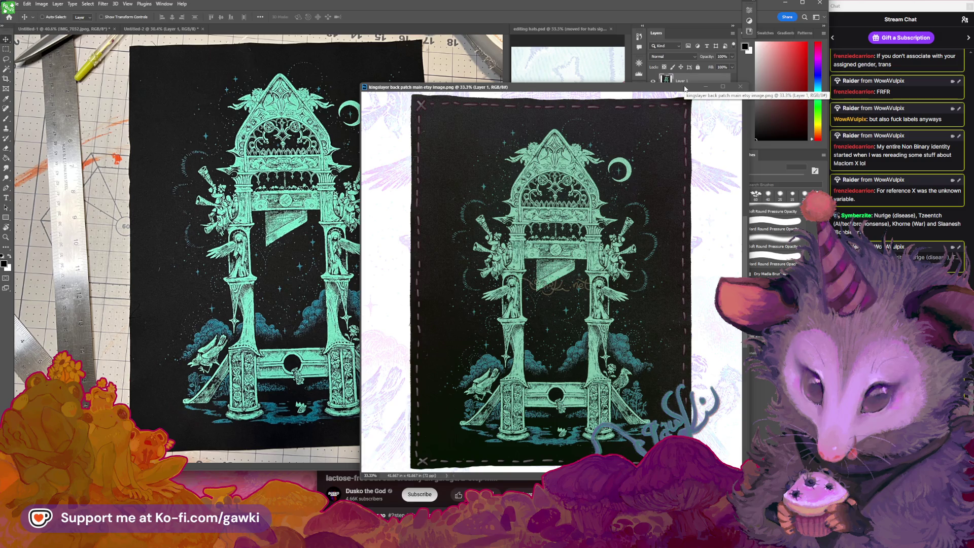
drag(685, 89, 593, 58)
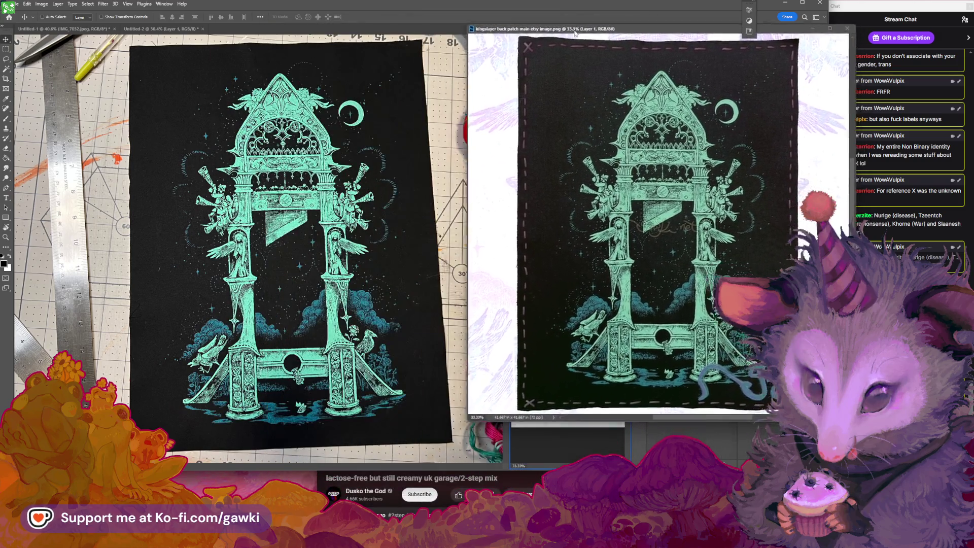
drag(378, 59, 574, 31)
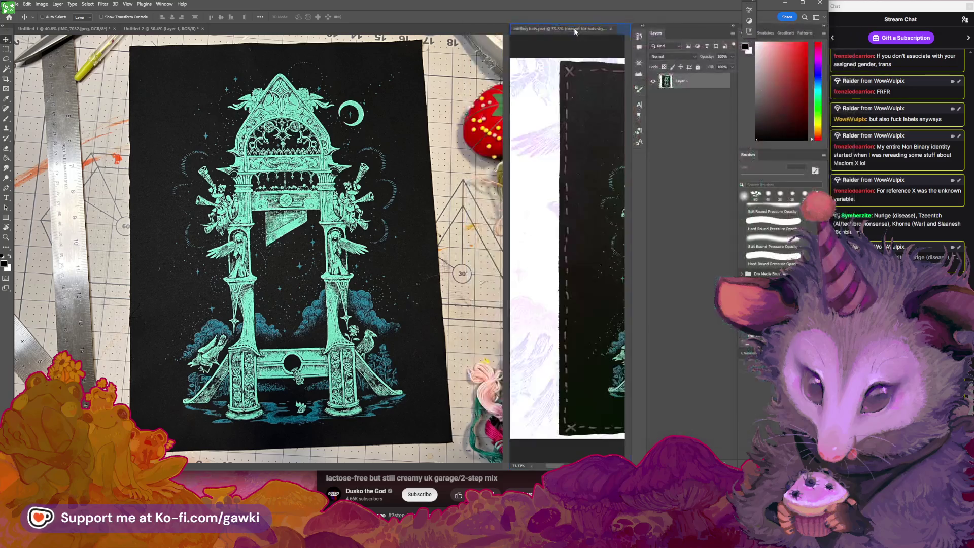
drag(509, 123, 397, 132)
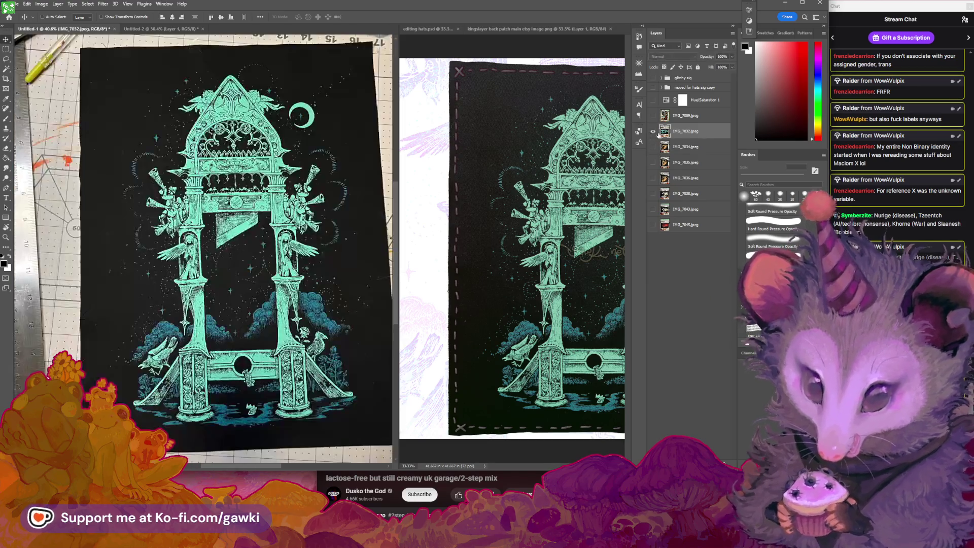
click(58, 4)
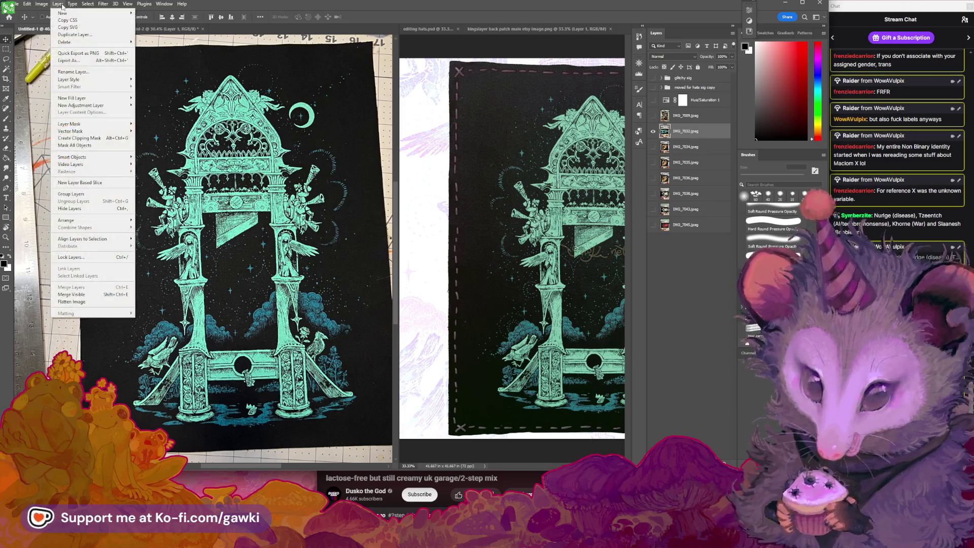
mouse_move(100, 107)
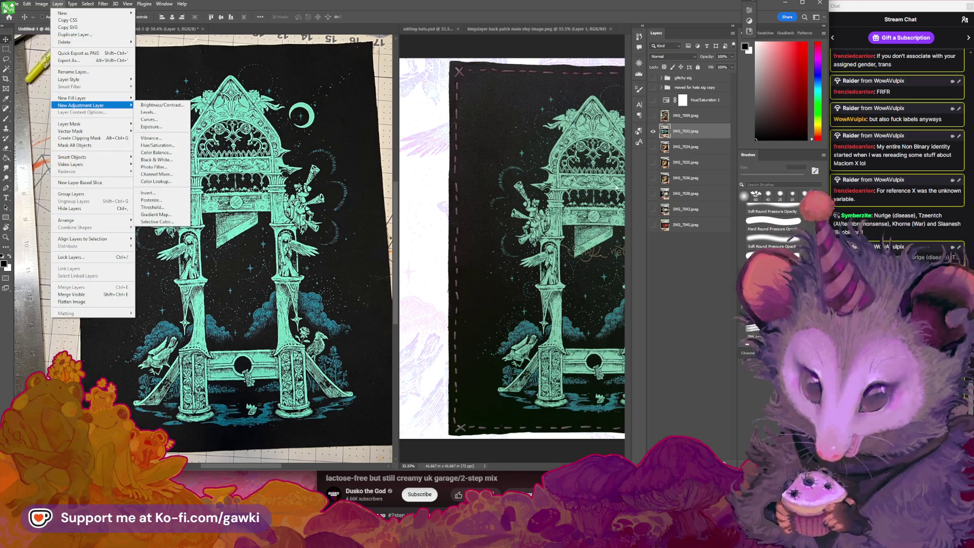
click(683, 260)
drag(334, 179, 313, 172)
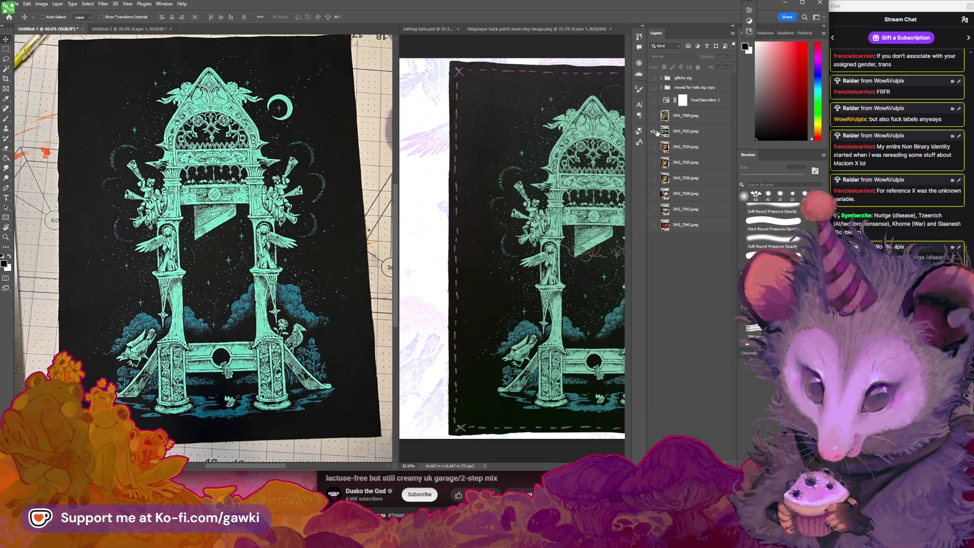
click(654, 133)
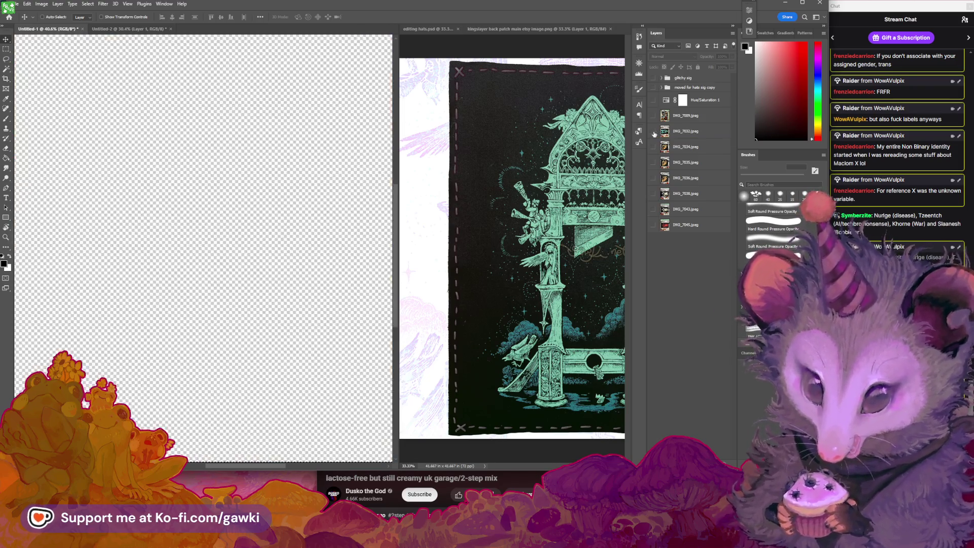
click(654, 133)
click(690, 131)
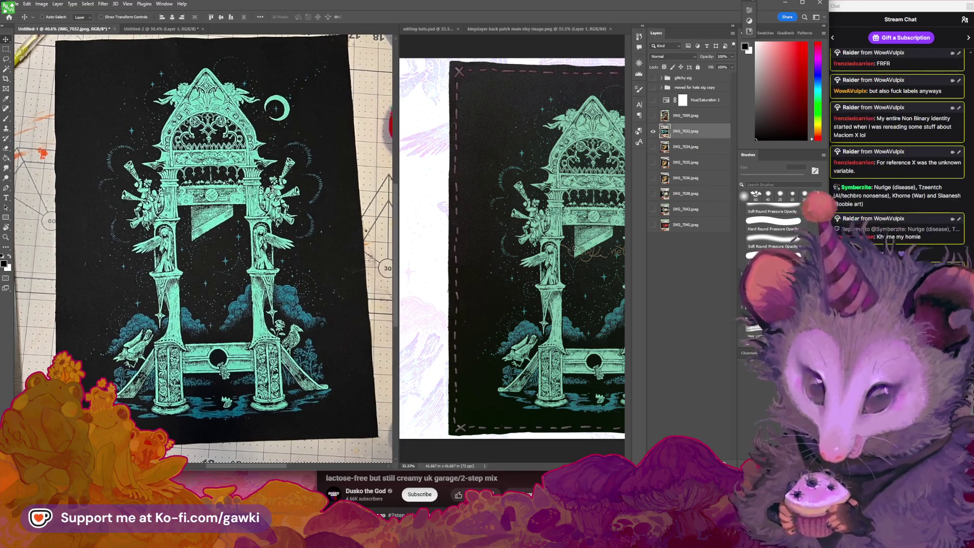
click(652, 174)
click(655, 132)
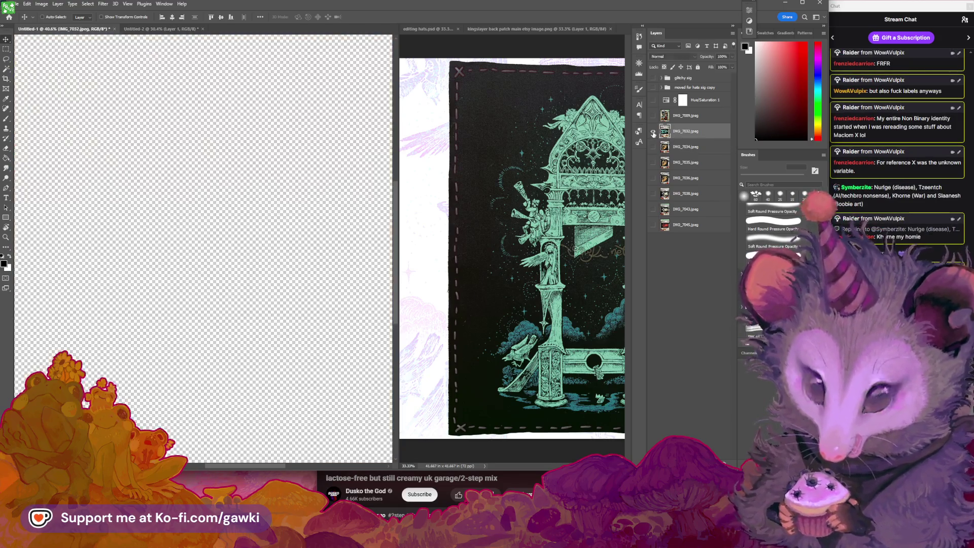
click(654, 132)
click(58, 4)
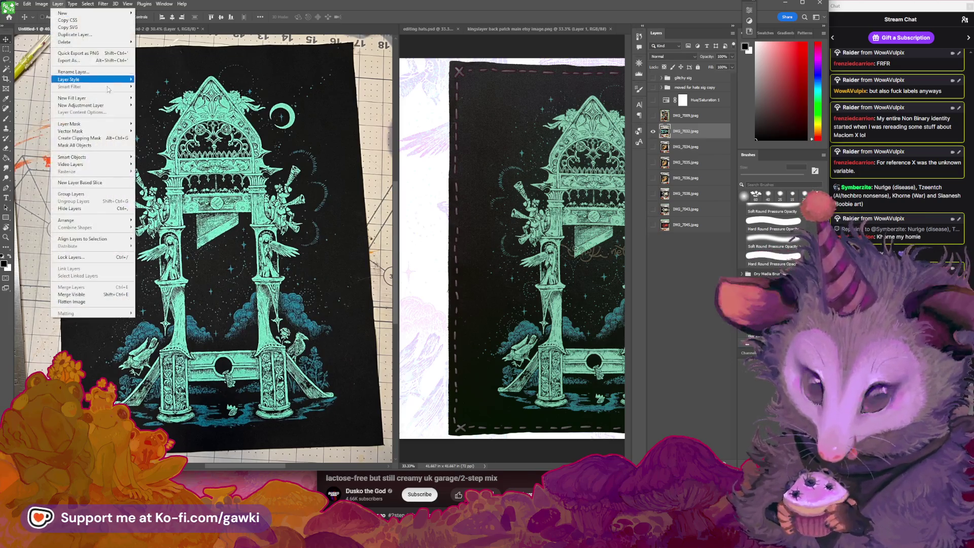
Add a Curves 1 adjustment layer and switch its curve to the Green channel.
mouse_move(117, 105)
click(173, 119)
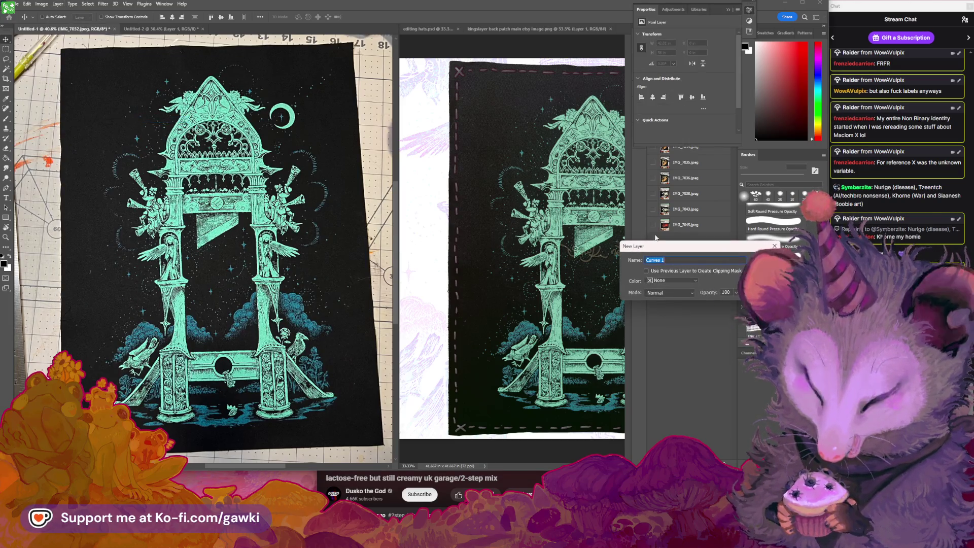
click(511, 236)
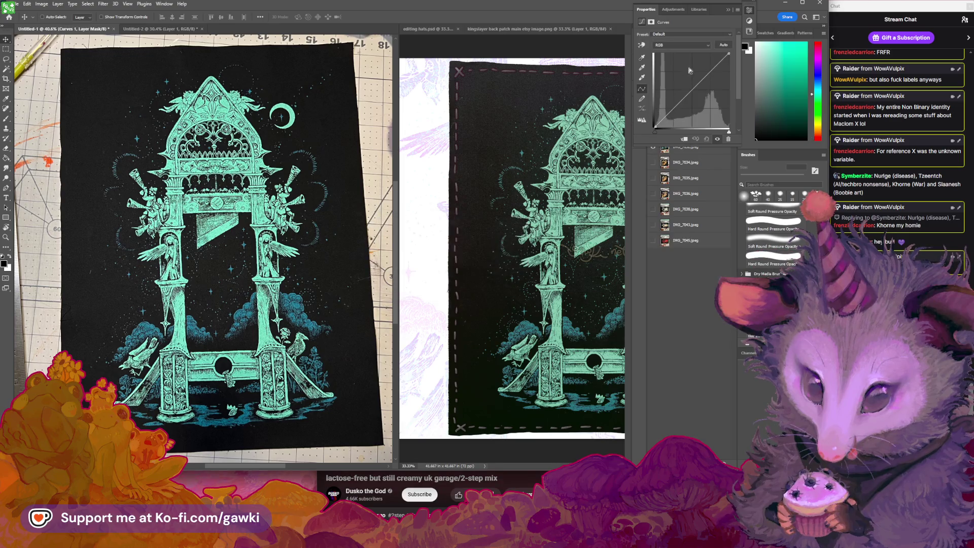
click(673, 45)
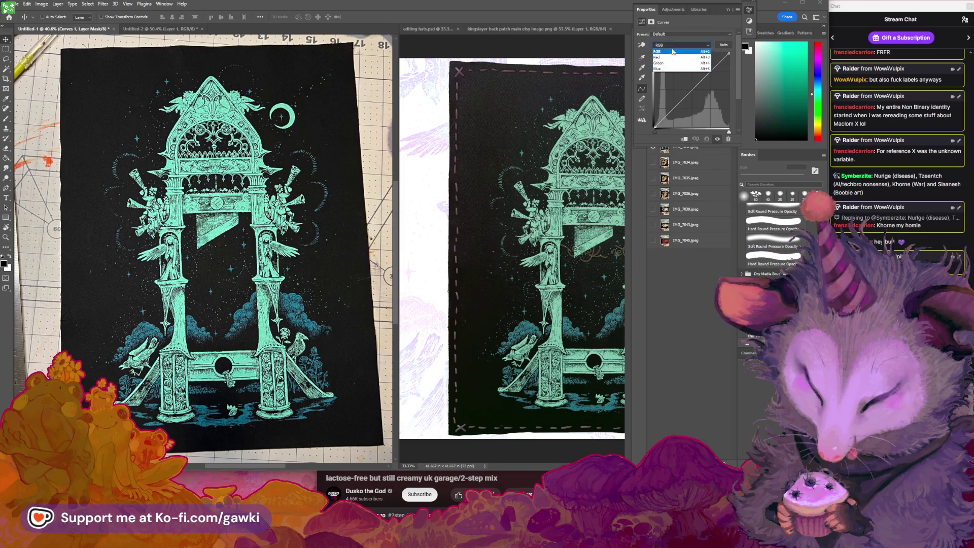
click(675, 68)
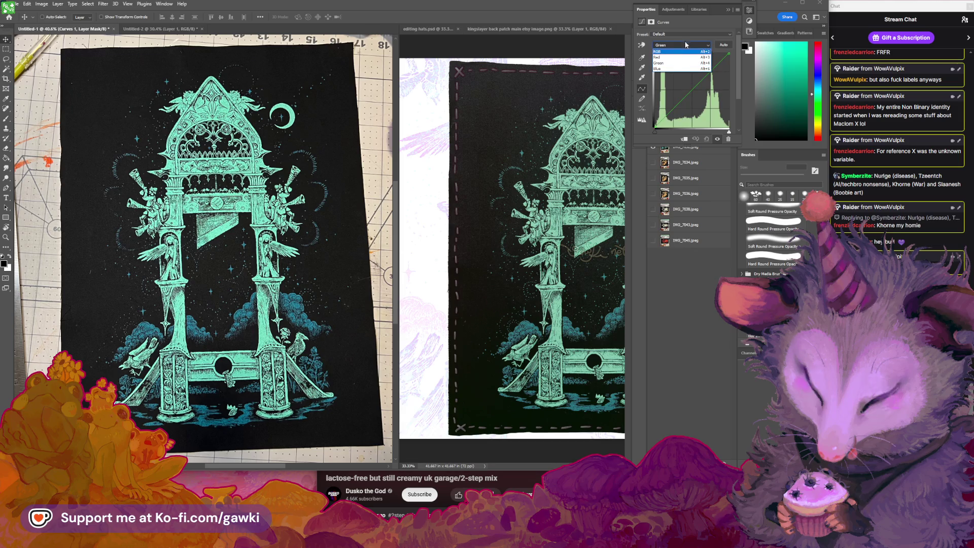
Delete the Curves 1 adjustment layer from the Layers panel.
click(729, 10)
click(710, 133)
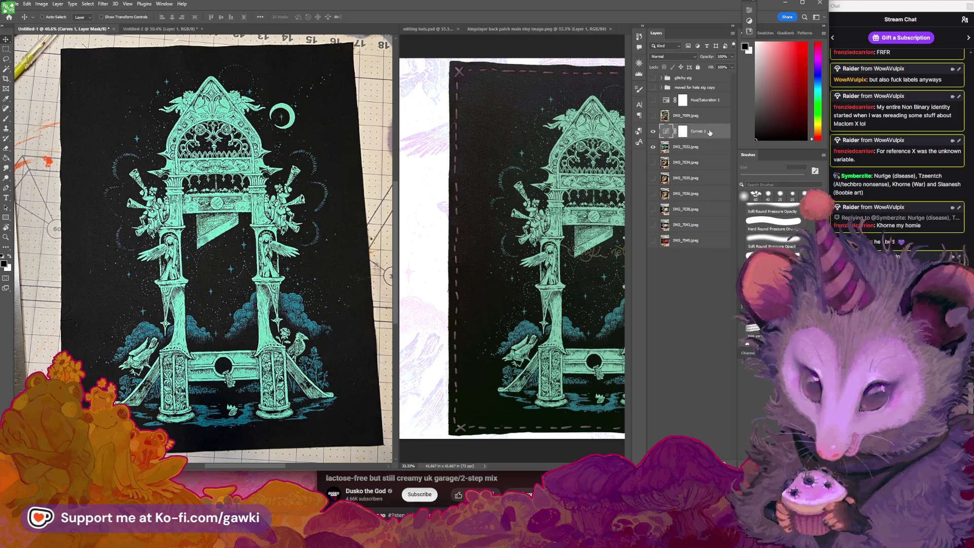
key(Delete)
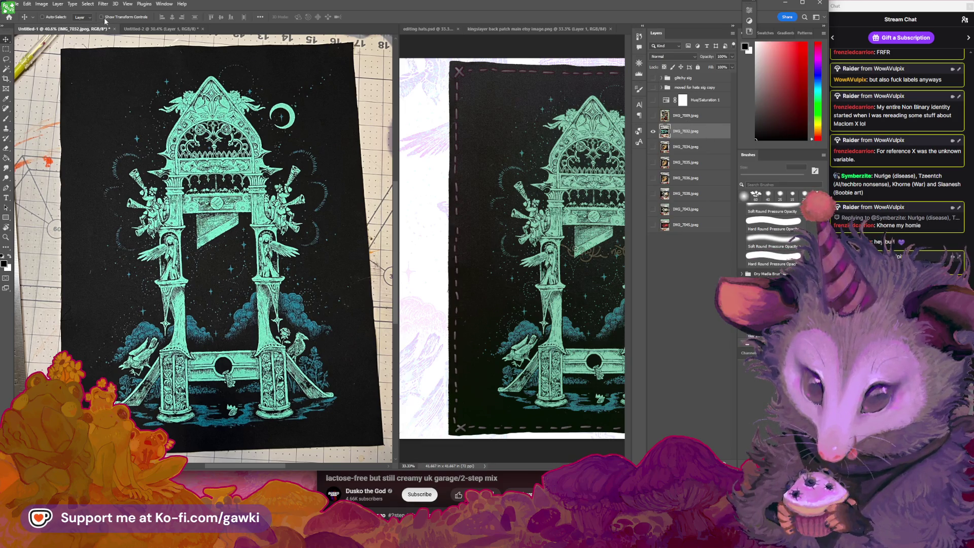
click(72, 3)
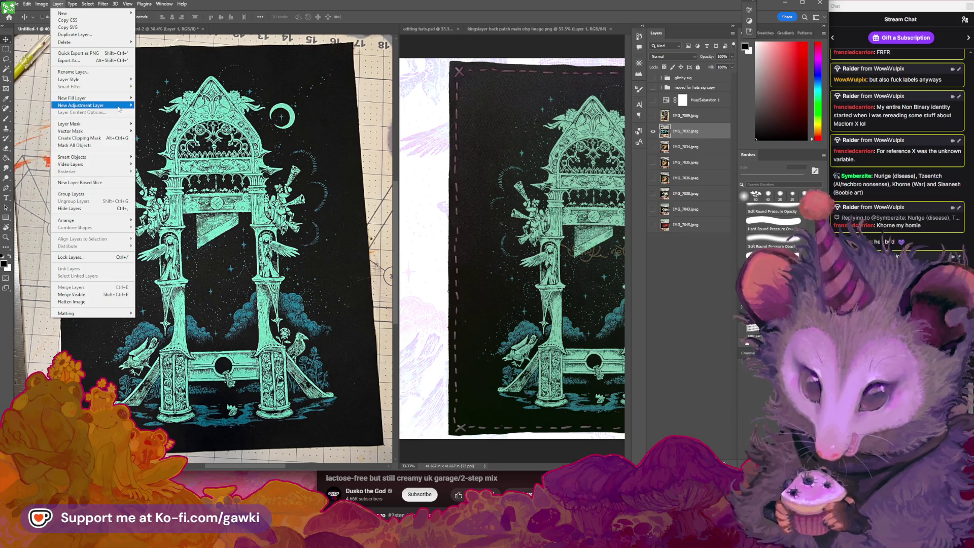
Add a Hue/Saturation 2 adjustment layer and shift the Cyans hue slightly.
mouse_move(122, 106)
click(155, 144)
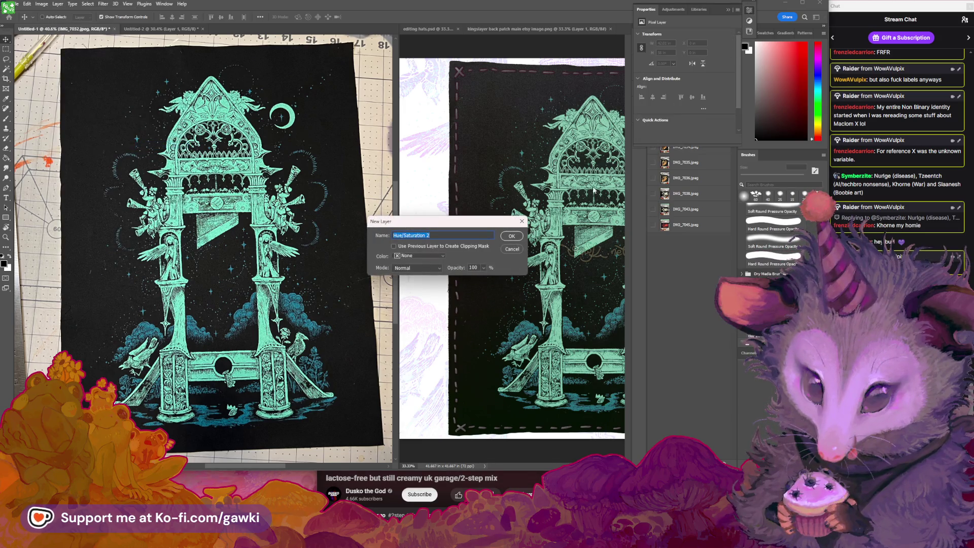
key(Return)
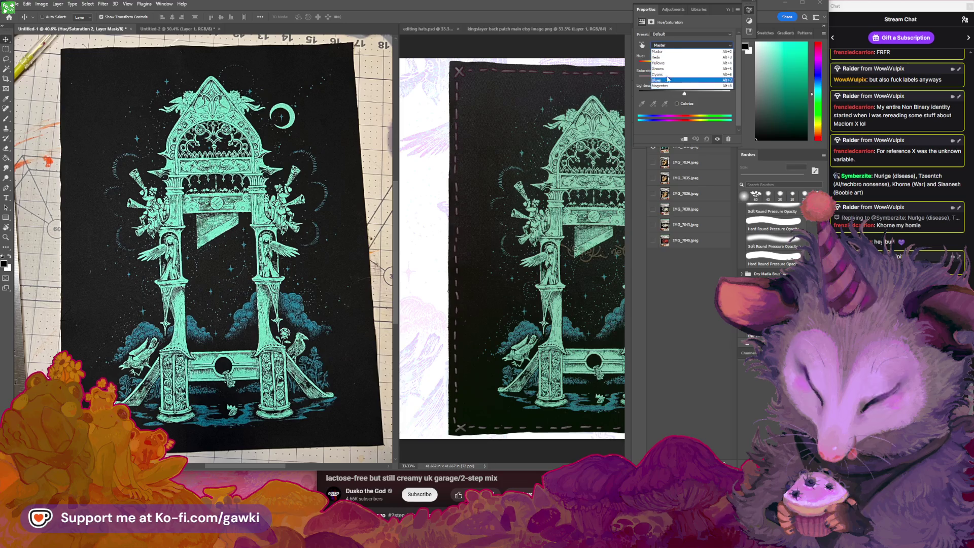
click(676, 53)
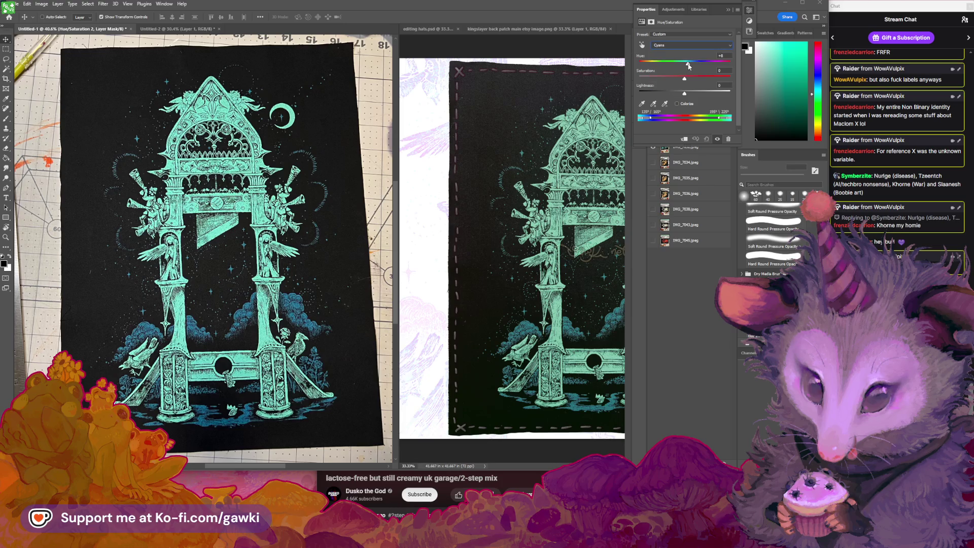
drag(685, 66, 693, 91)
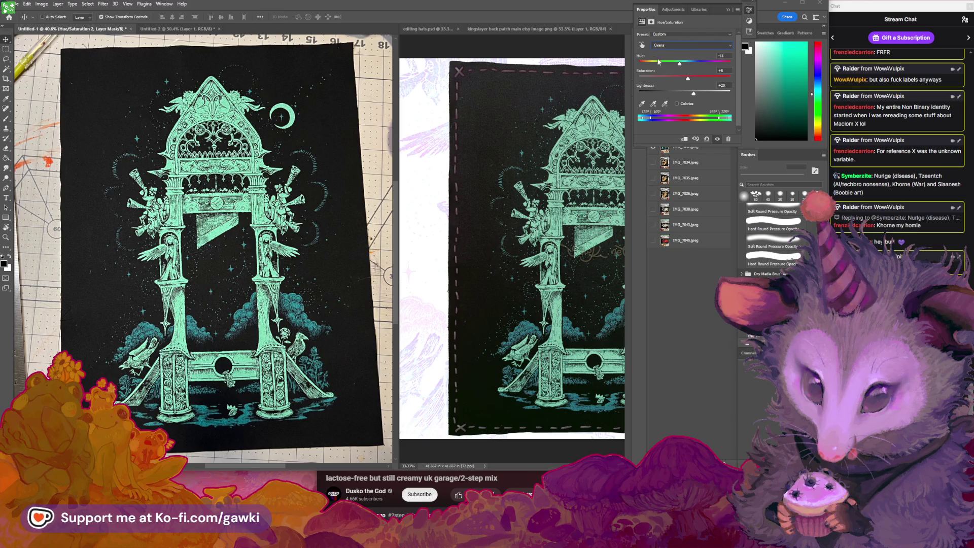
Set the Blues range to +33 hue and -29 saturation, then check the patch.
click(642, 44)
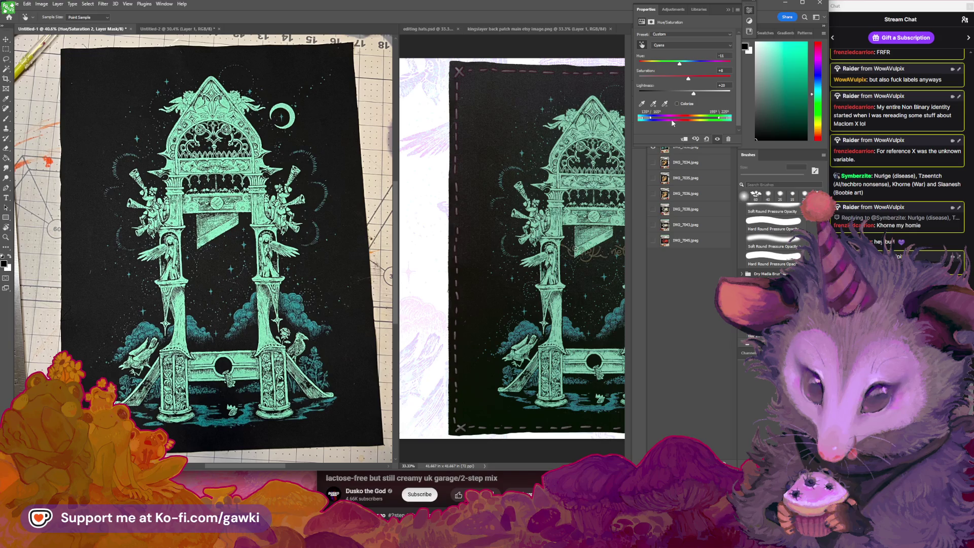
click(678, 45)
click(678, 45)
click(678, 45)
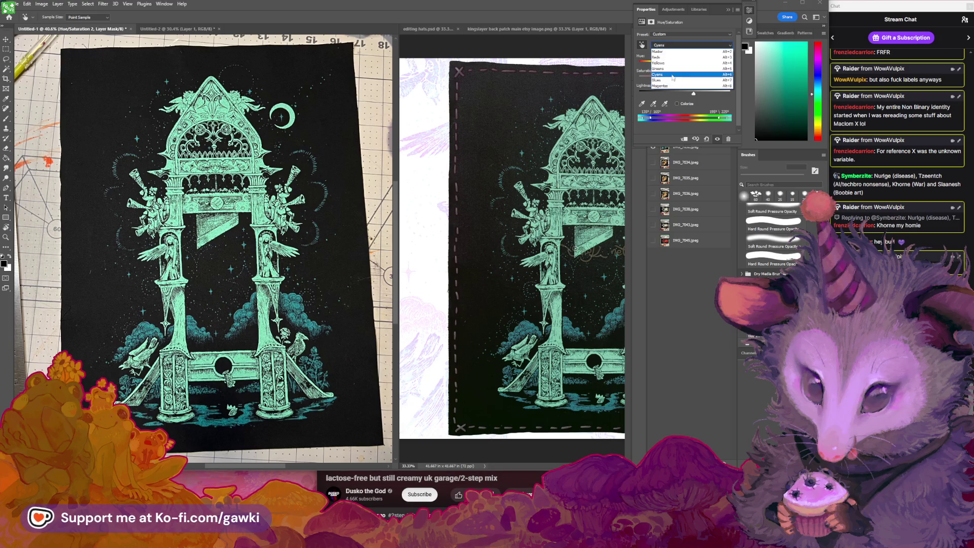
click(670, 81)
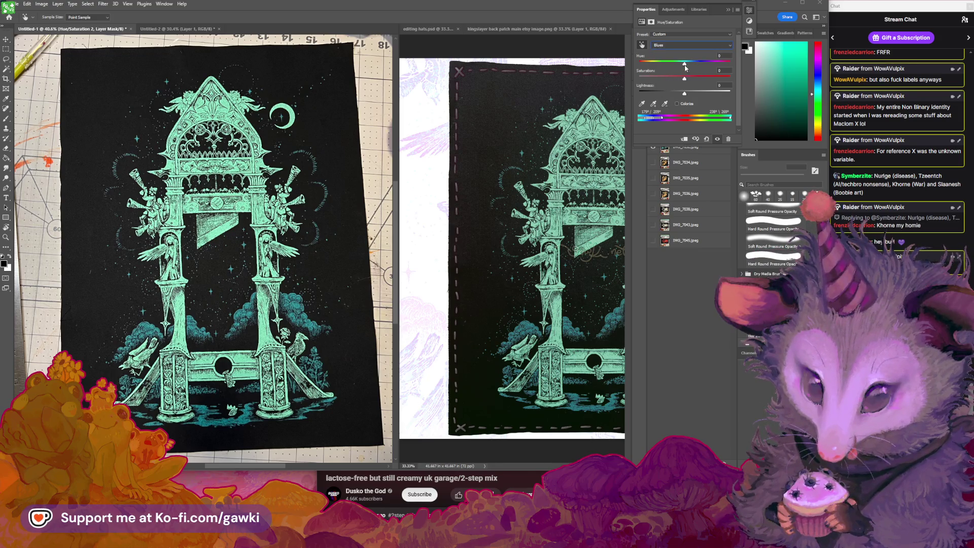
drag(685, 64, 694, 65)
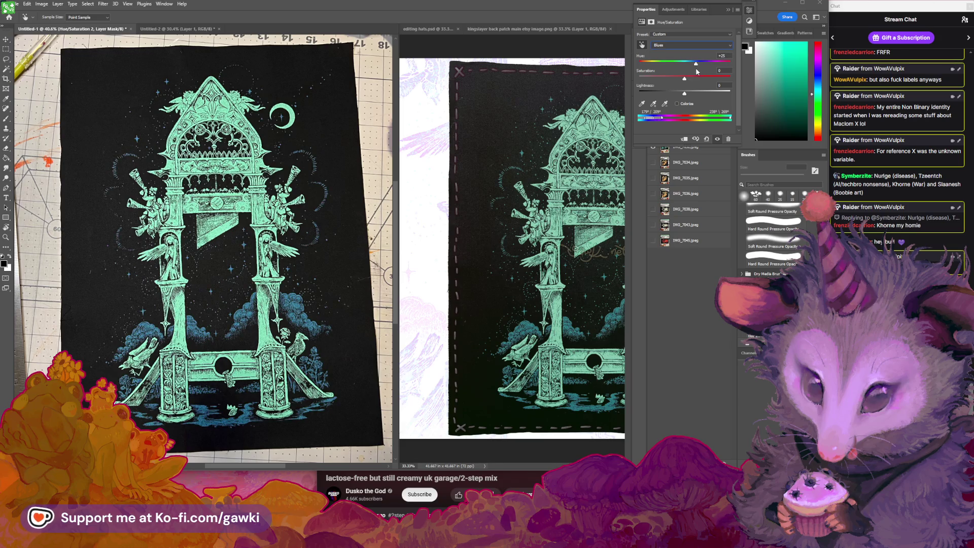
drag(700, 70, 700, 71)
drag(675, 80, 672, 80)
click(729, 10)
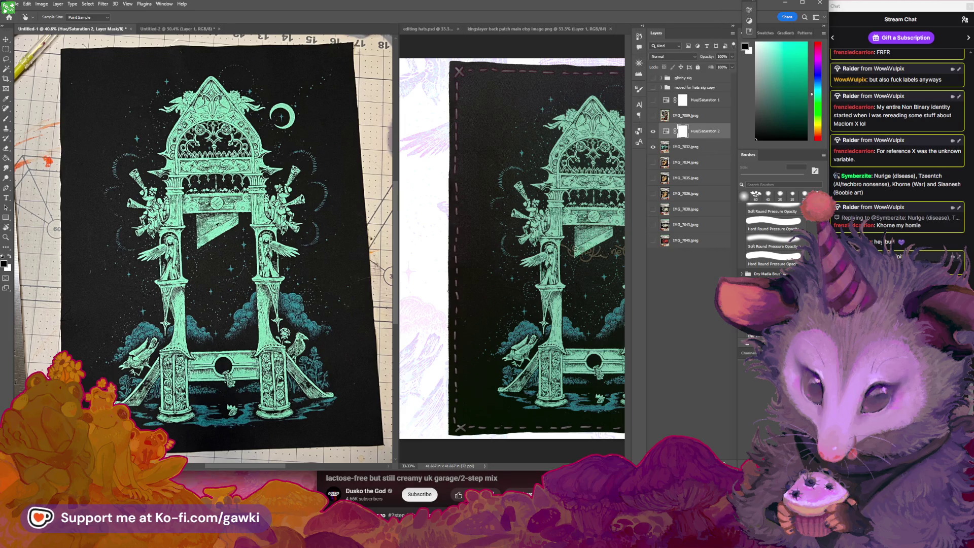
drag(279, 271, 265, 284)
drag(201, 185, 233, 184)
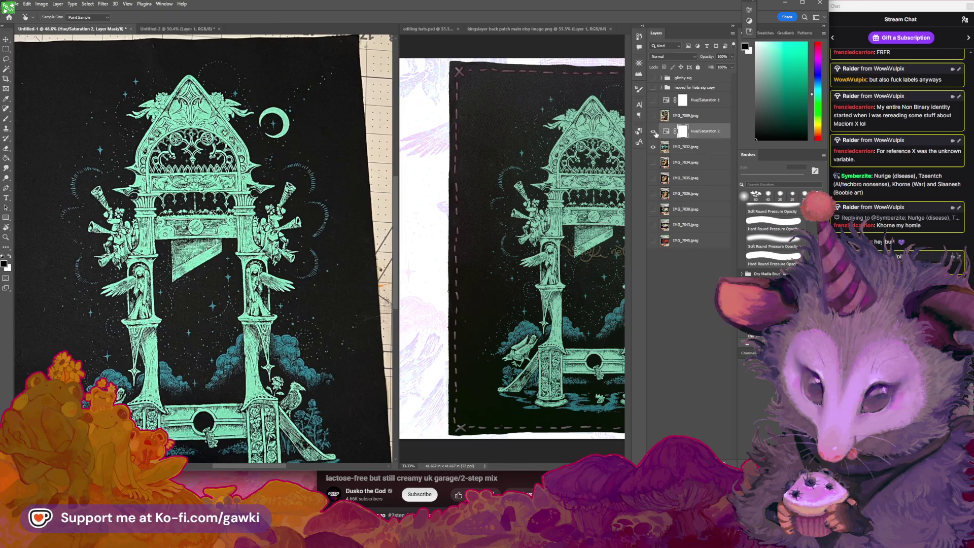
Reset the Cyans lightness of Hue/Saturation 2 back to 0.
double_click(668, 133)
click(691, 45)
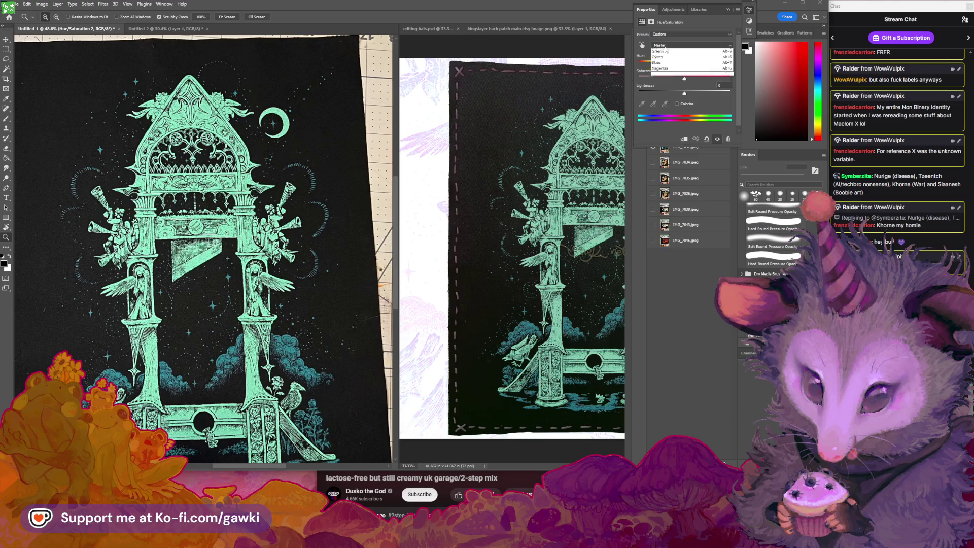
click(673, 74)
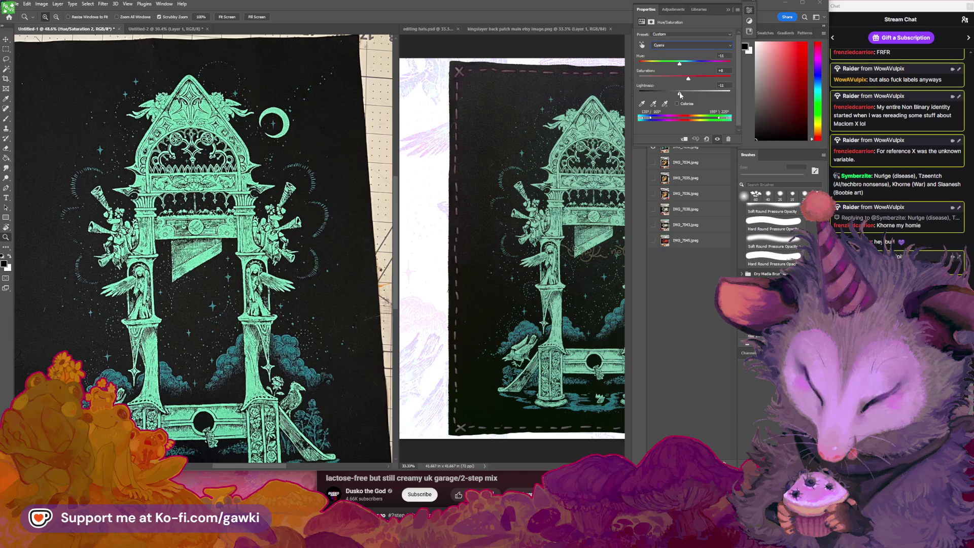
drag(694, 94, 685, 93)
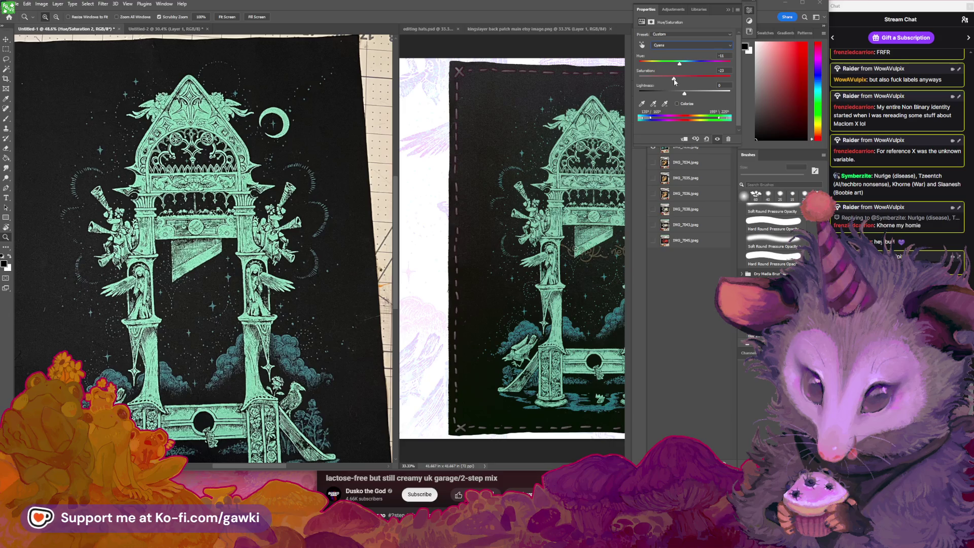
click(728, 10)
alt+click(358, 196)
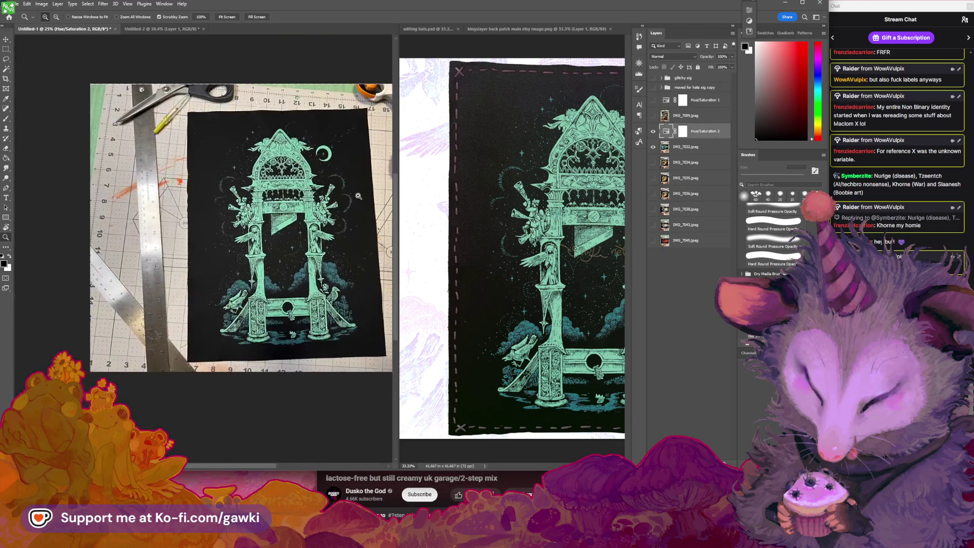
mouse_move(358, 196)
mouse_down()
mouse_move(371, 197)
mouse_move(315, 209)
mouse_move(290, 235)
mouse_move(391, 207)
mouse_up()
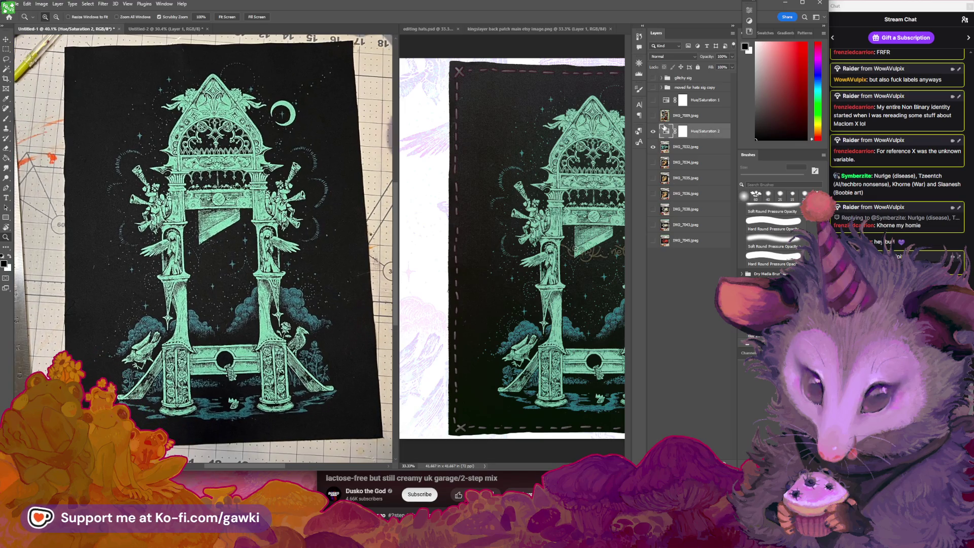
Refine the Blues of Hue/Saturation 2 to +6 hue, -22 saturation, -13 lightness.
double_click(665, 130)
click(673, 48)
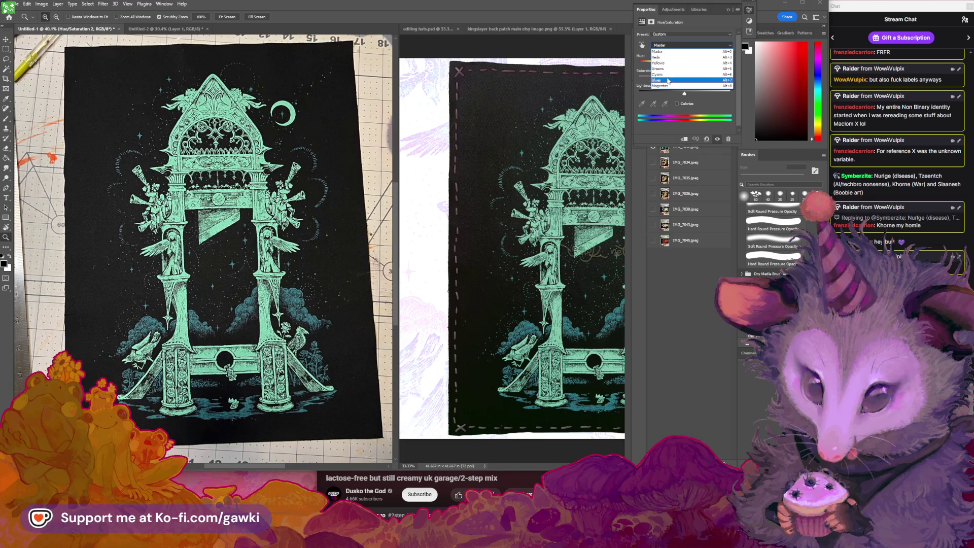
click(668, 82)
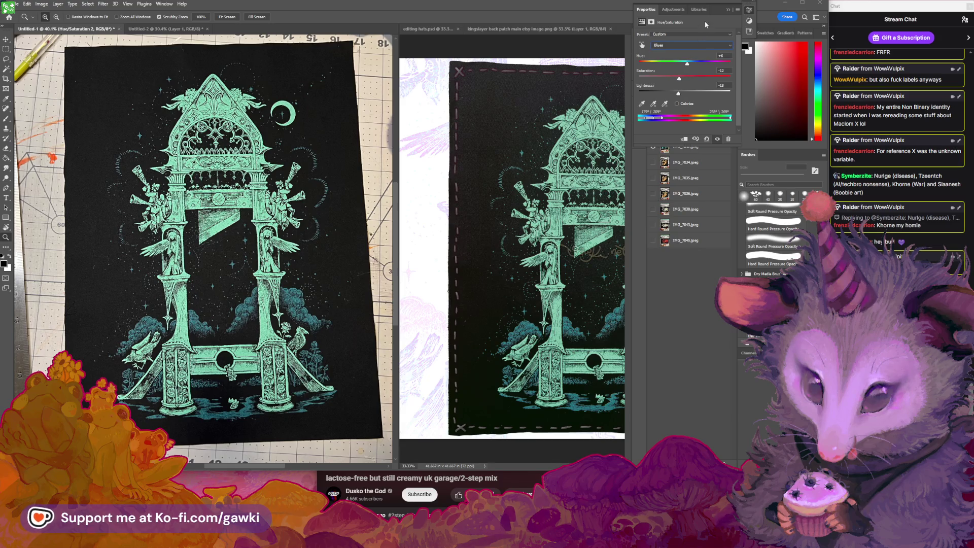
click(510, 208)
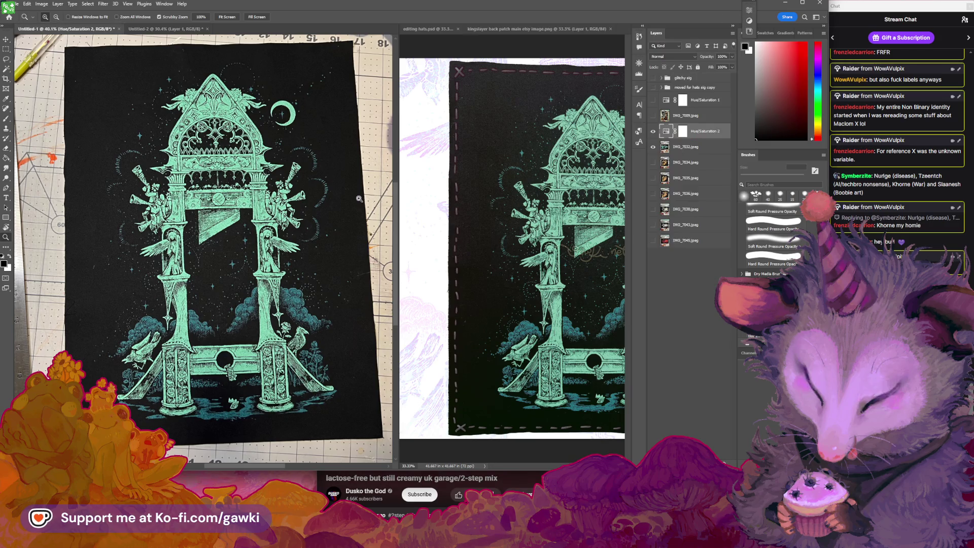
scroll(355, 202, down, 3)
drag(348, 214, 277, 213)
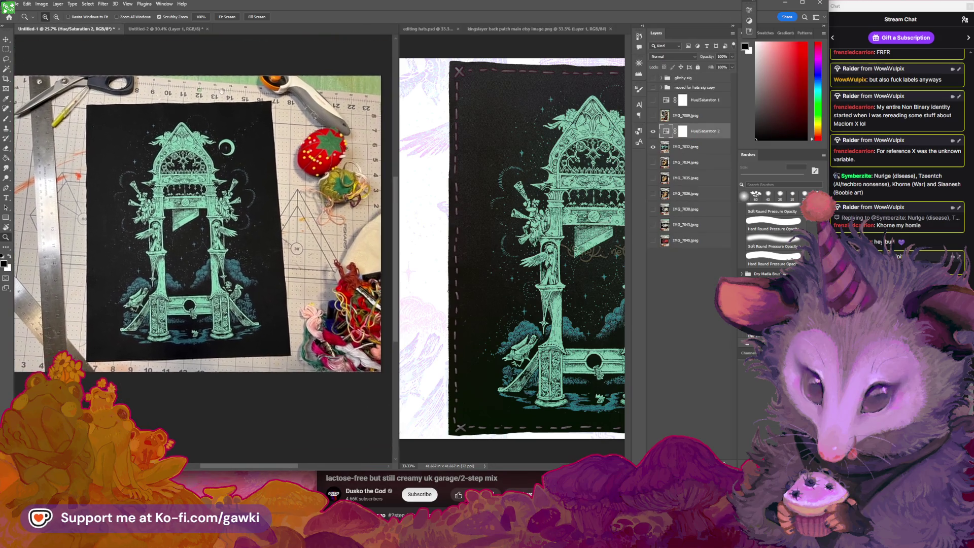
Compare against the Untitled-2 patches photo, then return to the Untitled-1 gallows document.
scroll(260, 109, up, 5)
scroll(261, 109, up, 5)
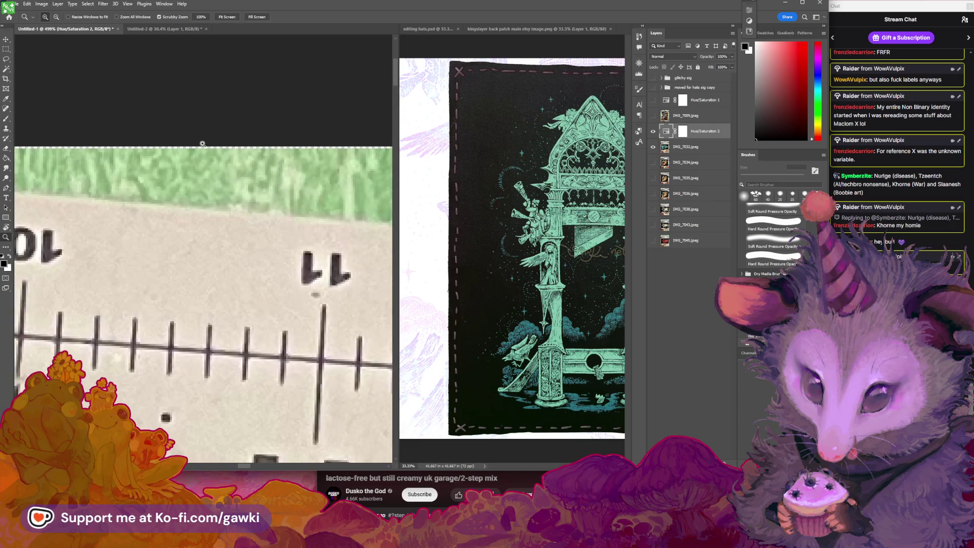
scroll(306, 186, up, 12)
drag(306, 186, 198, 140)
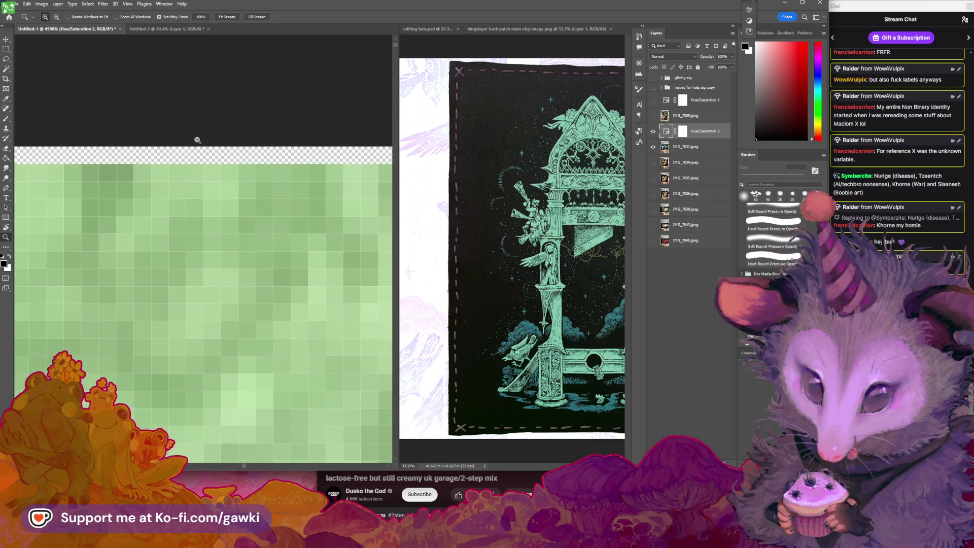
click(167, 29)
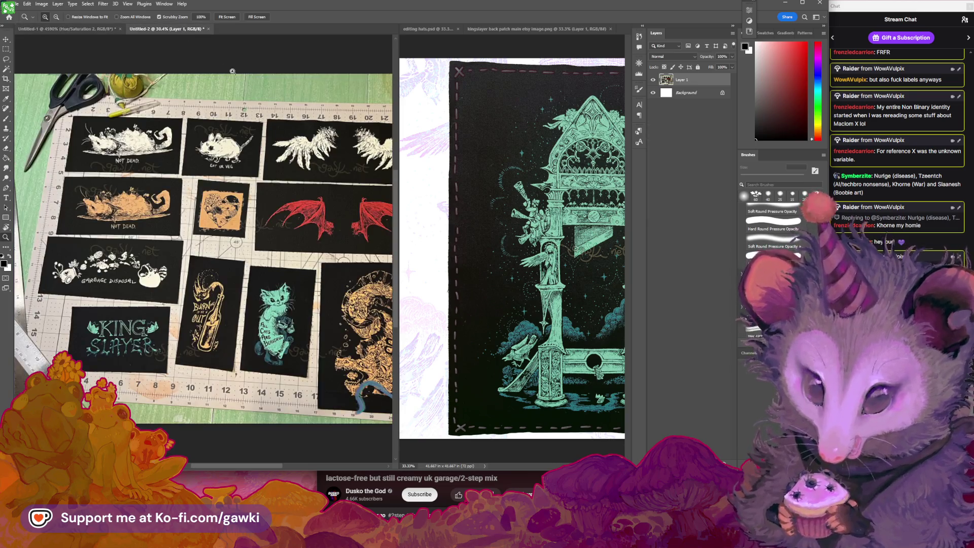
scroll(324, 107, up, 8)
scroll(324, 107, down, 5)
scroll(324, 107, down, 3)
scroll(314, 246, up, 4)
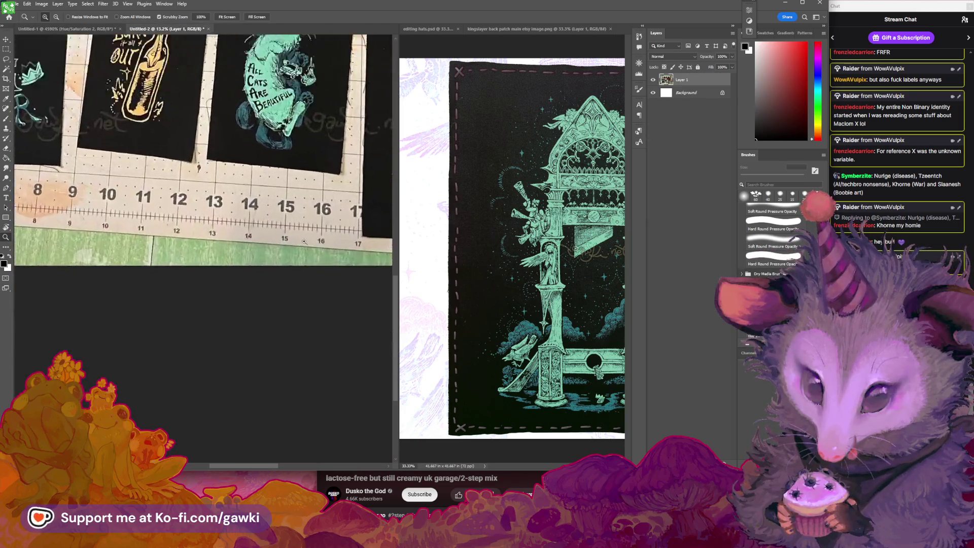
scroll(314, 245, up, 3)
scroll(314, 245, down, 5)
scroll(203, 152, up, 4)
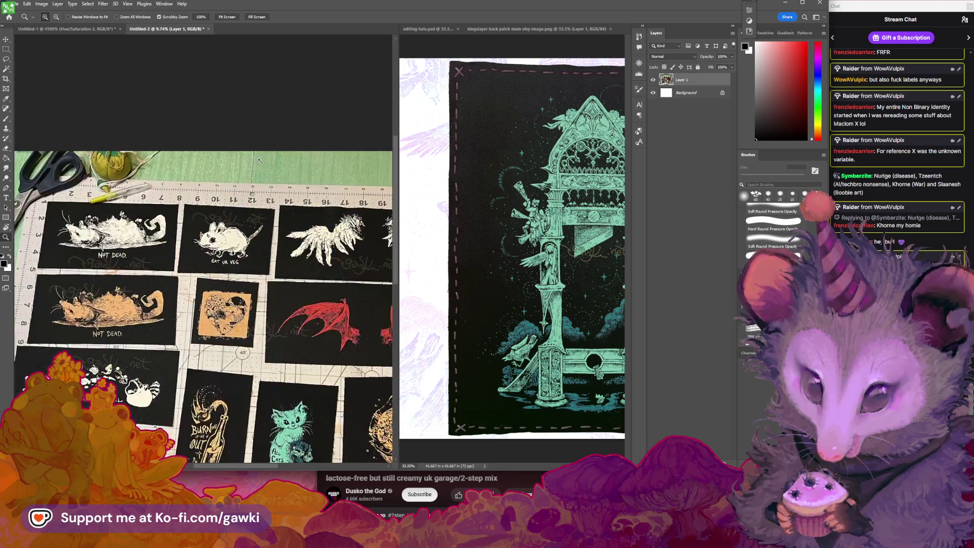
click(92, 29)
scroll(252, 233, down, 2)
scroll(252, 233, down, 2)
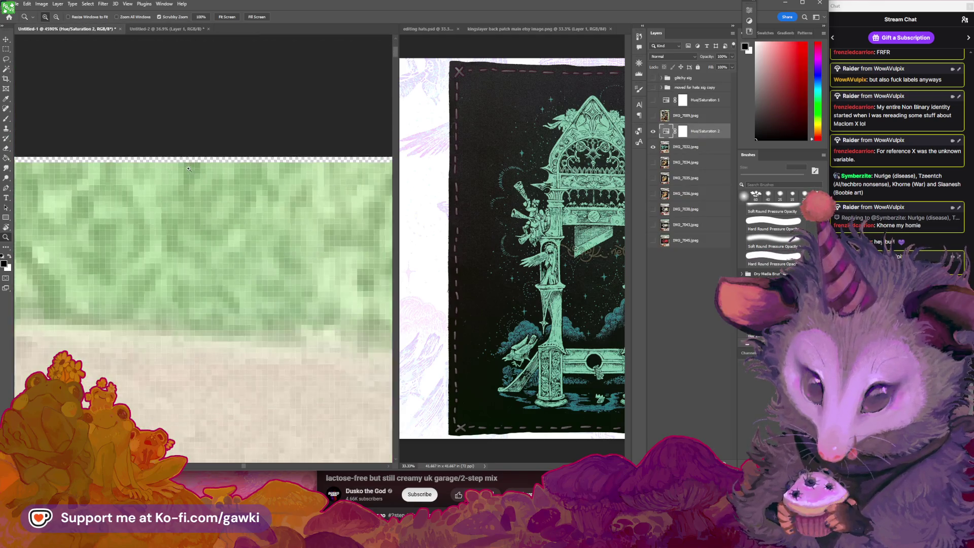
scroll(252, 232, down, 1)
scroll(252, 233, down, 4)
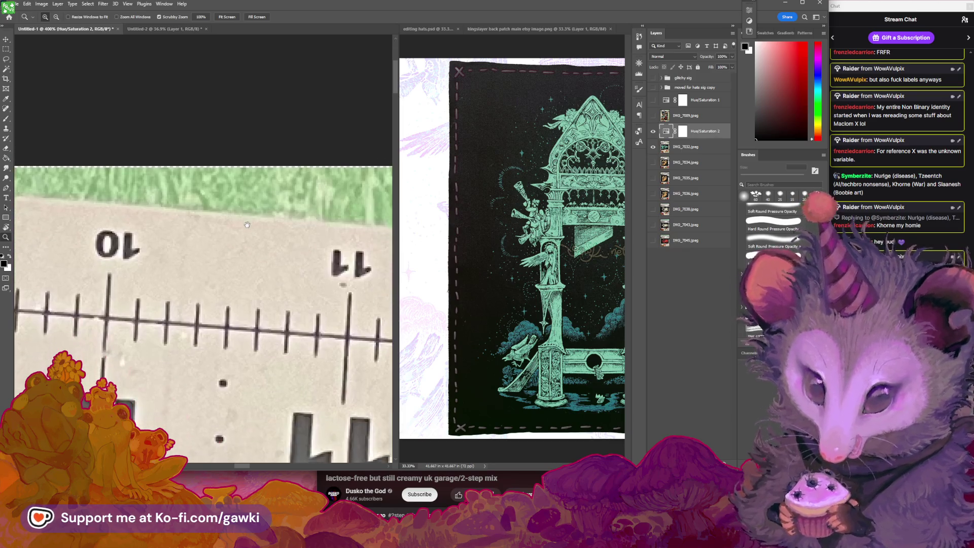
Select the IMG_7032.jpeg layer with the Move tool and nudge it left, up and right.
key(v)
click(690, 147)
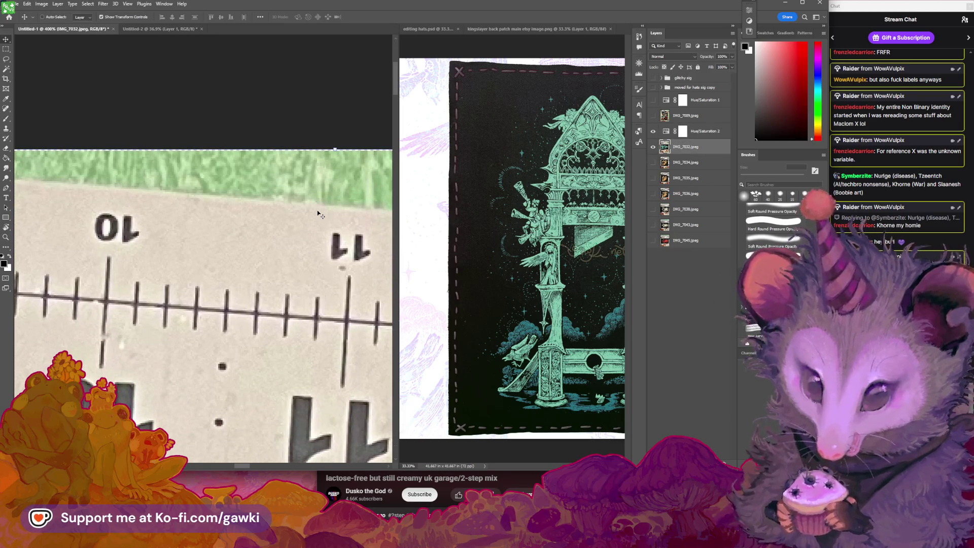
key(Left)
key(Up)
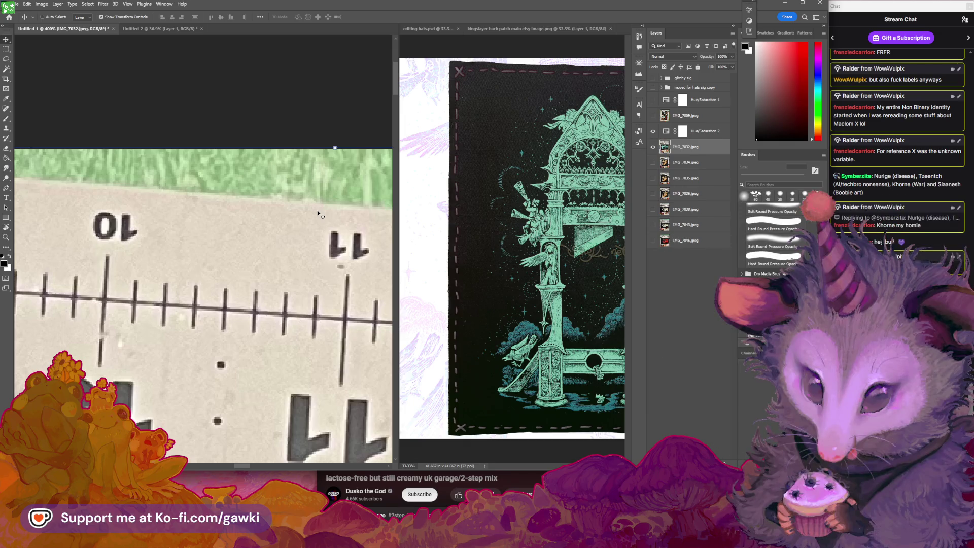
key(Right)
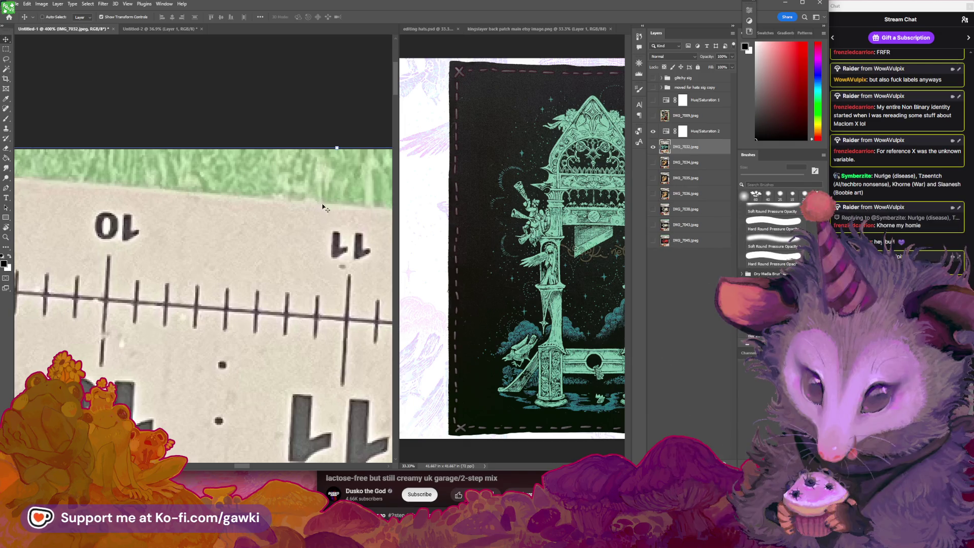
scroll(322, 208, down, 6)
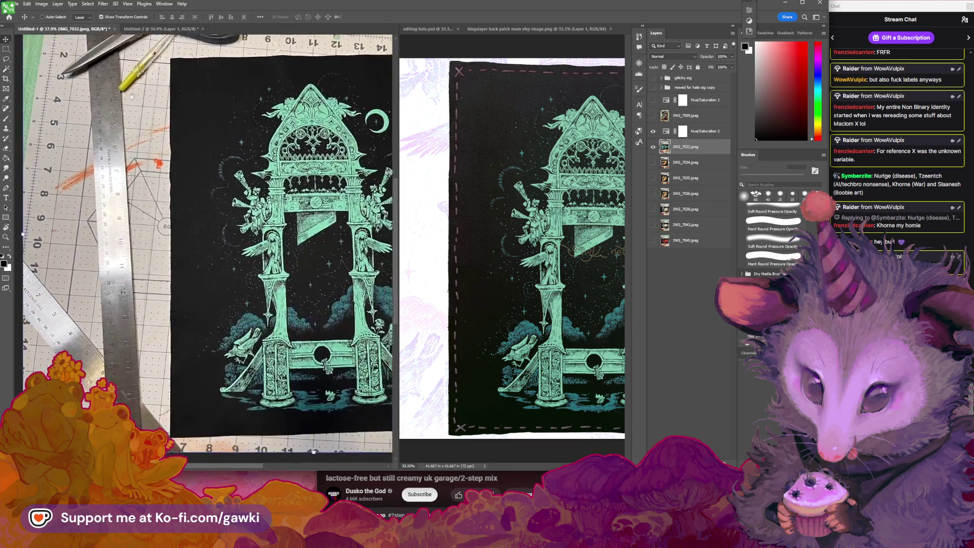
scroll(132, 96, down, 5)
scroll(93, 259, right, 5)
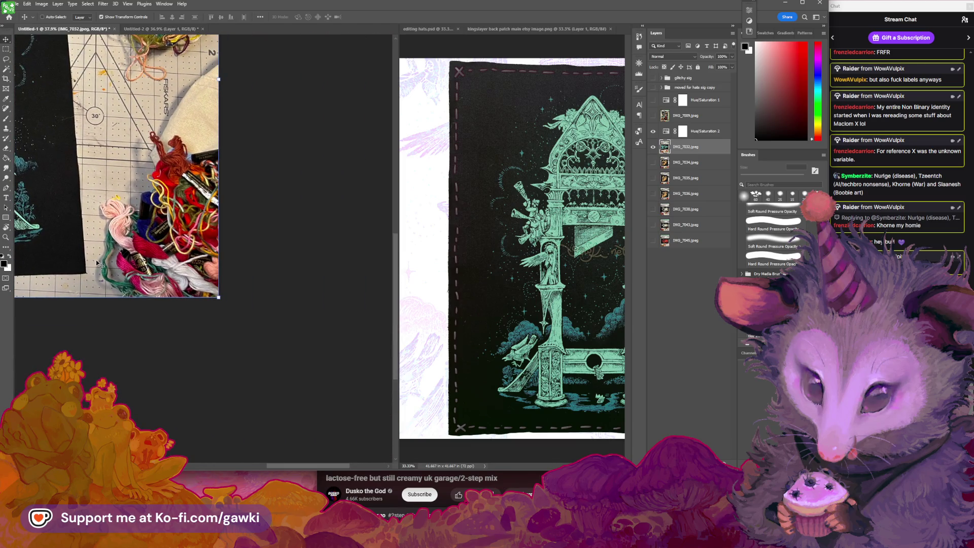
Rotate the patch photo 90° and nudge it two pixels left to close the transparent edge.
key(ctrl+alt+r)
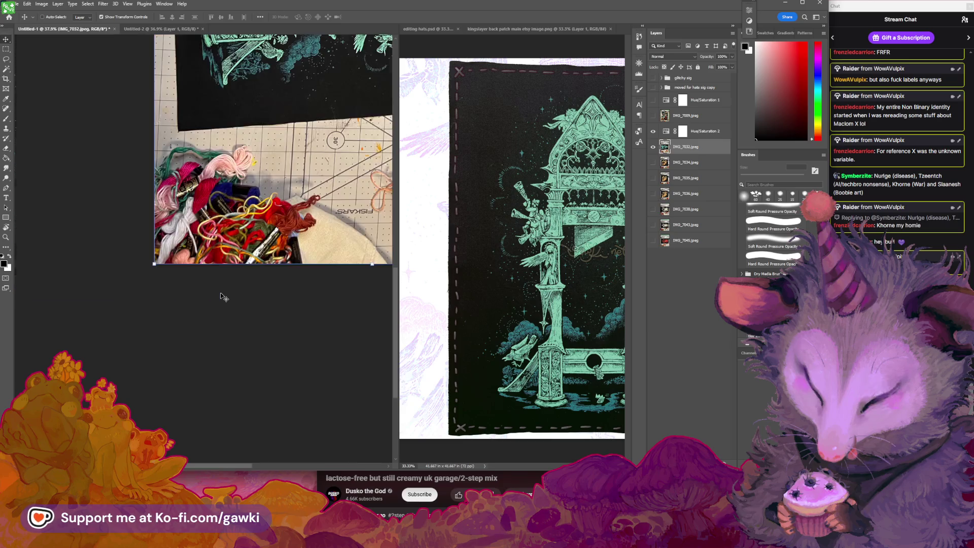
scroll(249, 307, right, 4)
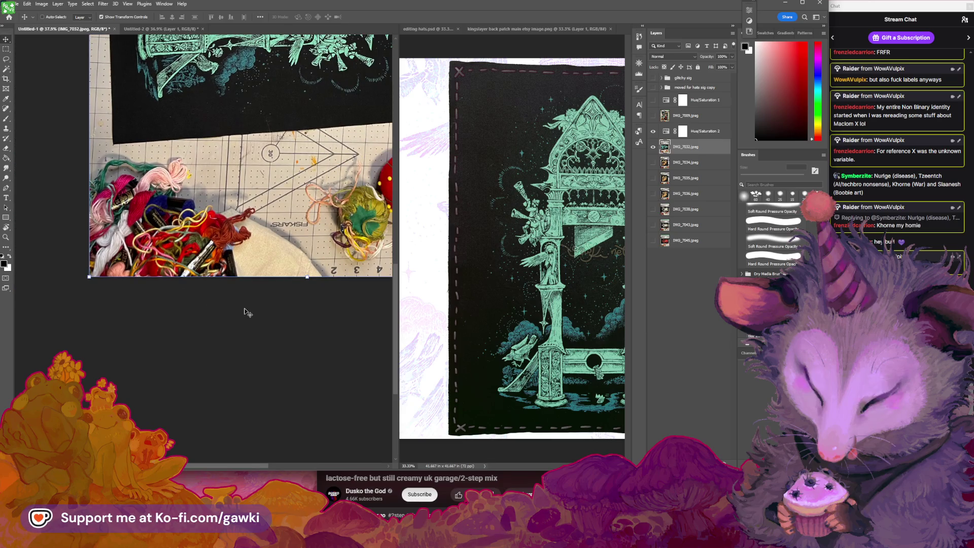
click(6, 50)
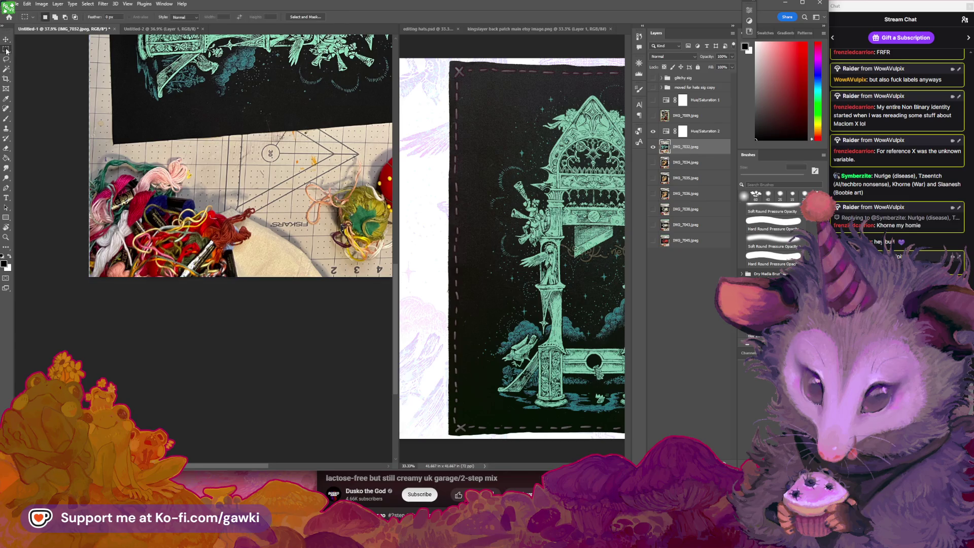
click(6, 41)
key(z)
click(99, 188)
drag(99, 188, 190, 232)
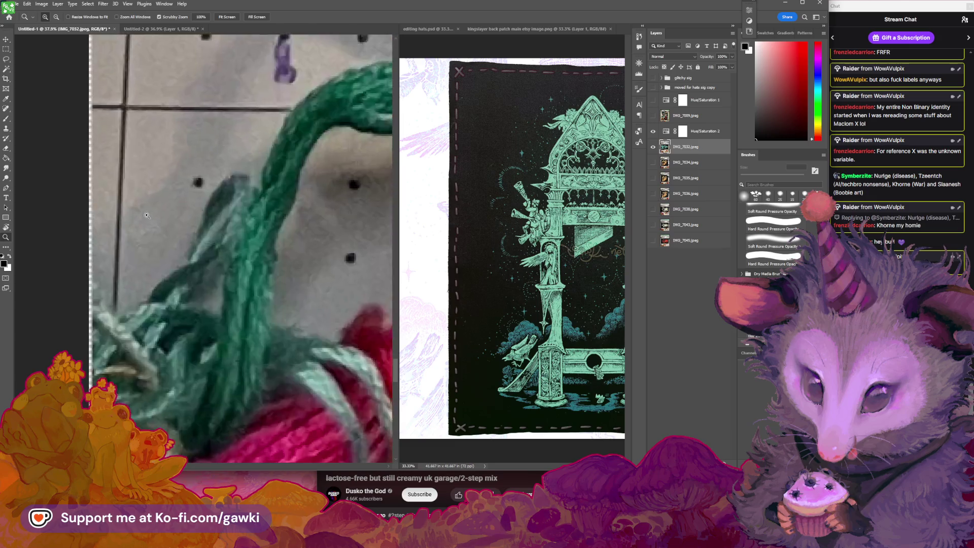
key(v)
key(Left)
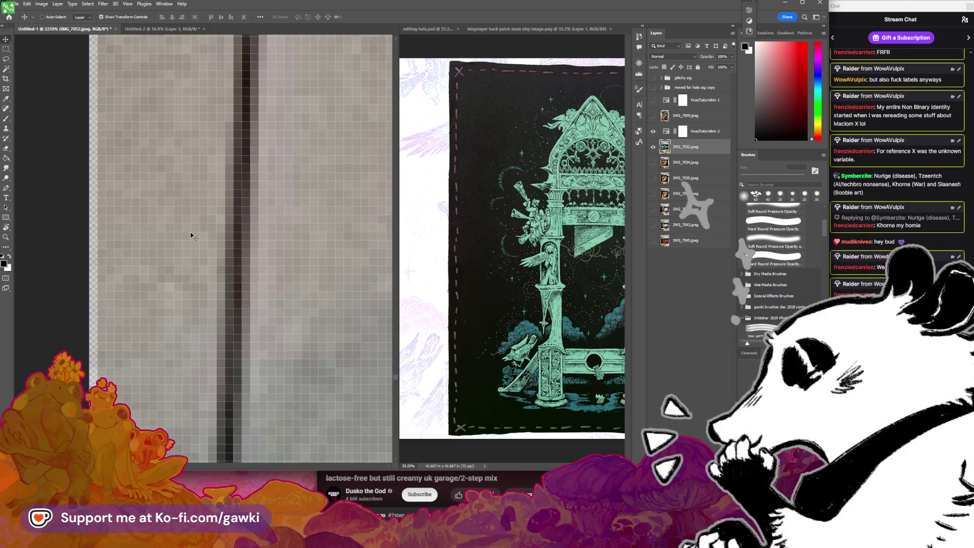
key(Left)
key(z)
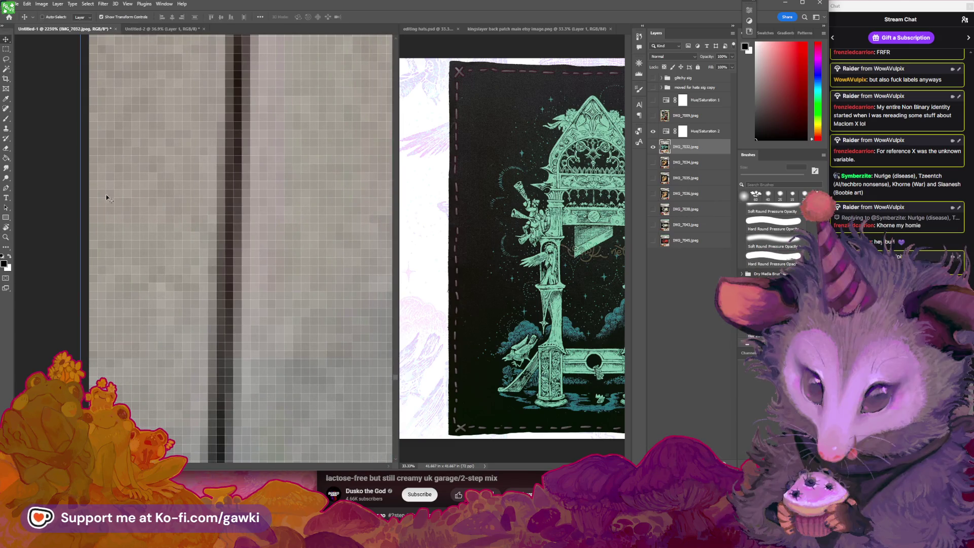
scroll(189, 254, down, 10)
mouse_move(189, 255)
mouse_down()
mouse_move(297, 271)
mouse_move(223, 256)
mouse_up()
Check the Canvas Size settings and cancel without changes.
key(v)
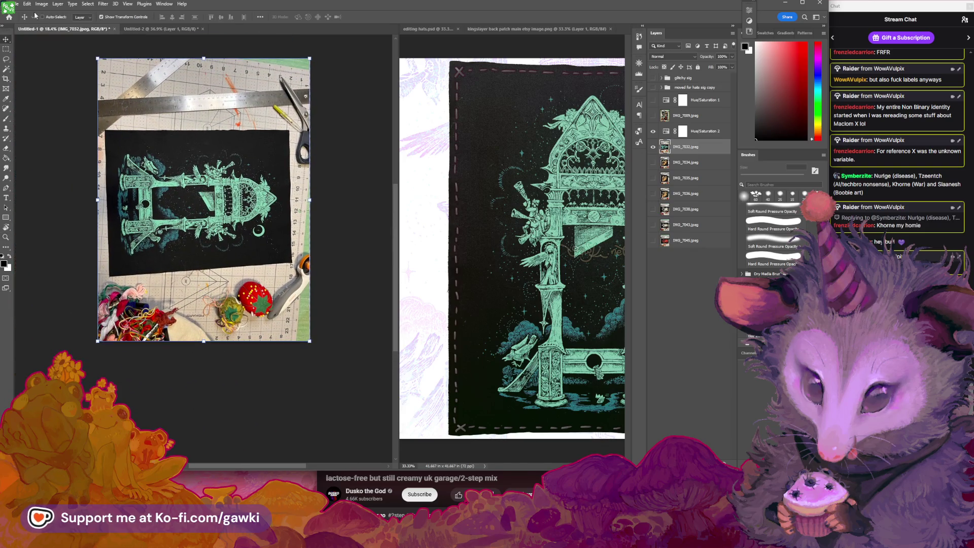
click(41, 3)
click(54, 69)
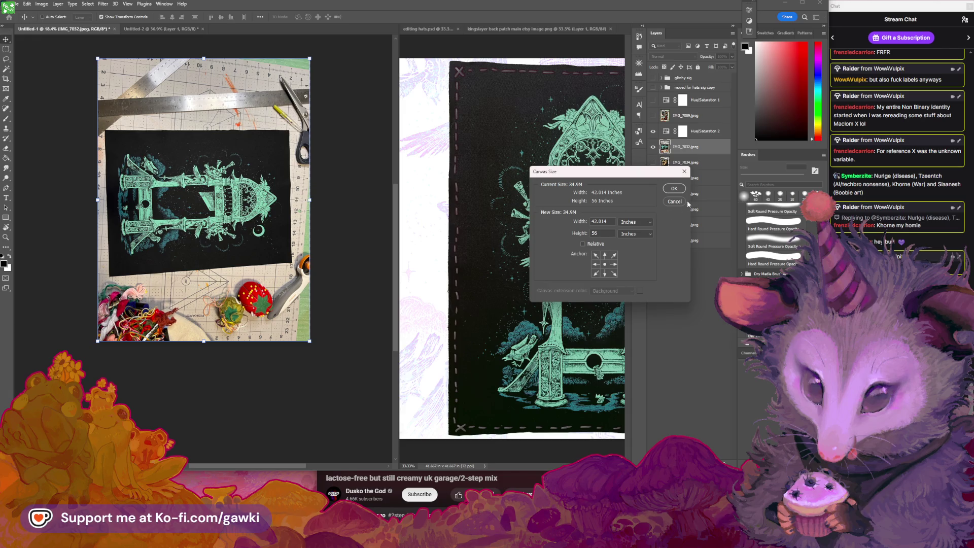
click(680, 202)
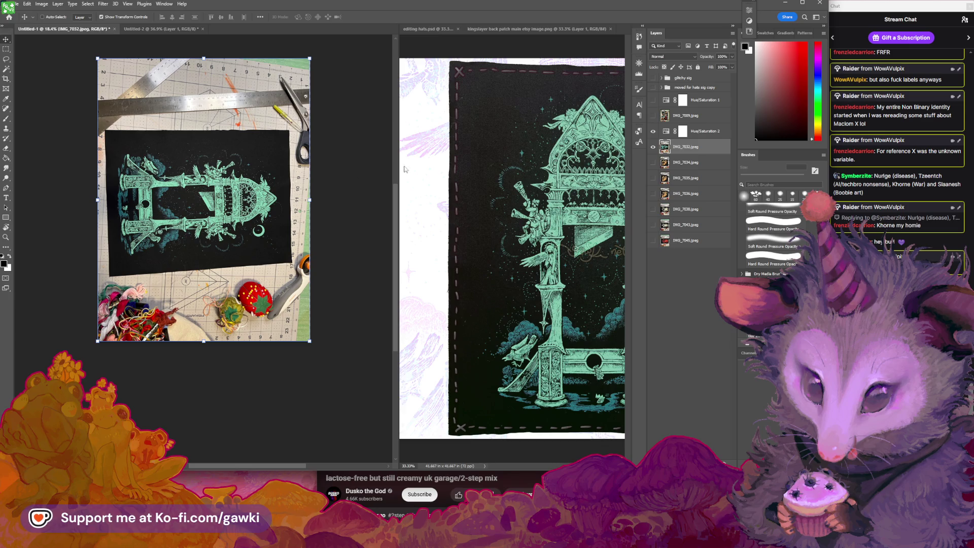
Load the IMG_7032 layer's outline as a selection and zoom toward the photo edge.
ctrl+click(665, 149)
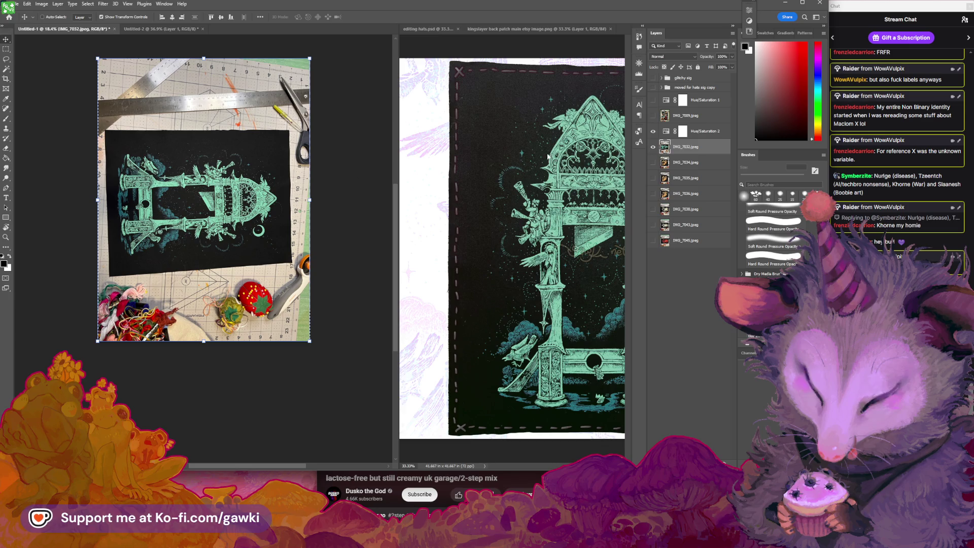
click(6, 51)
click(58, 4)
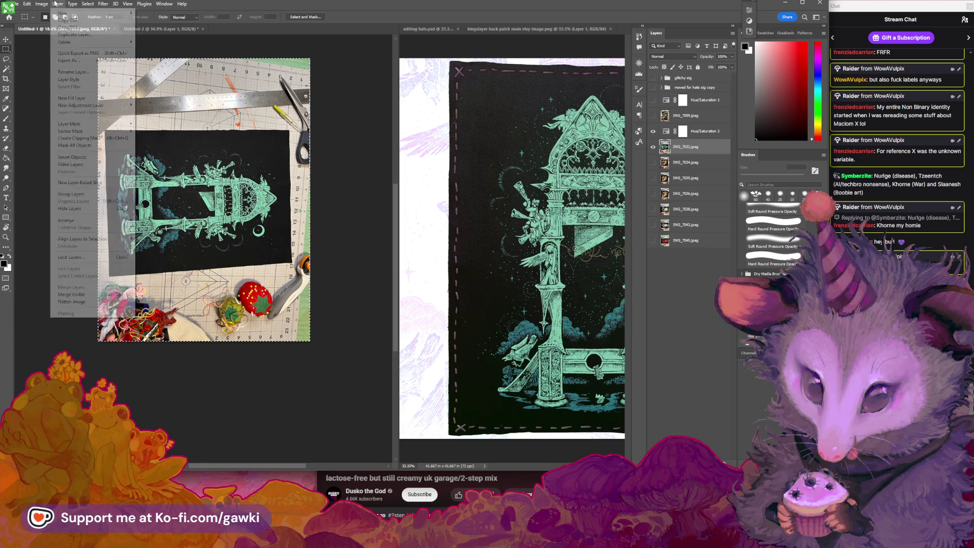
click(57, 83)
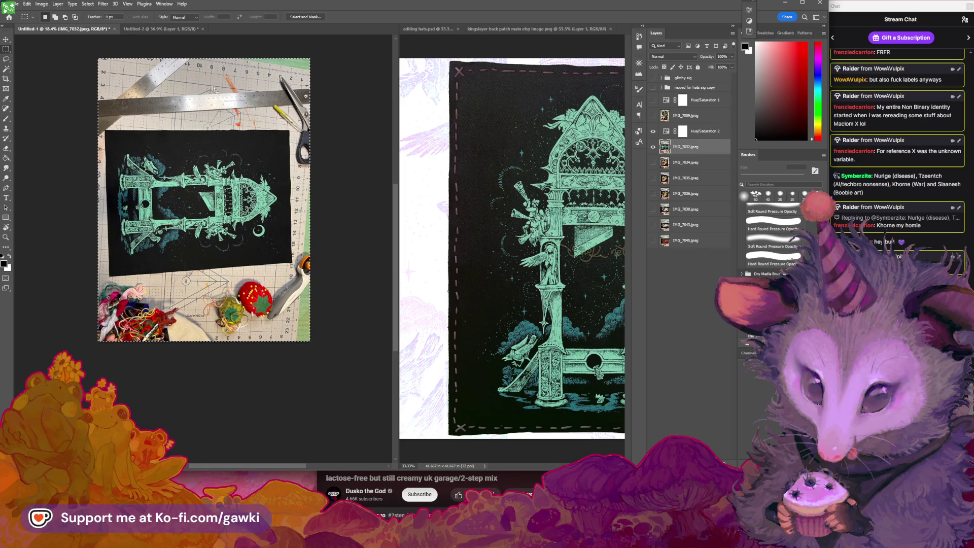
drag(301, 139, 417, 181)
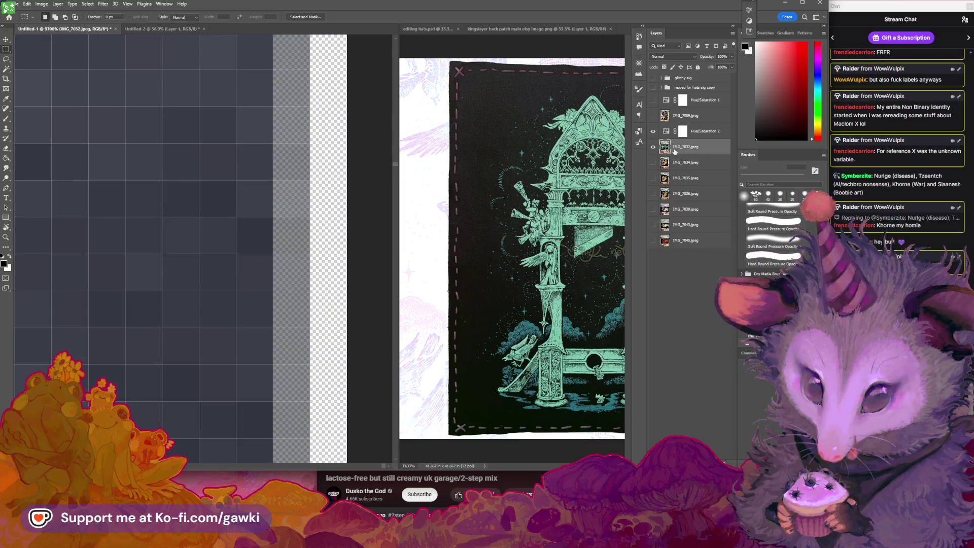
Zoom out to the whole patch photo and start a rectangular selection along its edge.
key(m)
key(z)
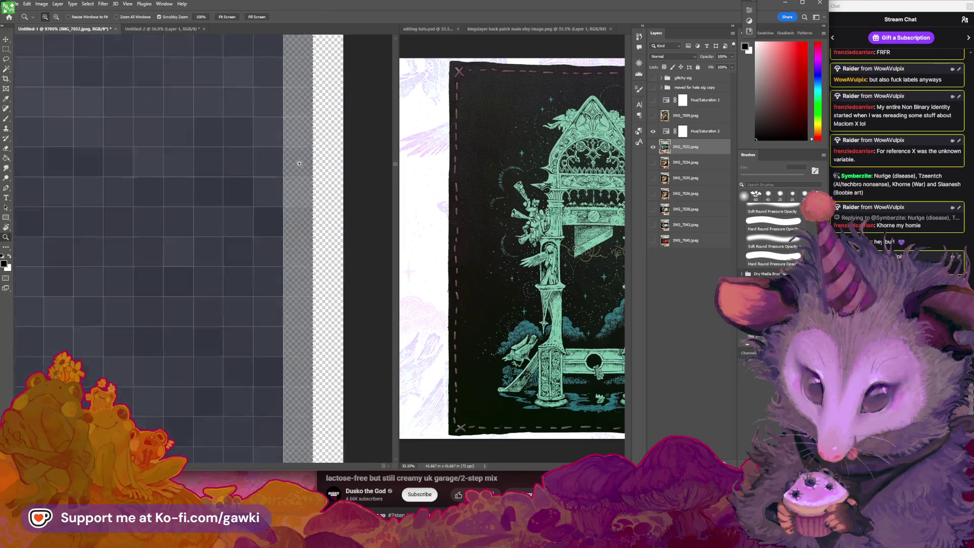
drag(315, 170, 154, 175)
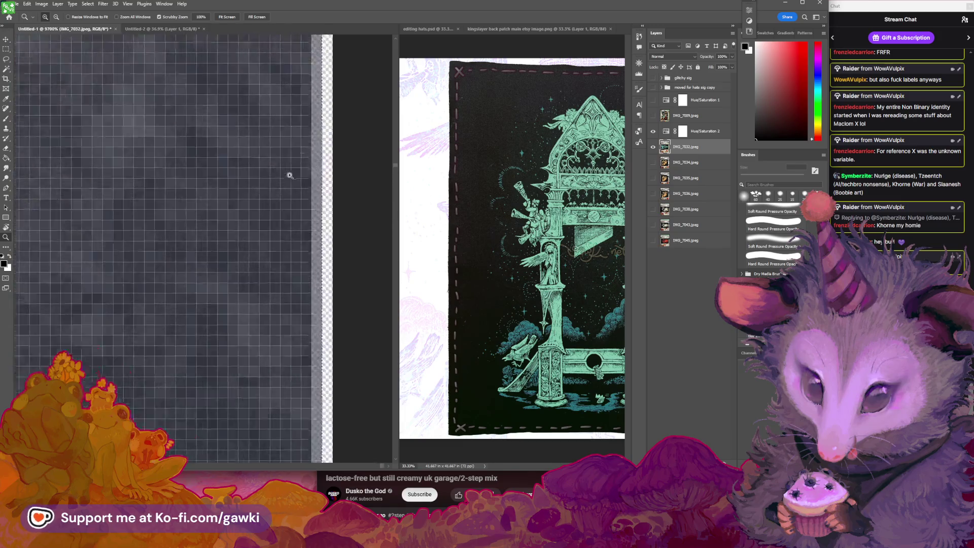
key(m)
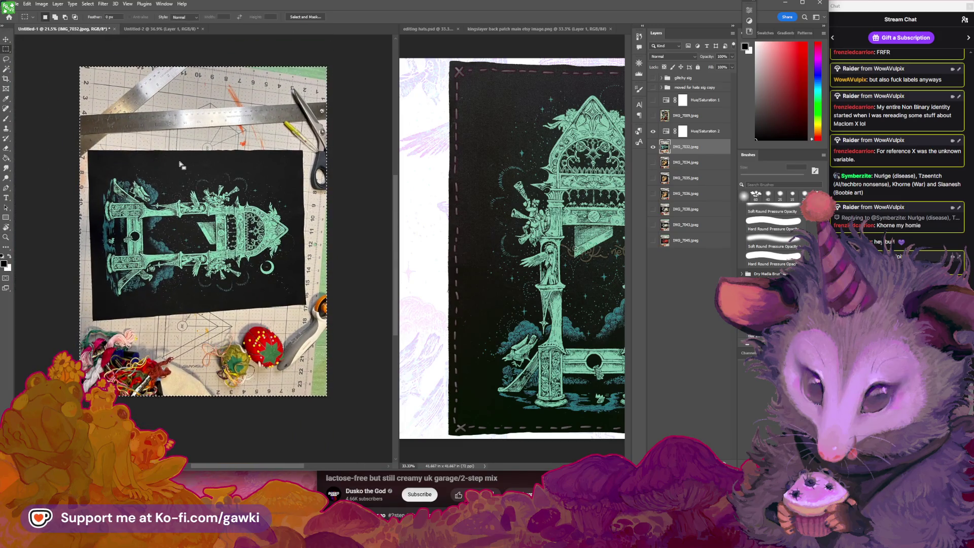
scroll(315, 173, up, 10)
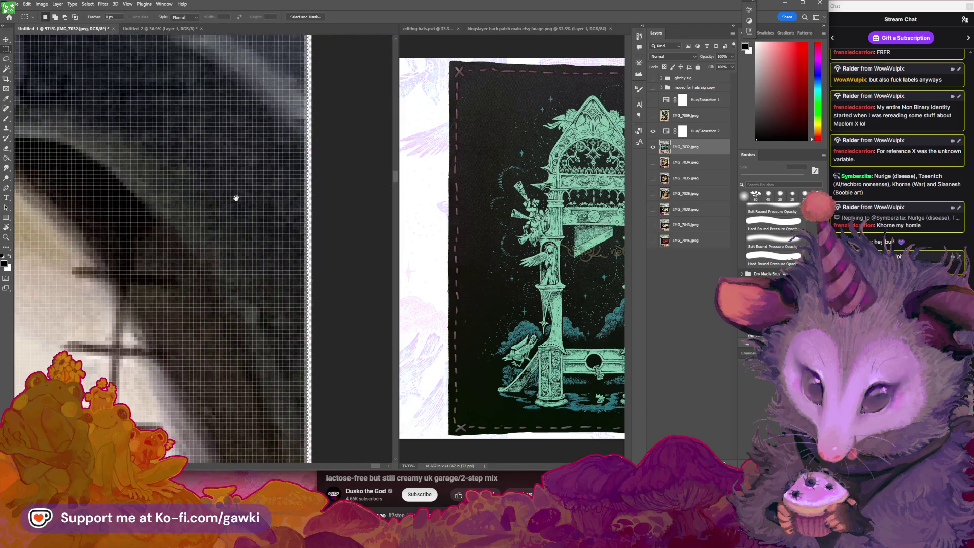
drag(245, 202, 244, 202)
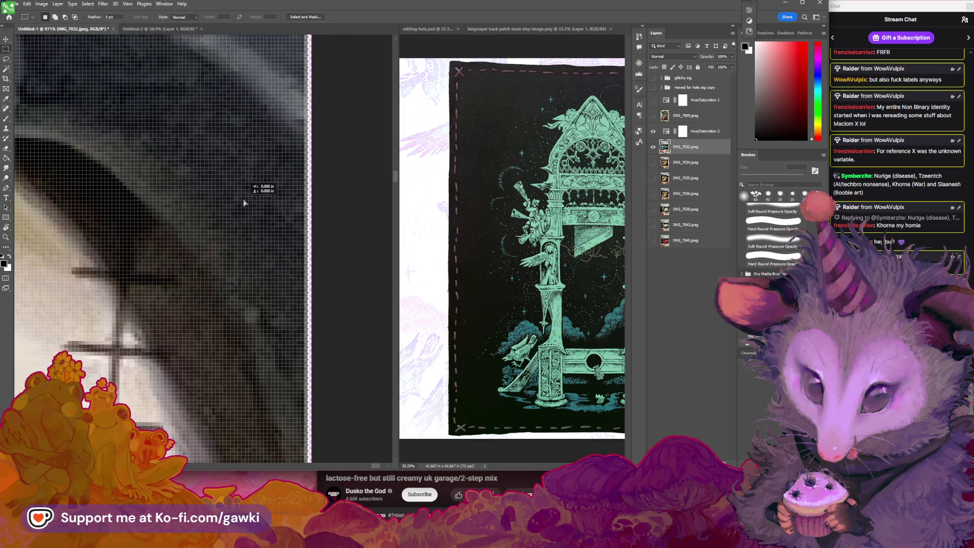
click(42, 4)
click(56, 81)
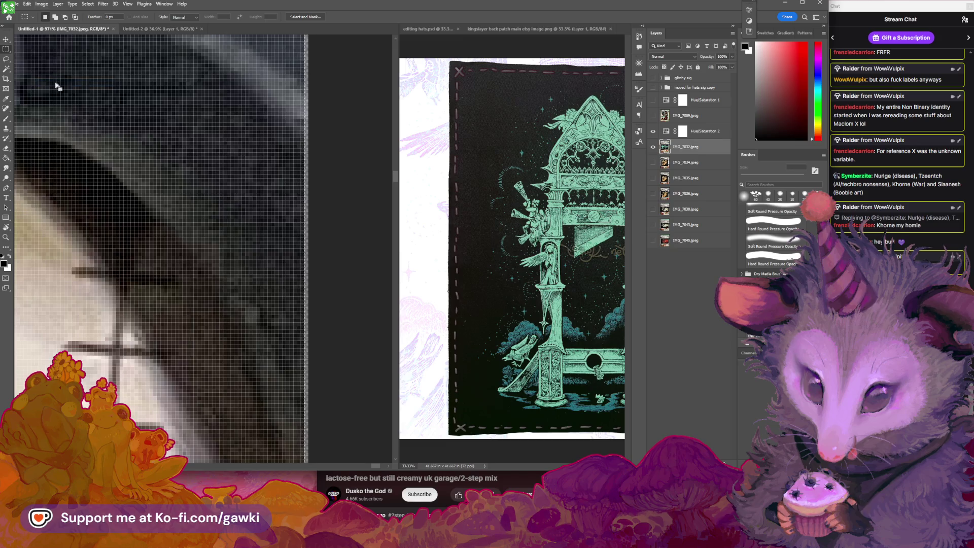
Select the photo up to its edge, excluding the transparent strip, and crop to the selection.
key(z)
mouse_move(341, 168)
mouse_down()
mouse_move(238, 181)
mouse_move(350, 181)
mouse_move(331, 154)
mouse_move(359, 174)
mouse_up()
key(m)
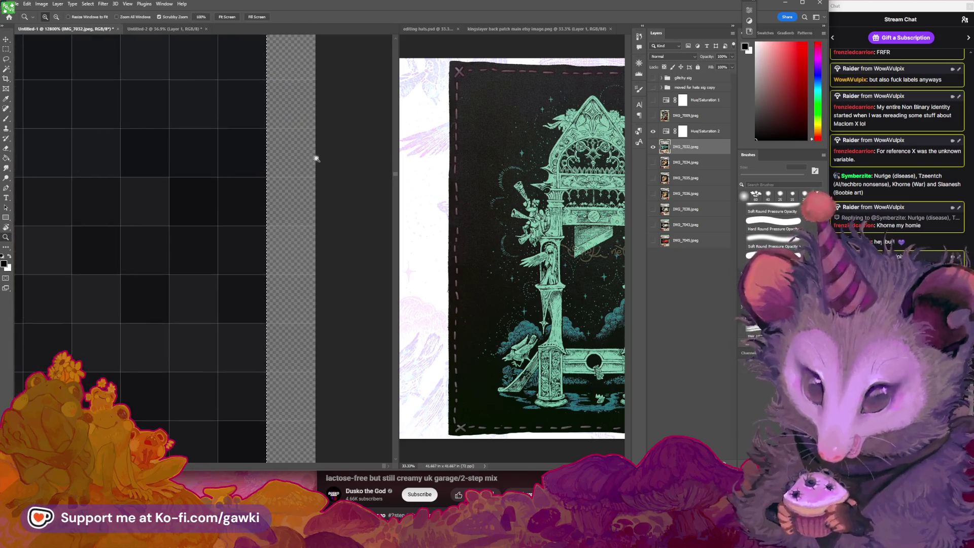
drag(221, 154, 186, 153)
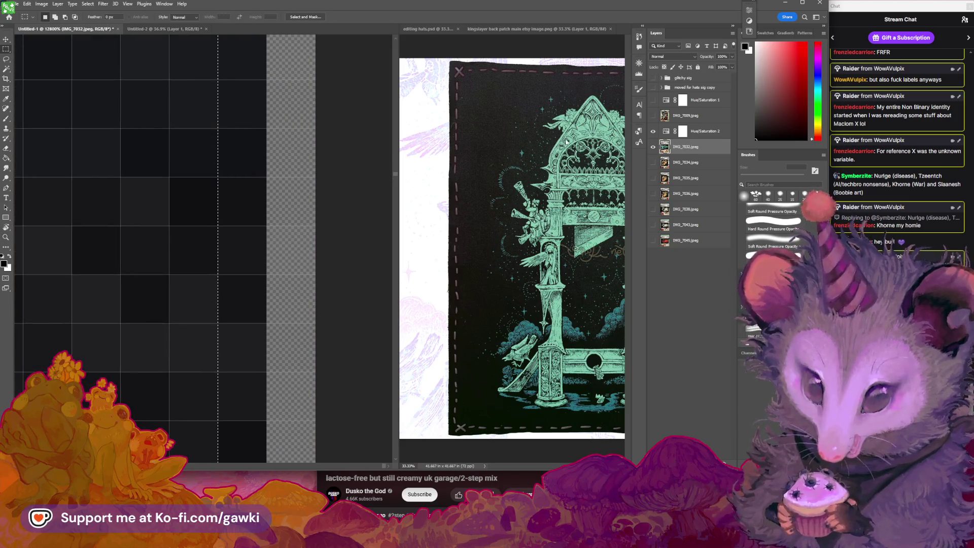
click(27, 4)
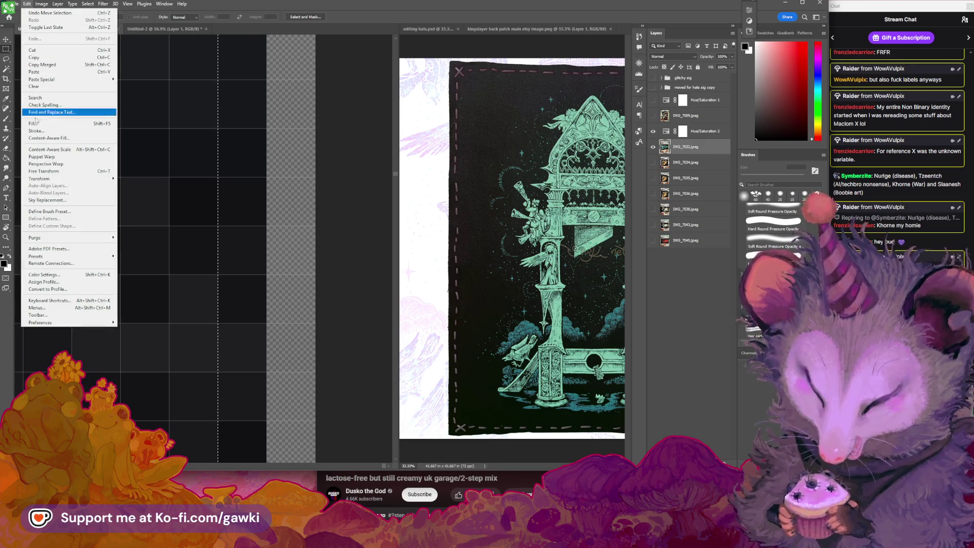
mouse_move(41, 3)
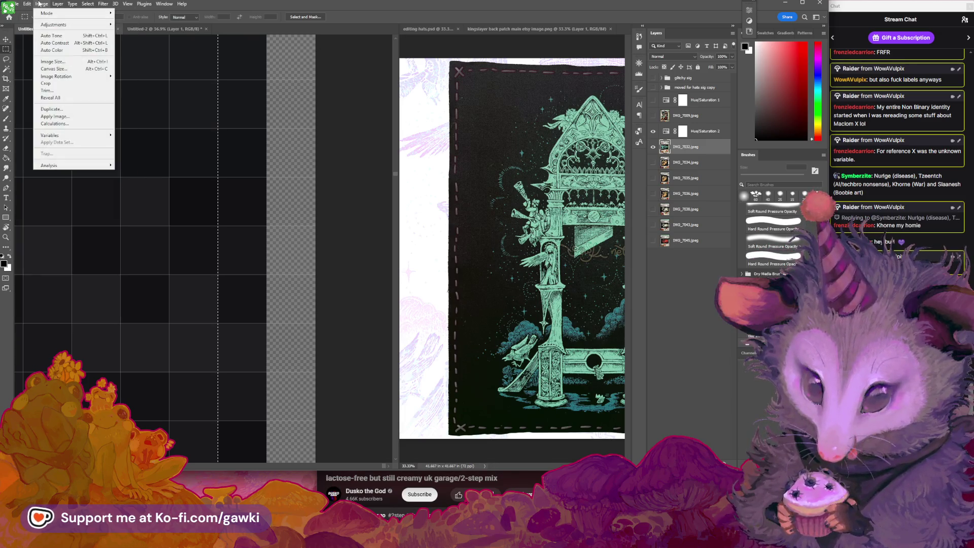
click(47, 84)
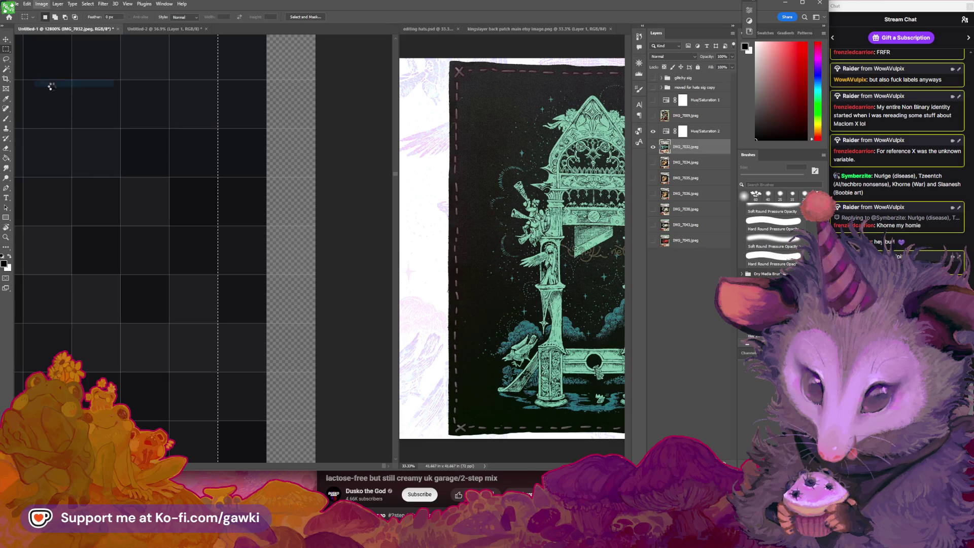
key(z)
click(278, 148)
drag(201, 153, 174, 157)
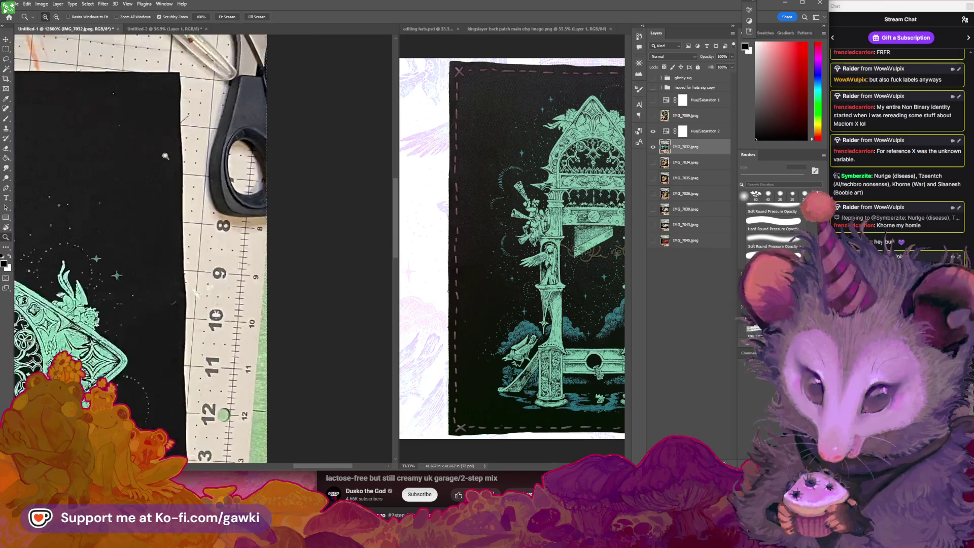
Zoom out from the black cloth close-up and pan to show much of the mint-green arch print.
key(m)
key(z)
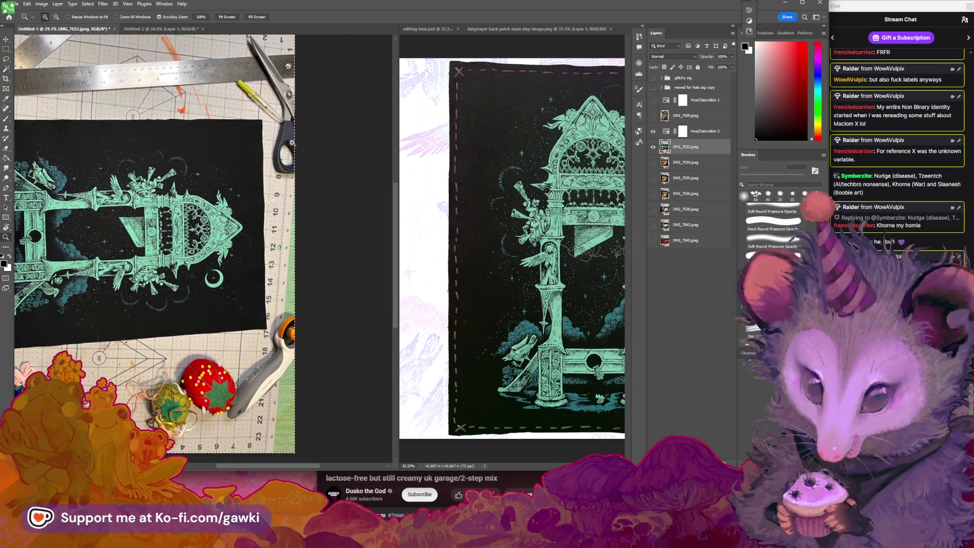
mouse_move(297, 138)
mouse_down()
mouse_move(372, 169)
mouse_move(331, 143)
mouse_up()
key(m)
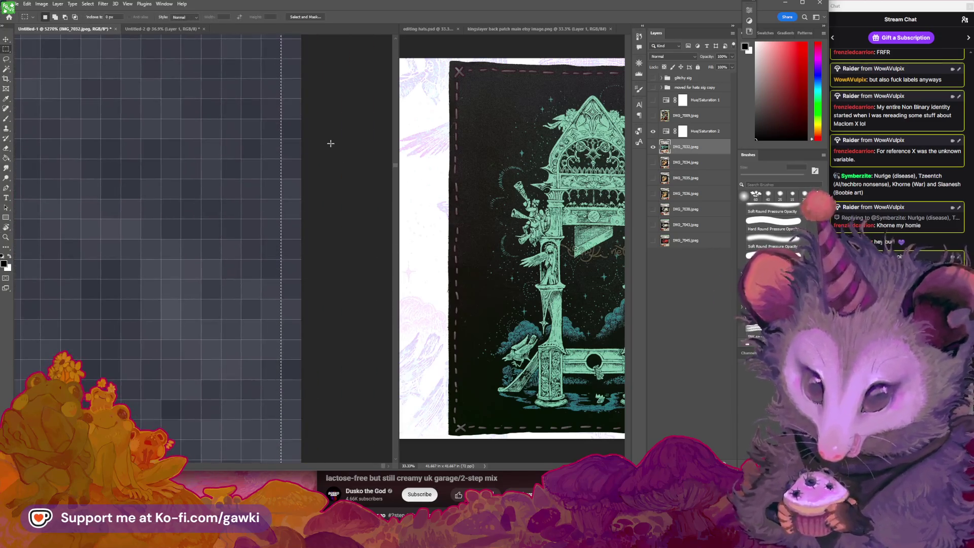
scroll(333, 152, down, 3)
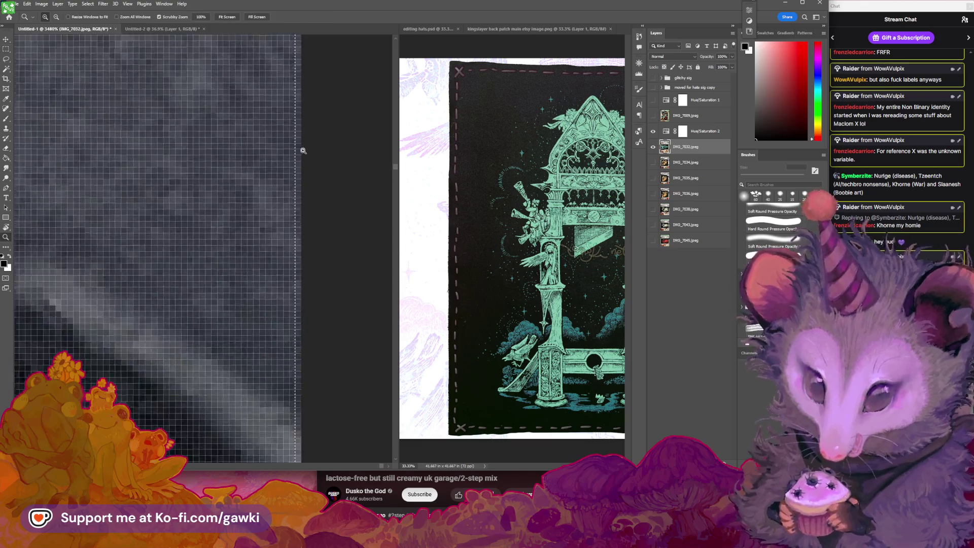
scroll(299, 148, down, 3)
scroll(288, 191, down, 1)
scroll(290, 193, down, 2)
scroll(292, 195, down, 1)
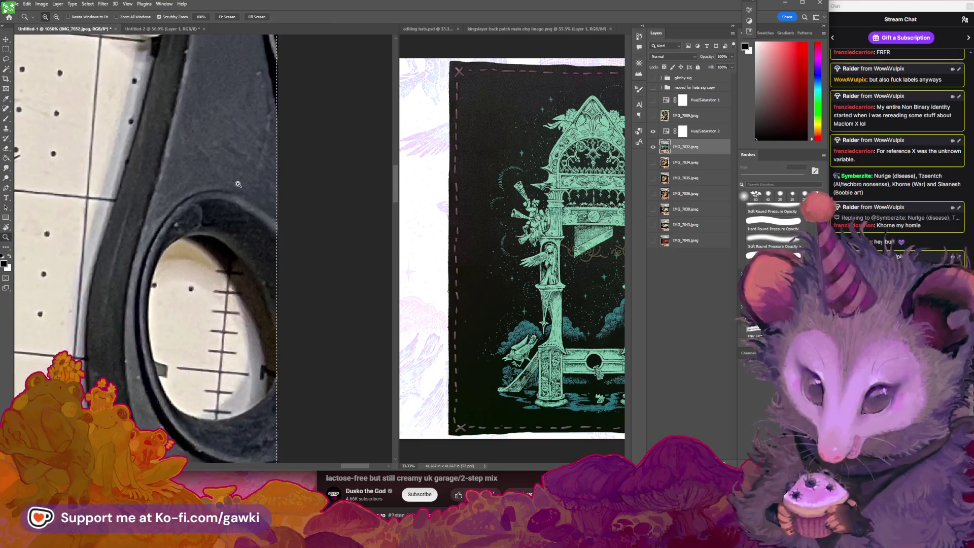
key(z)
scroll(291, 193, down, 2)
scroll(287, 190, down, 1)
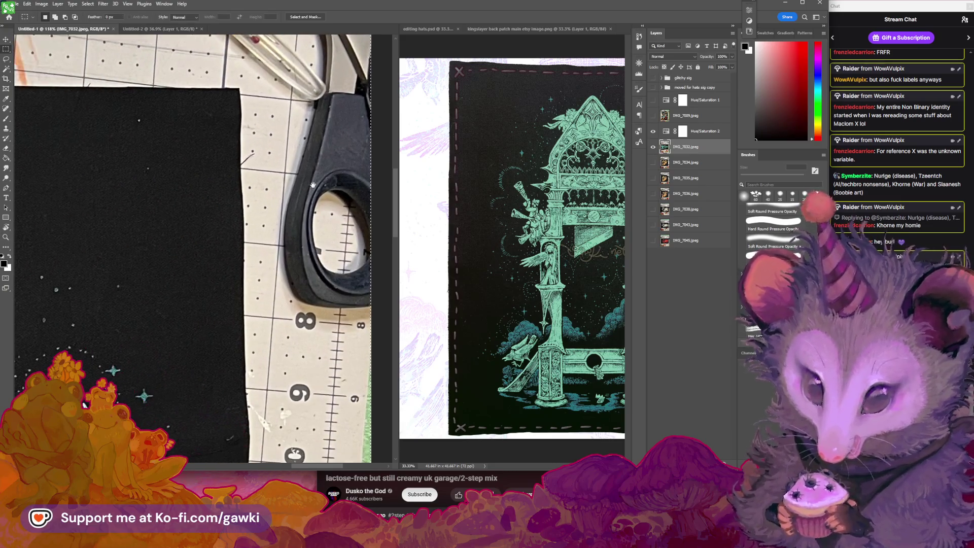
scroll(285, 188, down, 1)
scroll(287, 189, down, 2)
scroll(294, 189, down, 1)
key(m)
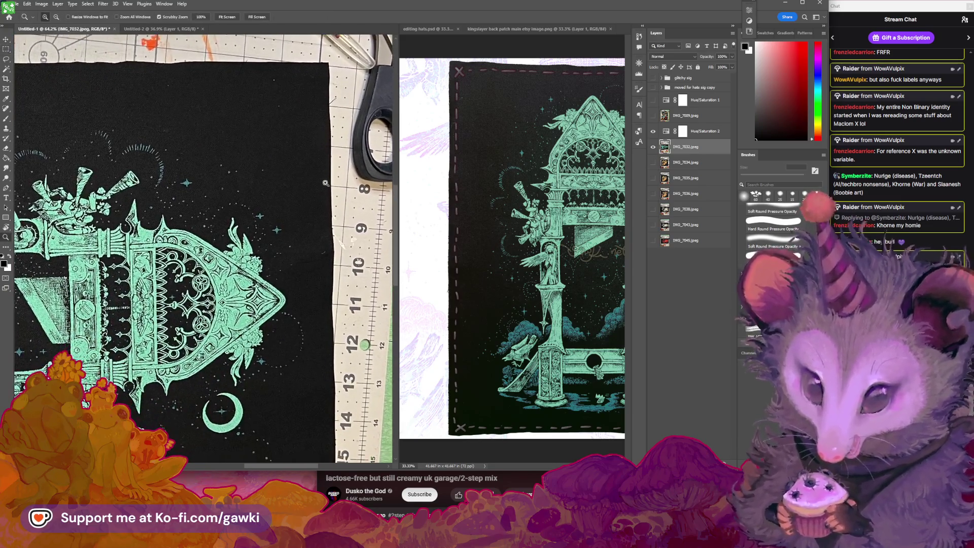
scroll(310, 190, down, 1)
mouse_move(311, 190)
mouse_down()
mouse_move(333, 170)
mouse_move(128, 135)
mouse_move(152, 127)
mouse_up()
Rotate the view -90° so the arch stands upright and zoom out to 27.5%.
key(r)
key(m)
scroll(274, 193, down, 2)
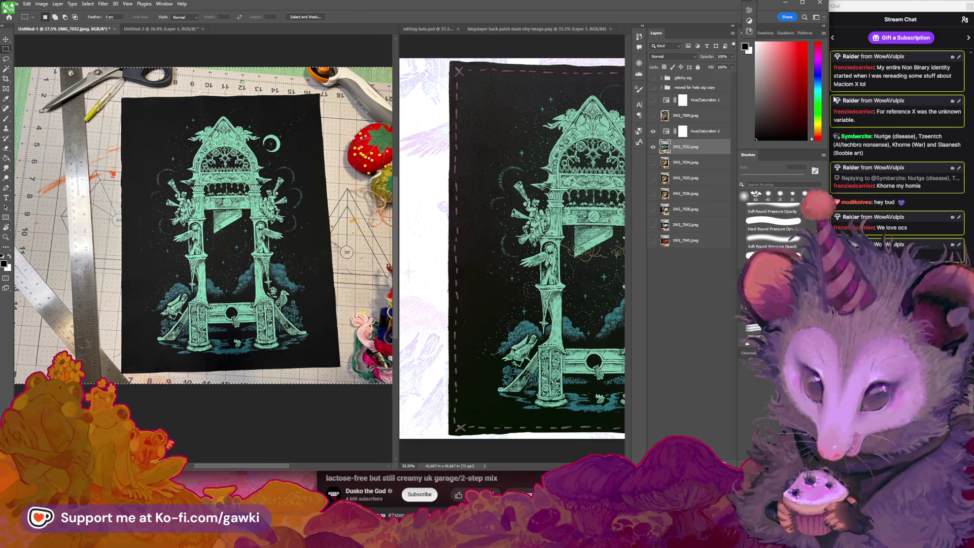
drag(827, 94, 827, 96)
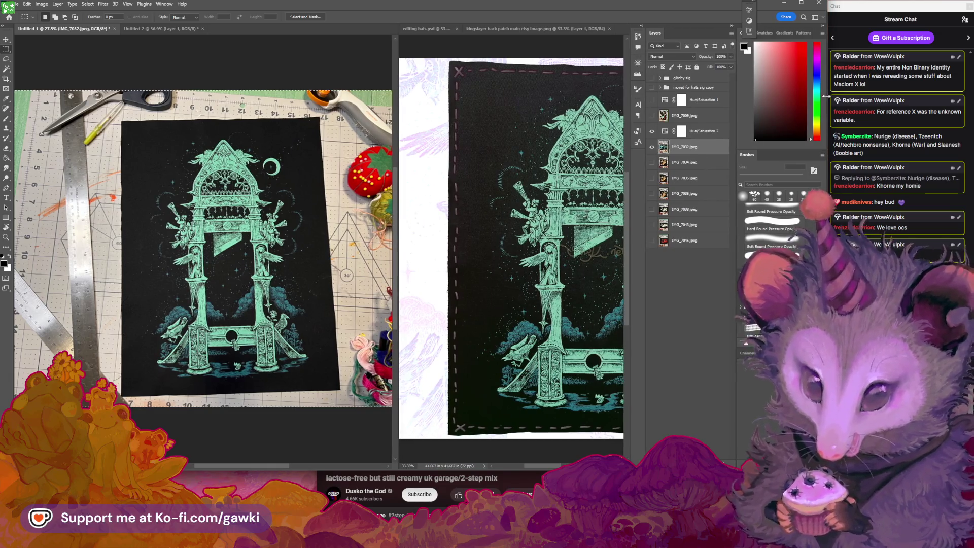
drag(826, 96, 826, 96)
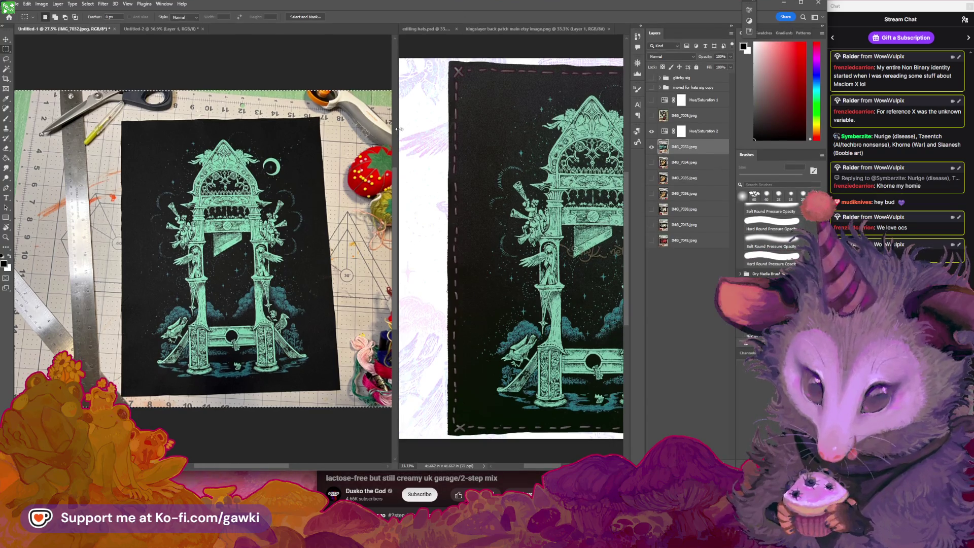
Widen the patch photo's pane and zoom in closely on the strawberry pincushion.
drag(399, 129, 485, 144)
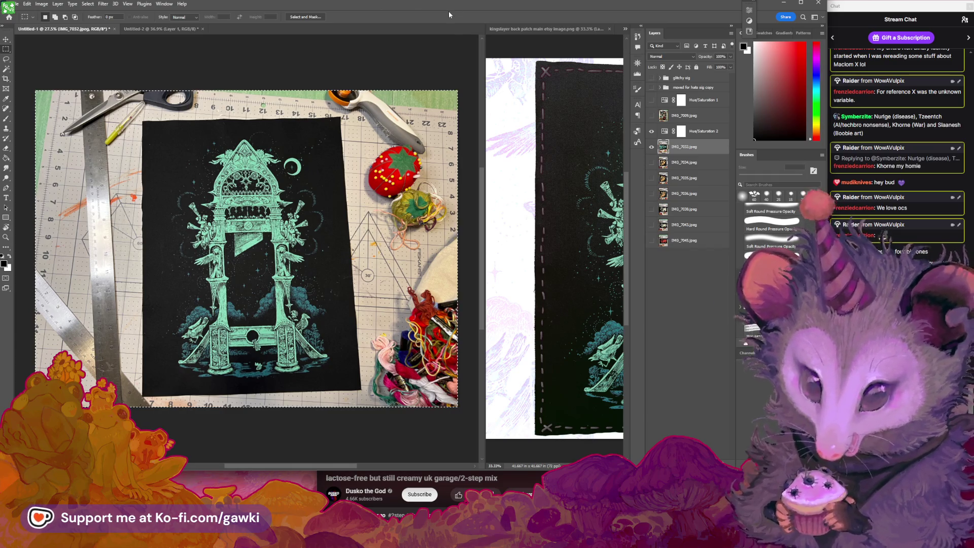
key(z)
click(311, 212)
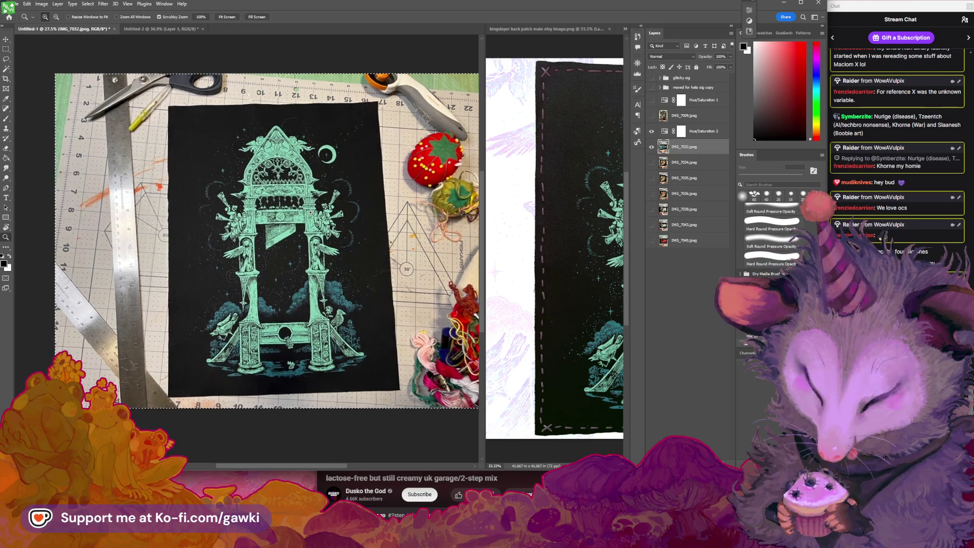
click(432, 162)
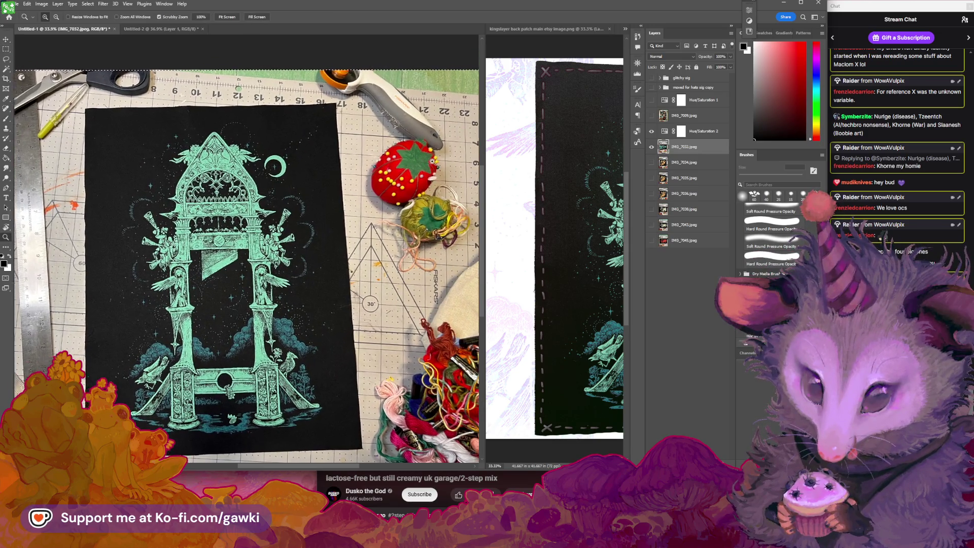
mouse_move(432, 161)
mouse_down()
mouse_move(442, 156)
mouse_move(356, 167)
mouse_move(346, 185)
mouse_up()
key(m)
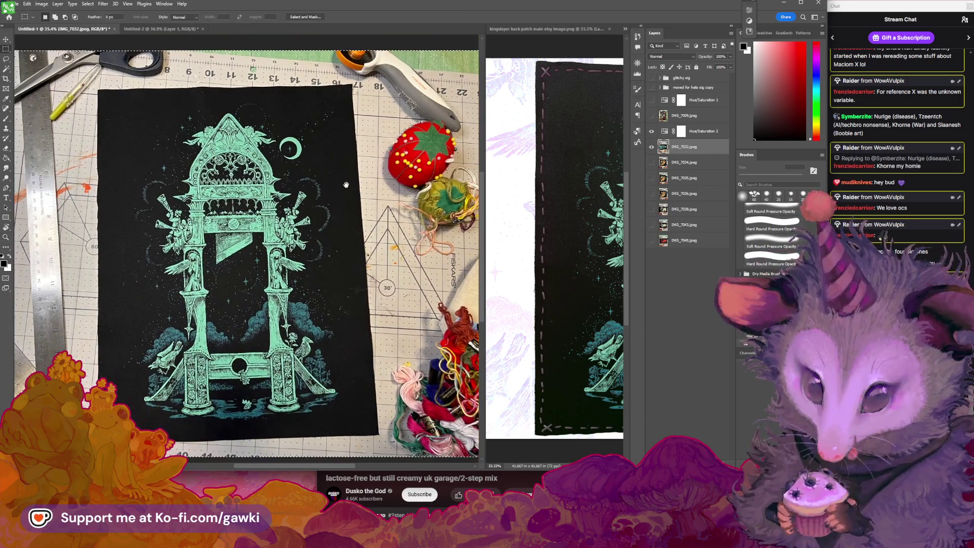
scroll(380, 184, down, 2)
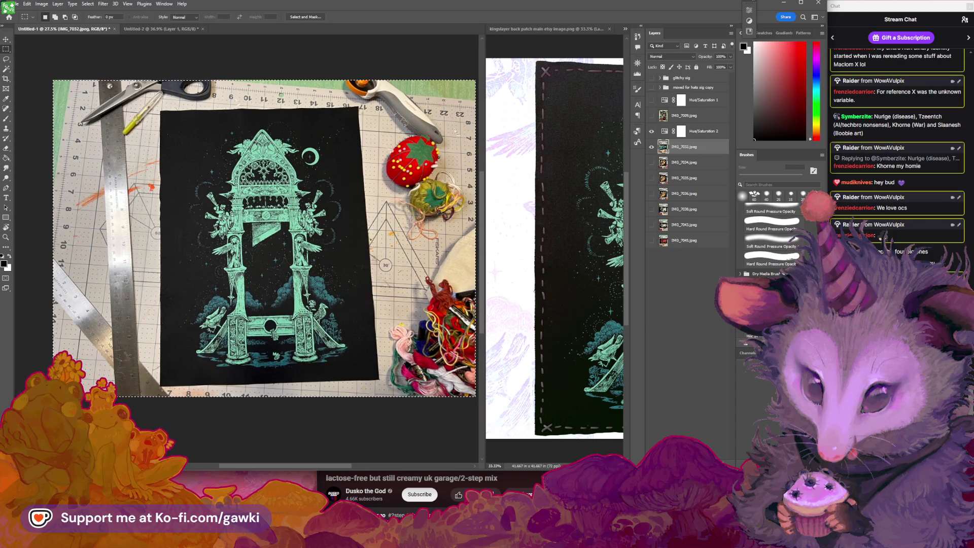
key(z)
drag(455, 133, 384, 226)
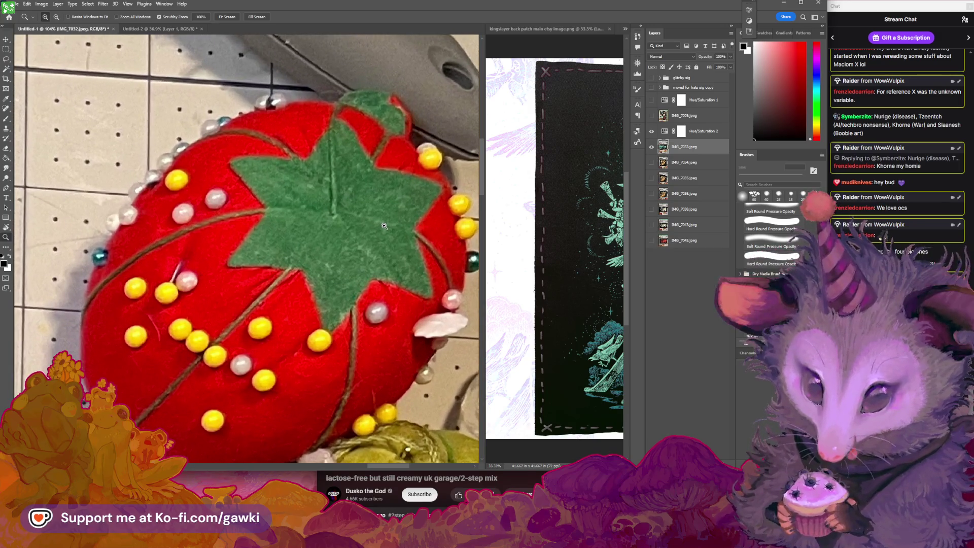
Return to the whole-patch view and select the 'moved for hats sig copy' group.
key(ctrl+0)
key(m)
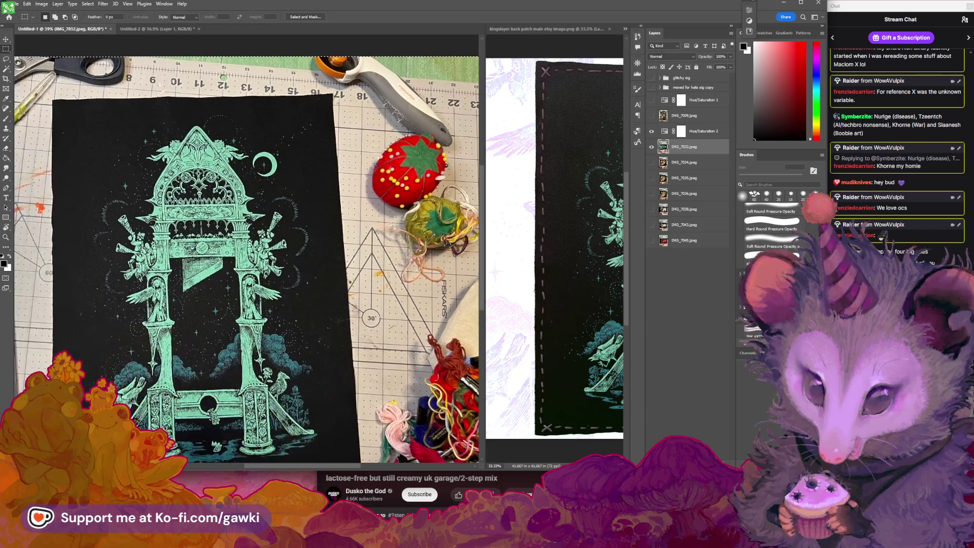
scroll(355, 233, down, 3)
scroll(348, 237, up, 1)
scroll(348, 237, up, 1)
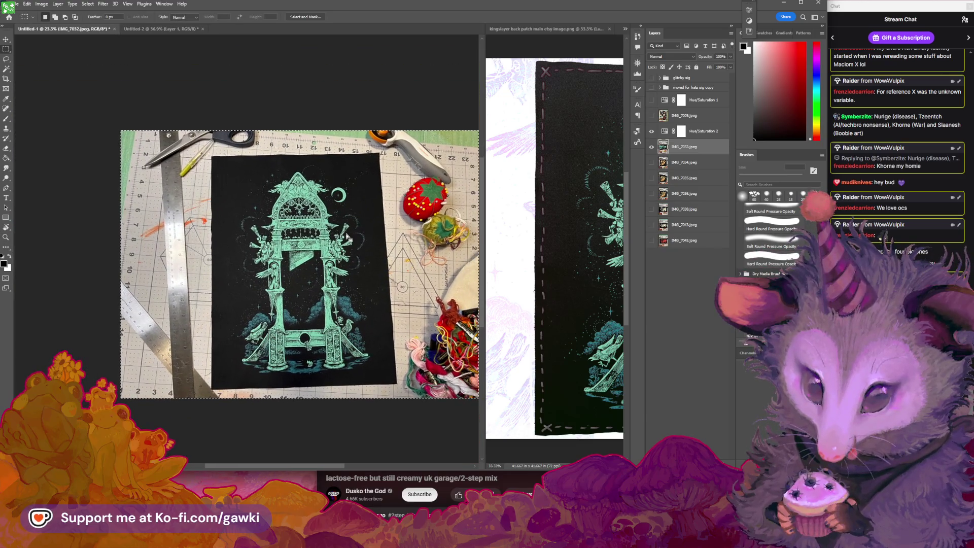
scroll(348, 237, up, 2)
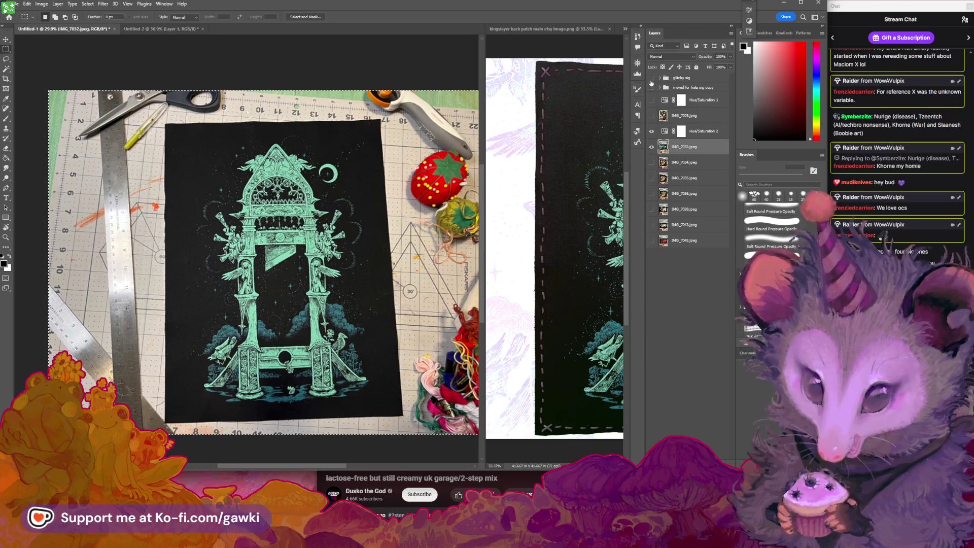
click(698, 88)
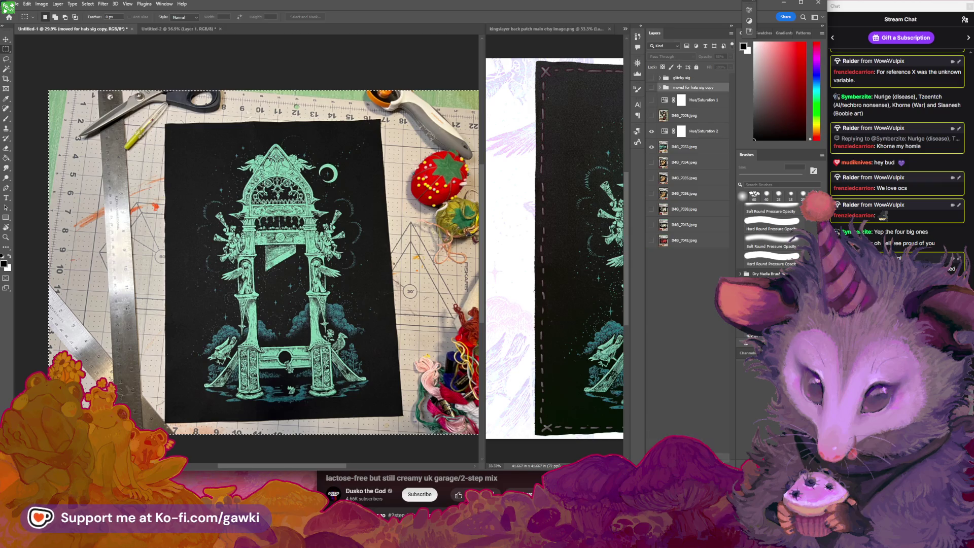
Duplicate the signature group above IMG_7032.jpeg, show it, and delete its unneeded signature copies.
key(ctrl+j)
mouse_move(693, 88)
mouse_down()
mouse_move(683, 155)
mouse_move(682, 126)
mouse_up()
click(652, 128)
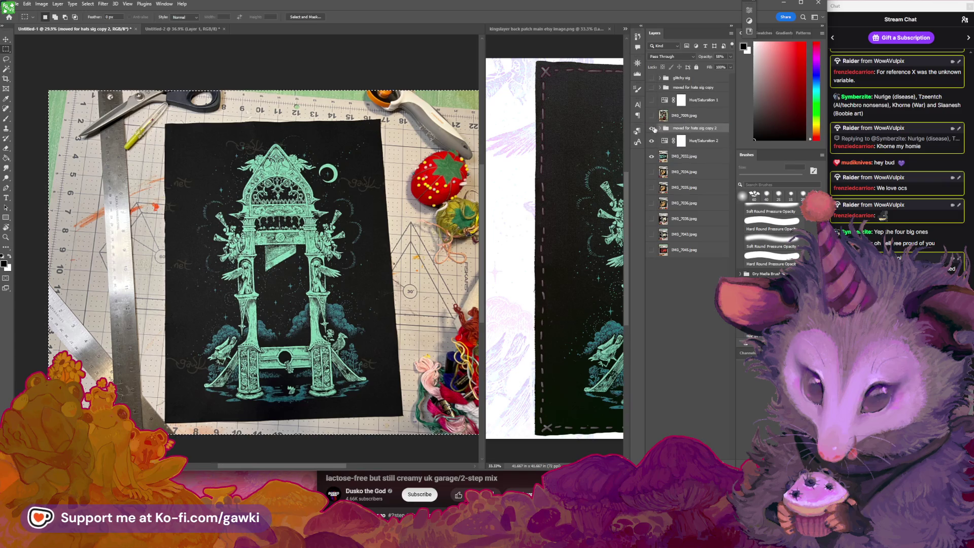
click(661, 129)
click(684, 137)
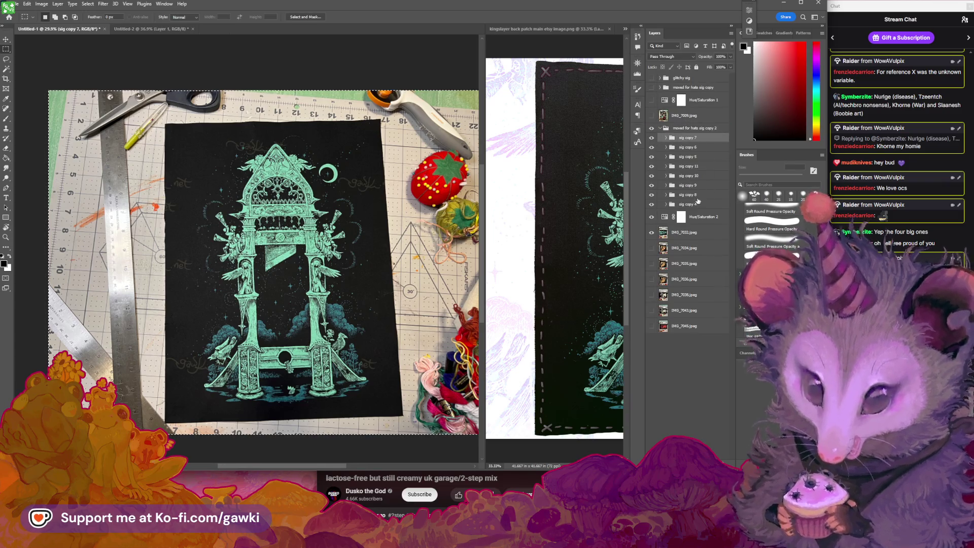
shift+click(698, 177)
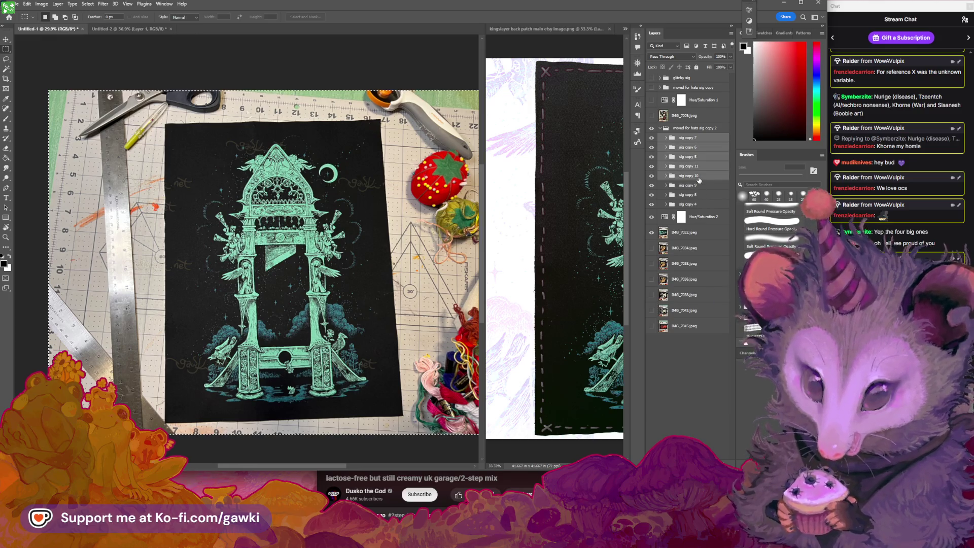
key(Delete)
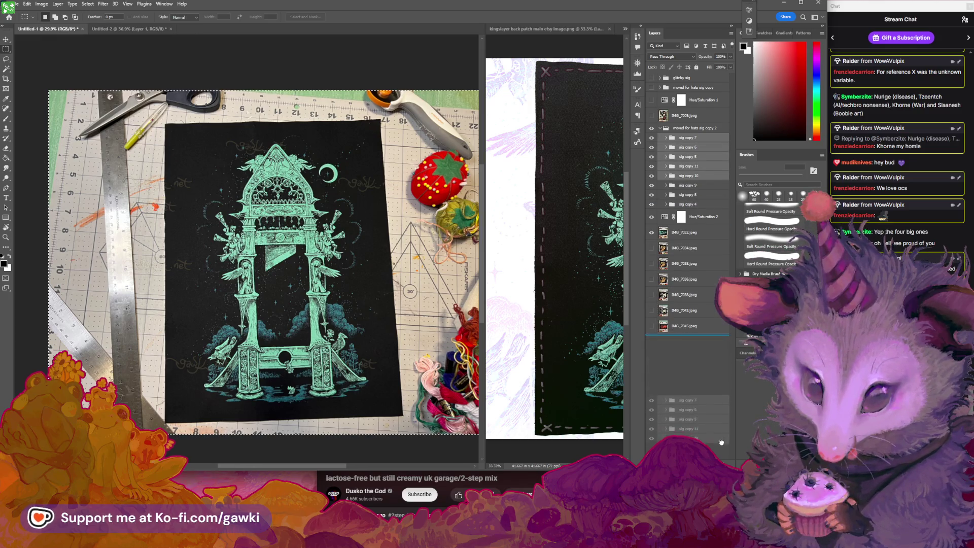
Deselect the canvas and move the sig copy 9 signature to the bottom of the patch.
key(v)
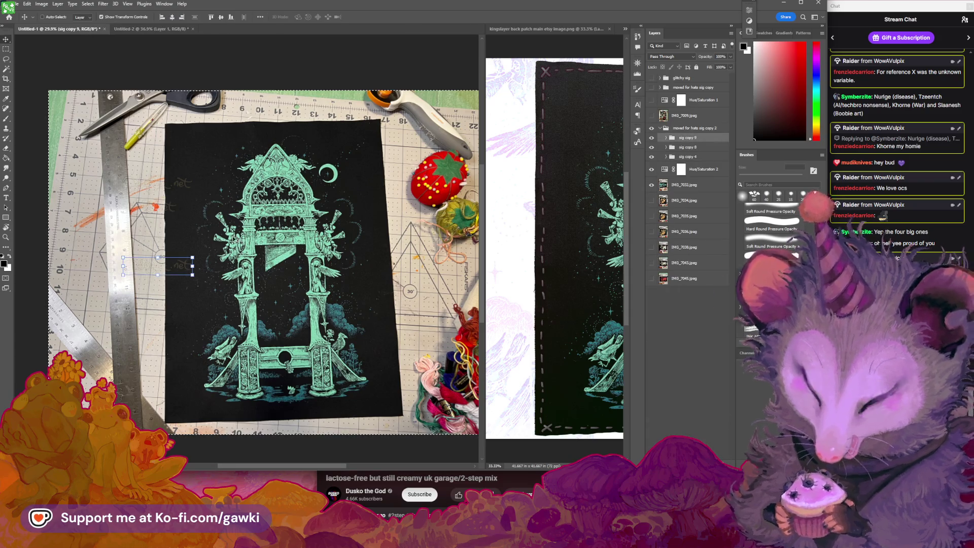
drag(167, 264, 303, 195)
key(Return)
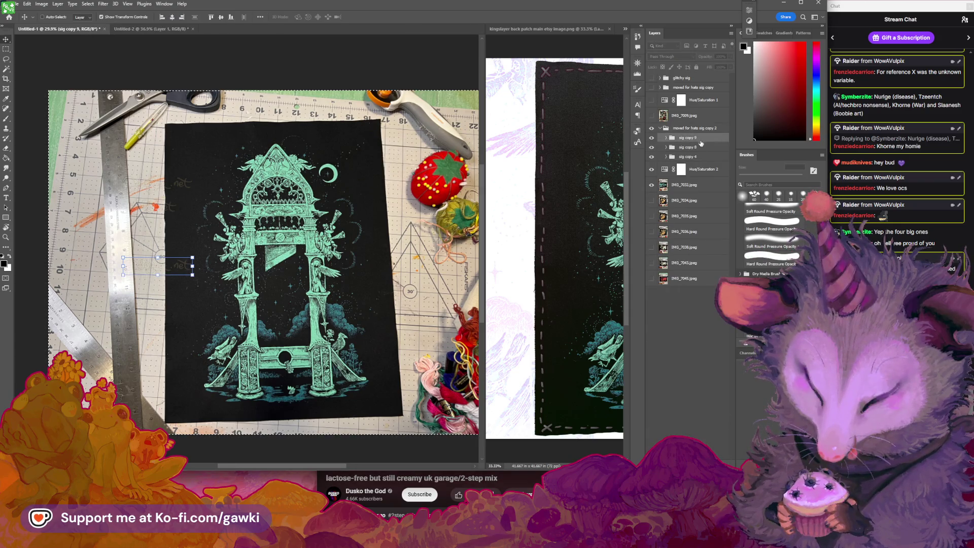
drag(369, 207, 378, 200)
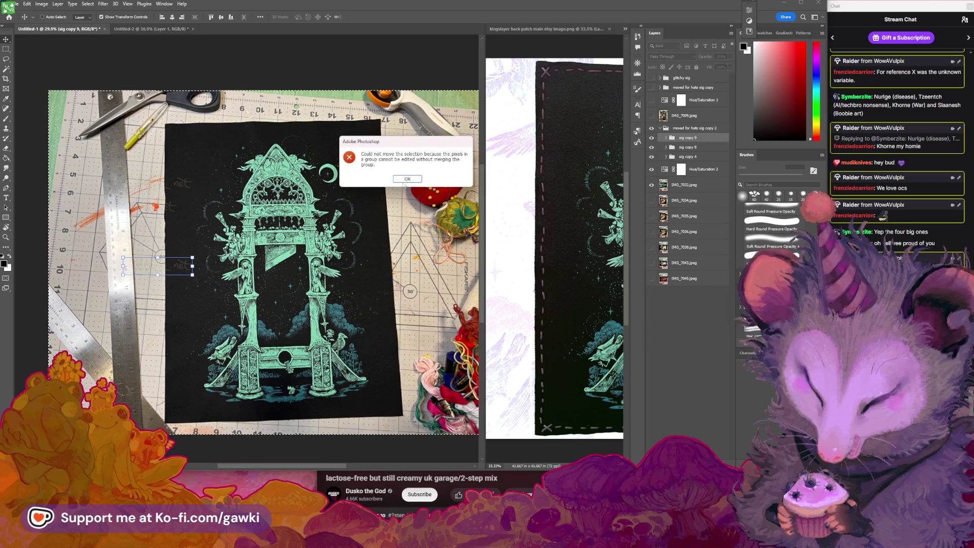
click(406, 180)
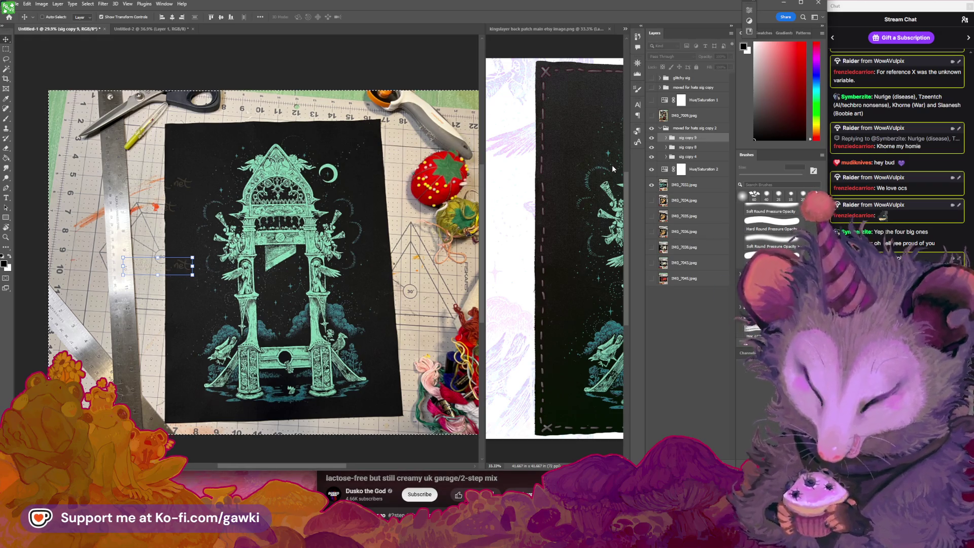
key(ctrl+d)
mouse_move(157, 265)
mouse_down()
mouse_move(312, 391)
mouse_move(296, 279)
mouse_up()
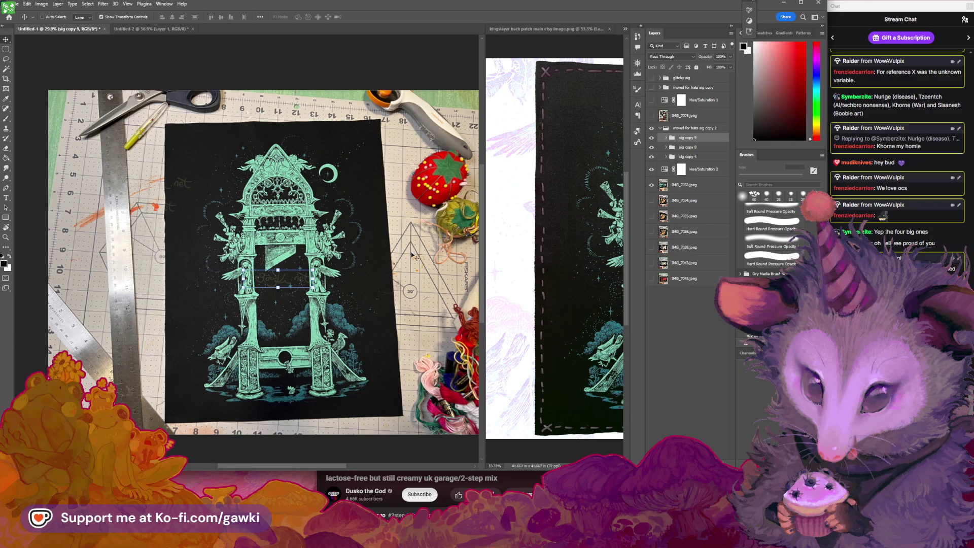
Place the sig copy 8 signature at the patch's top-left and the sig copy 4 .net text lower right.
key(alt+bracketleft)
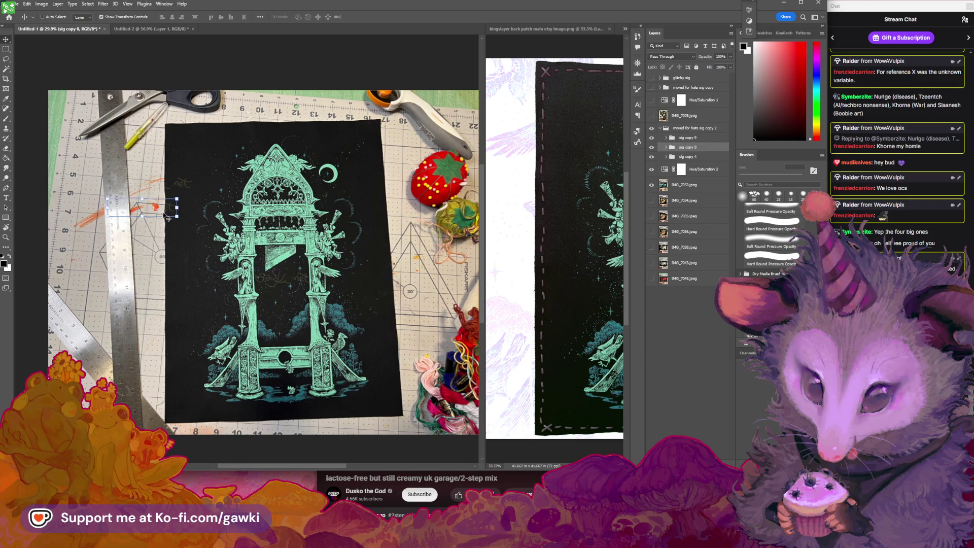
drag(168, 218, 258, 161)
click(696, 139)
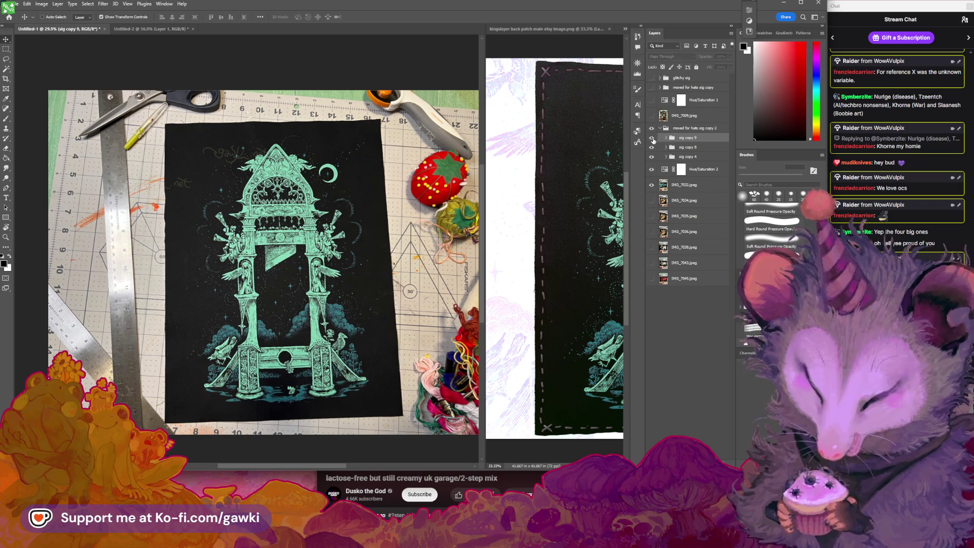
click(652, 148)
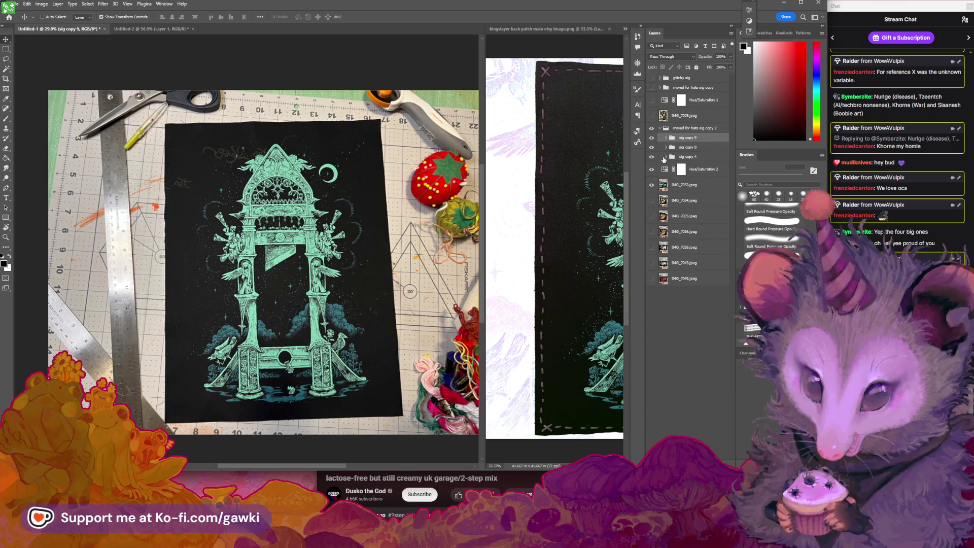
click(680, 159)
drag(148, 186, 370, 401)
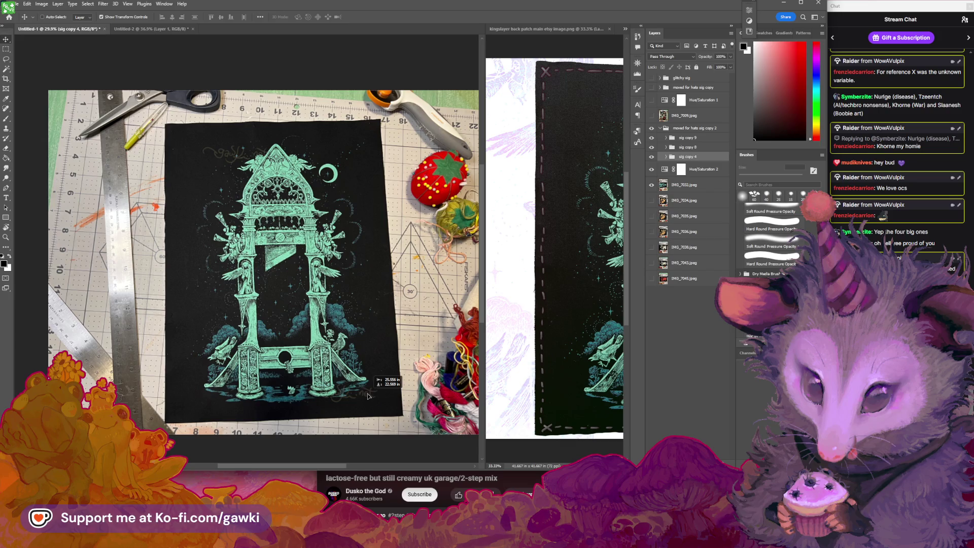
scroll(368, 396, up, 3)
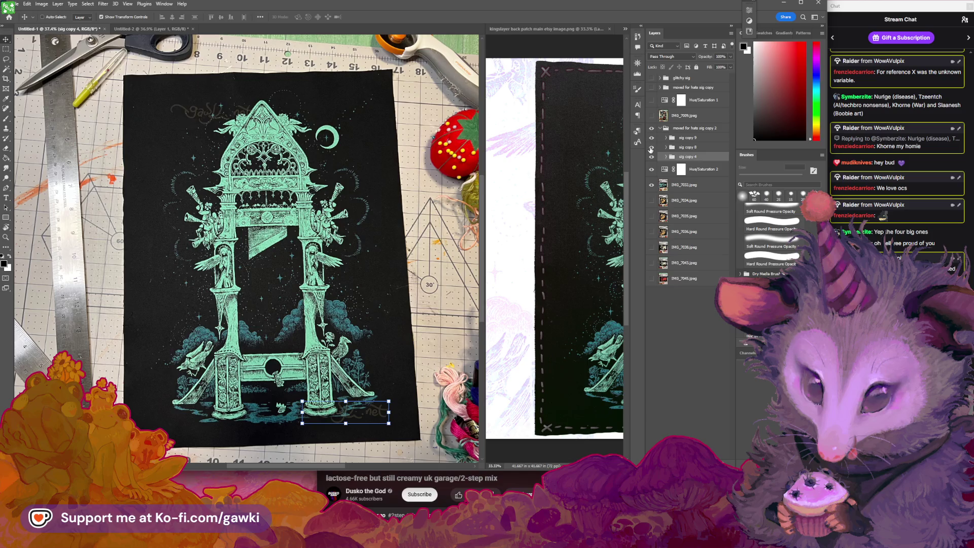
click(677, 138)
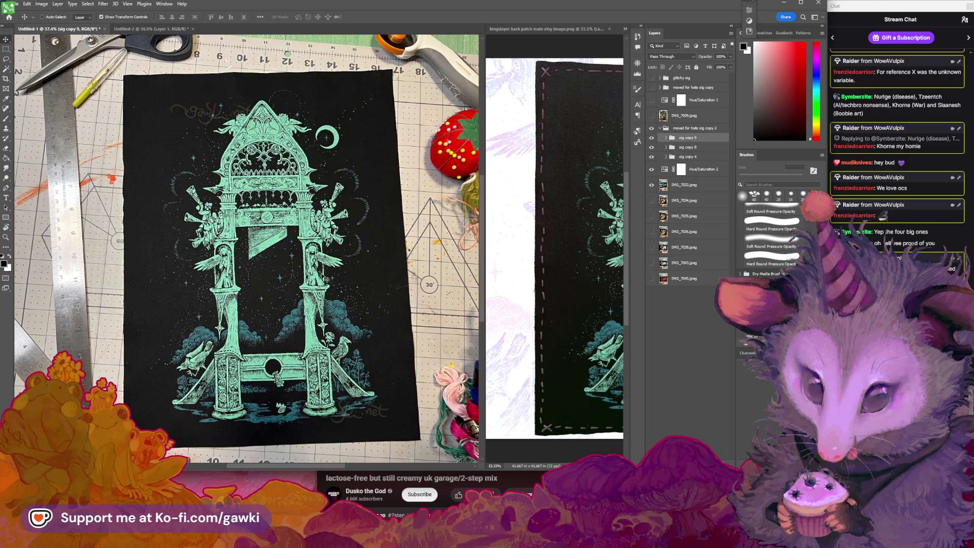
Commit the transform, reposition the patch photo on the canvas, and zoom in on it.
key(z)
drag(322, 258, 322, 301)
scroll(322, 301, down, 5)
key(ctrl+t)
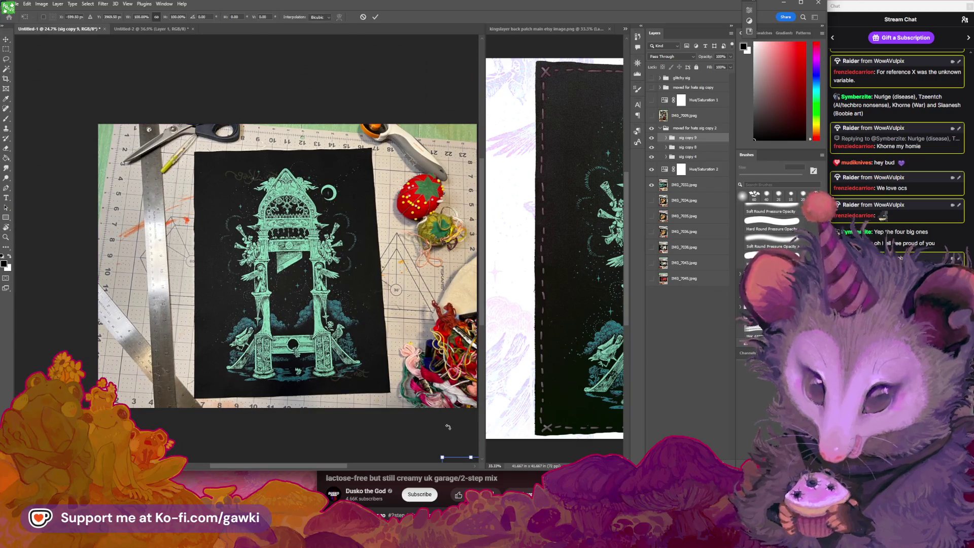
key(Return)
key(v)
drag(287, 281, 268, 258)
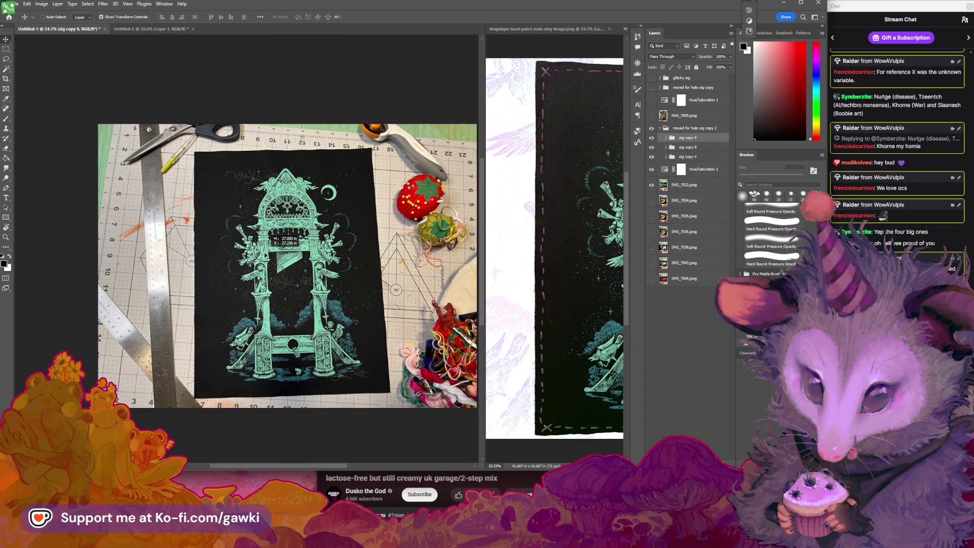
key(z)
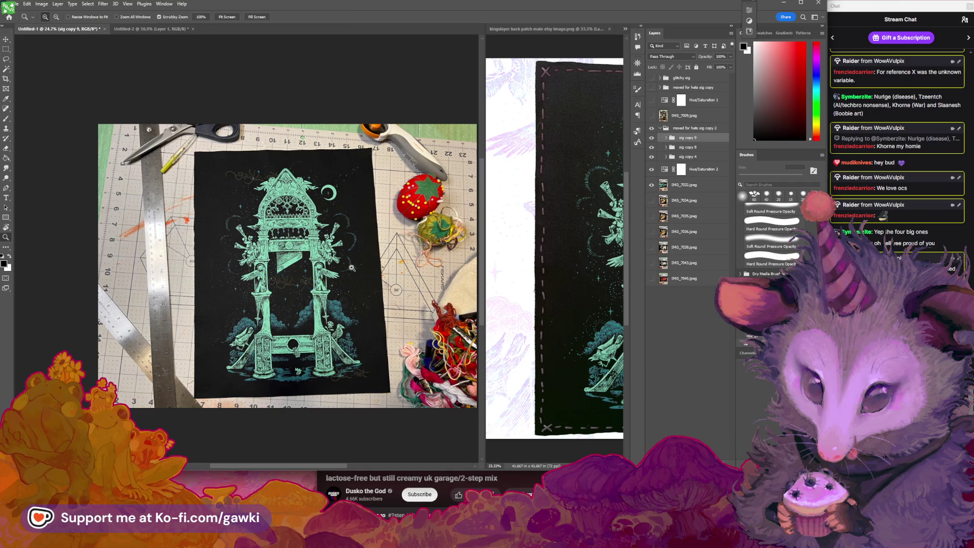
drag(351, 268, 386, 264)
Show the glitchy sig group, zoom in on the blue signature, and expand the group.
key(v)
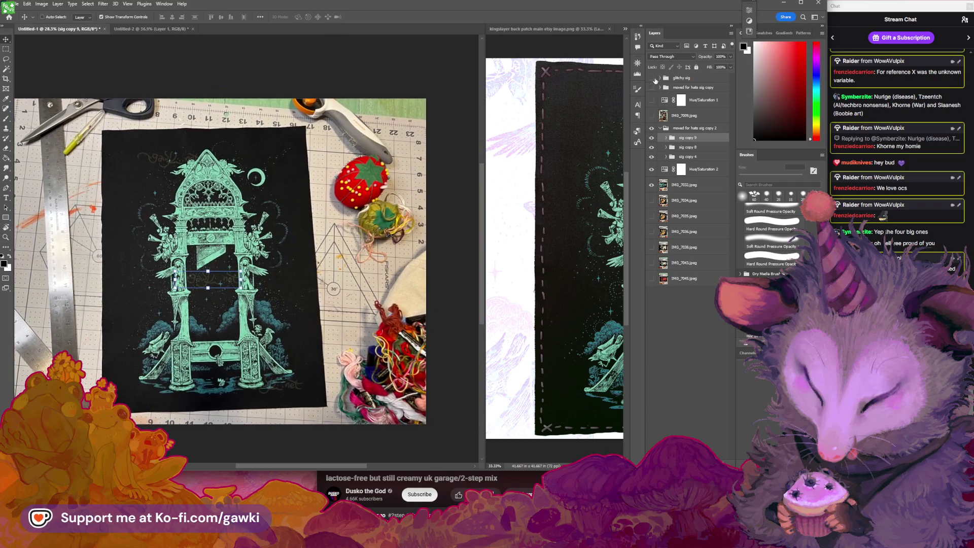
click(653, 78)
key(z)
drag(366, 305, 459, 356)
key(v)
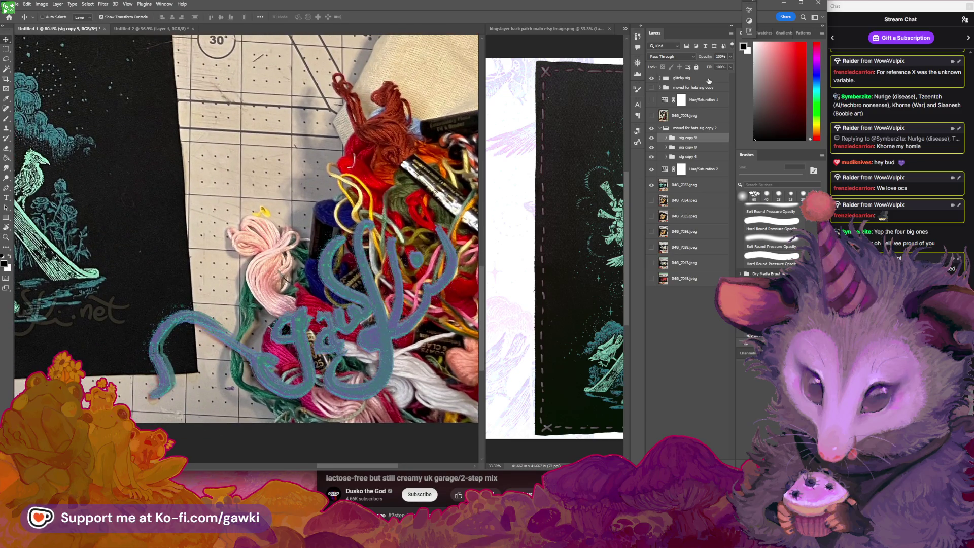
click(661, 79)
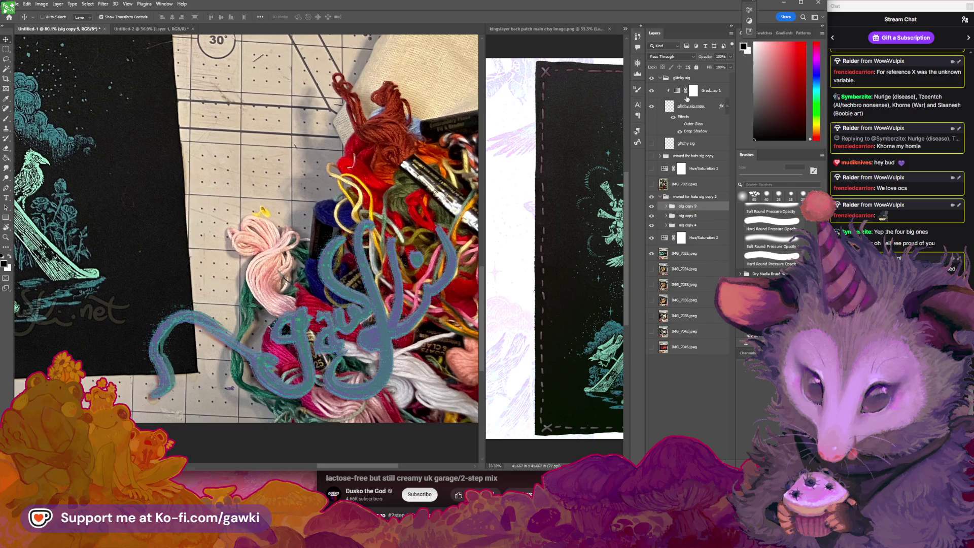
click(653, 106)
click(653, 106)
Try Outer Glow on the glitchy sig copy layer, leave it off, and copy its layer style.
click(680, 125)
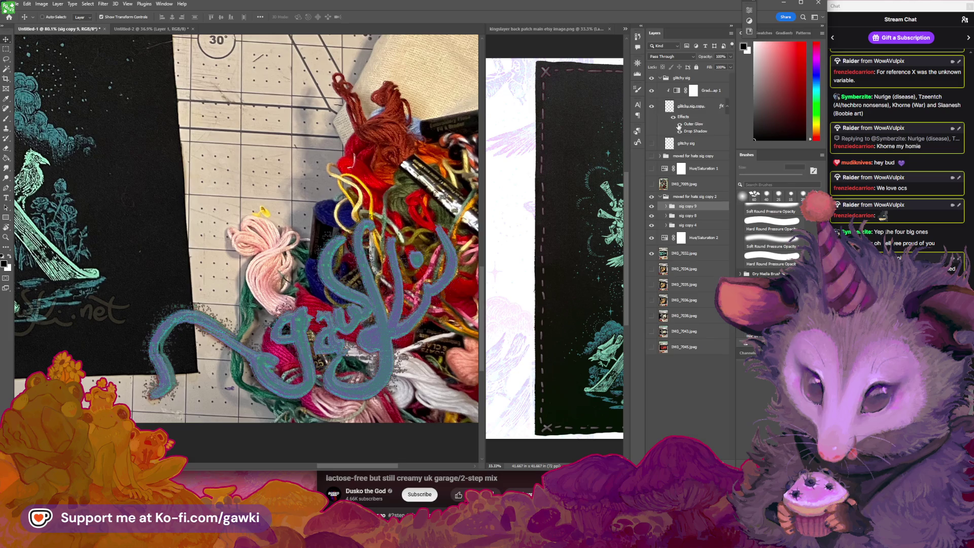
click(680, 124)
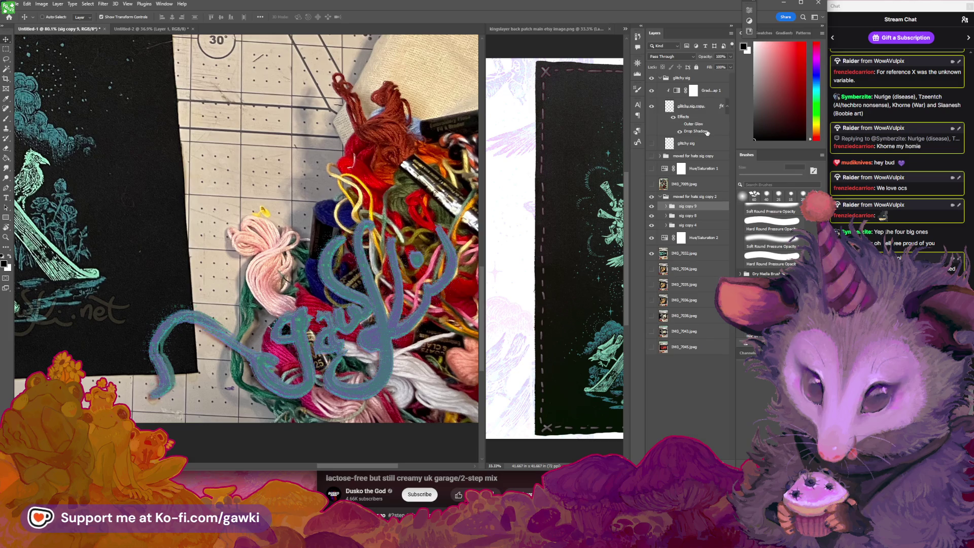
right_click(707, 111)
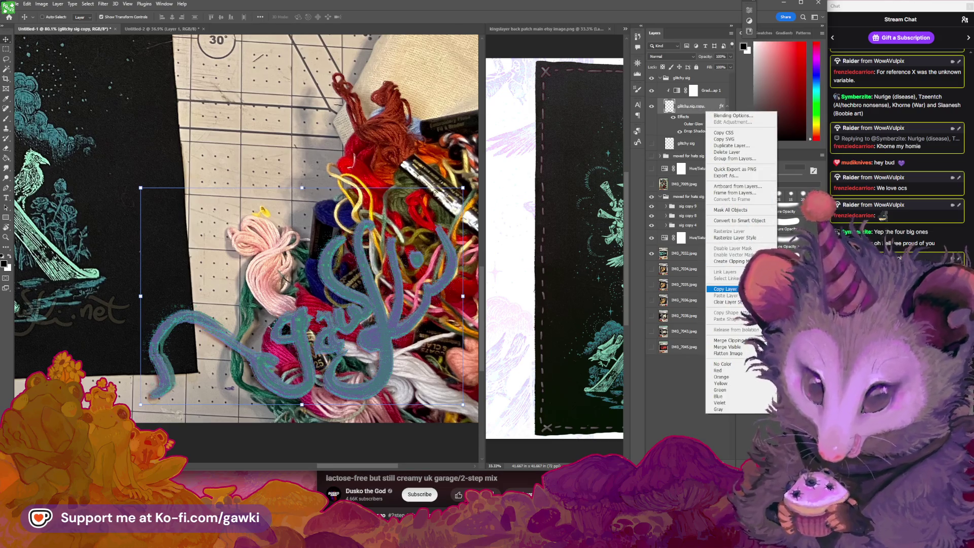
click(725, 288)
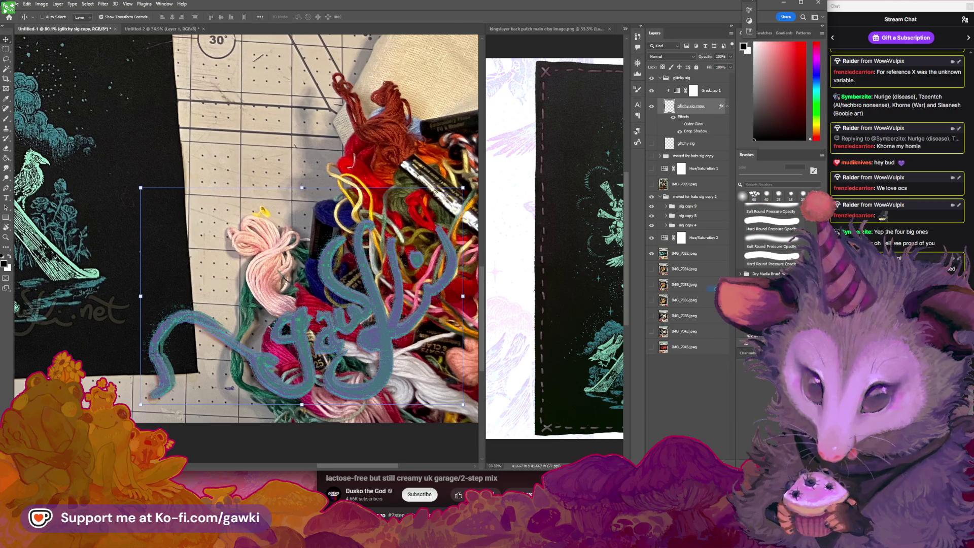
right_click(697, 109)
key(Escape)
Give glitchy sig copy a Color Burn drop shadow with 6% spread and slightly larger size.
double_click(709, 113)
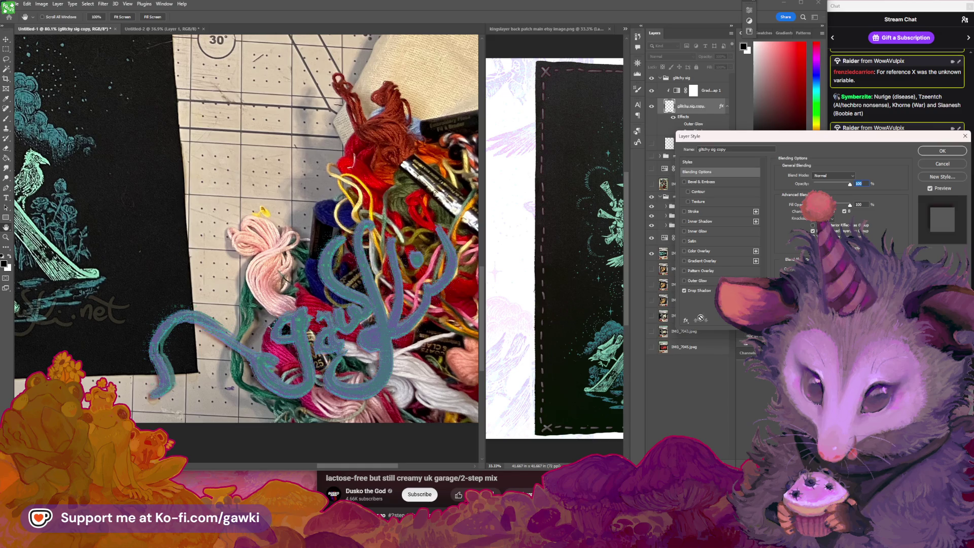
click(687, 321)
click(703, 399)
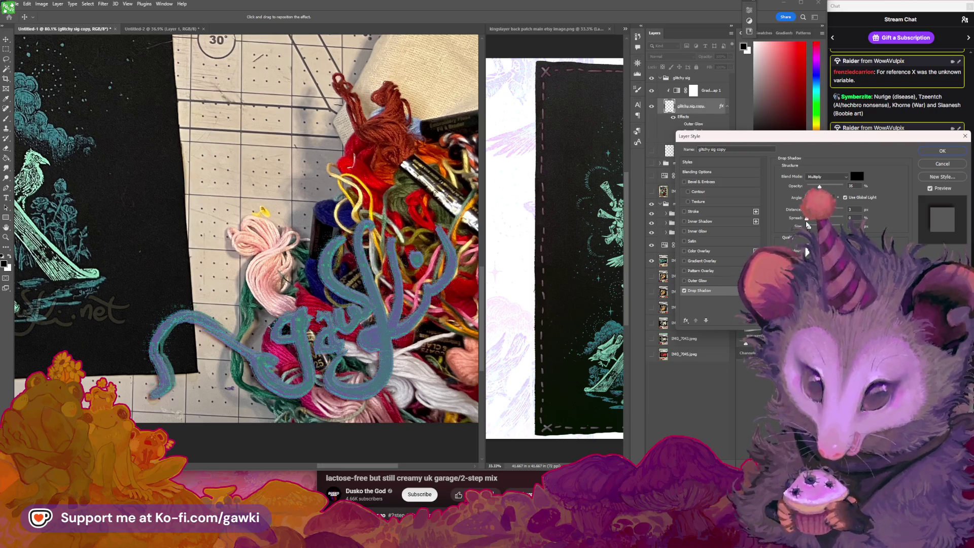
drag(807, 220, 812, 222)
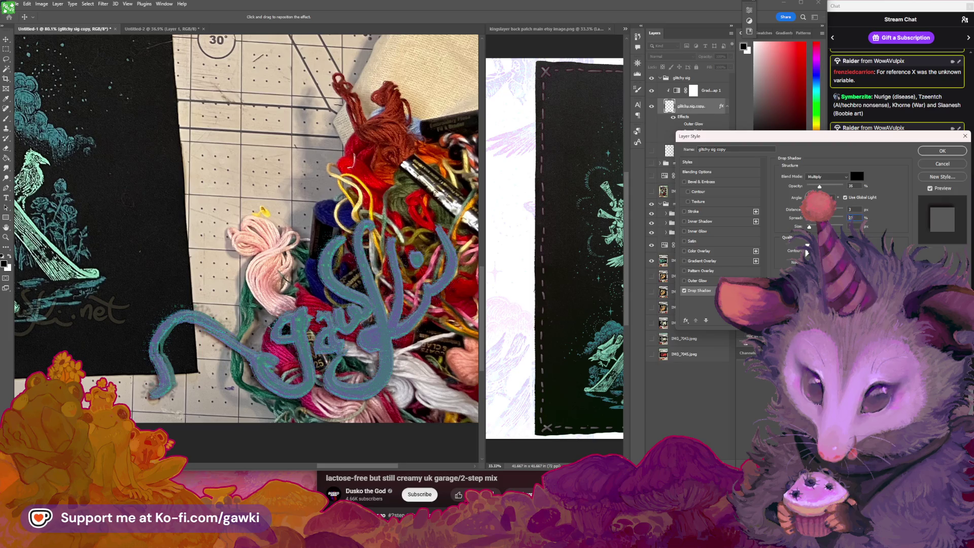
text(6)
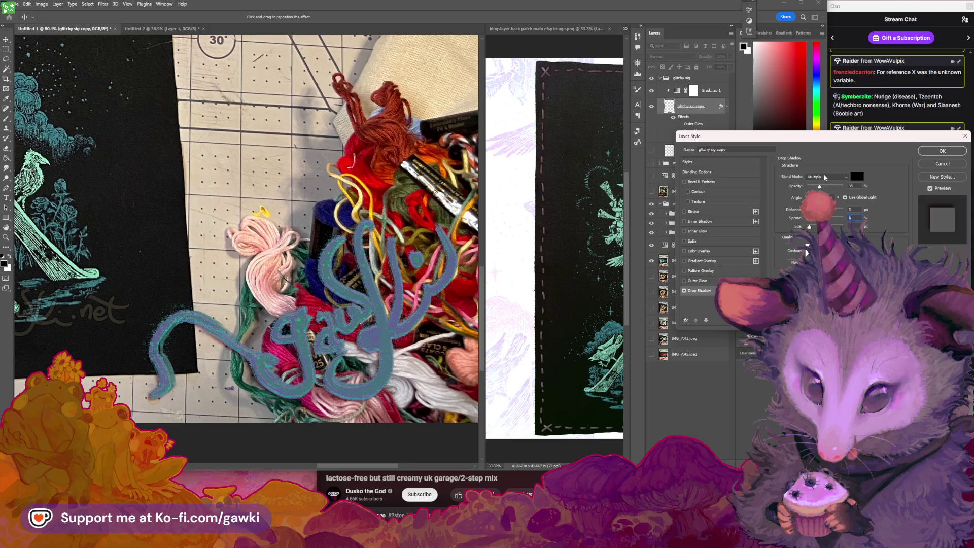
click(826, 177)
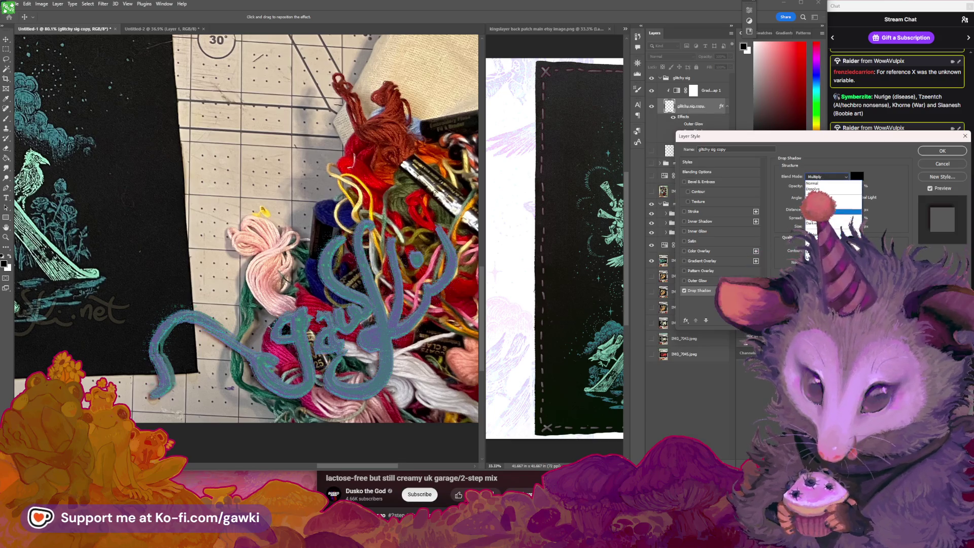
click(822, 210)
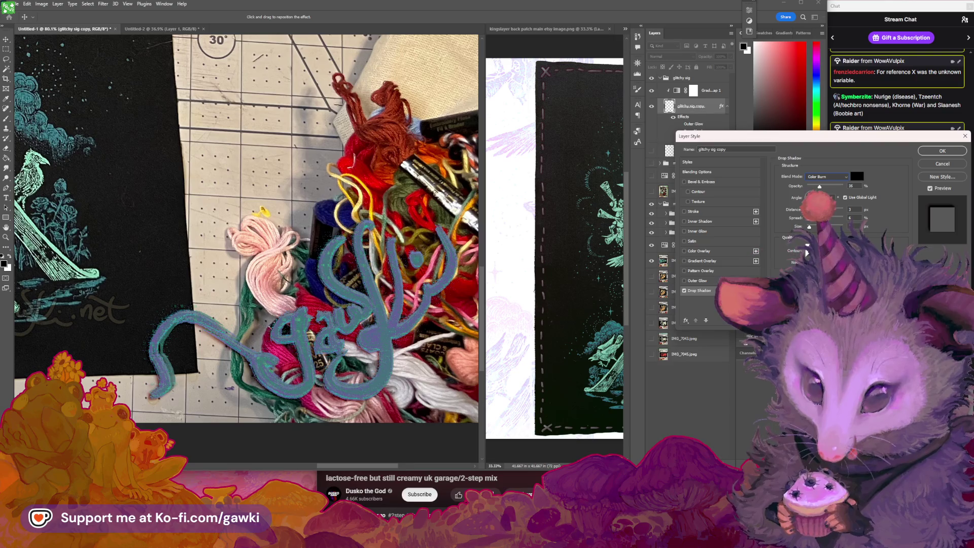
drag(810, 230, 812, 228)
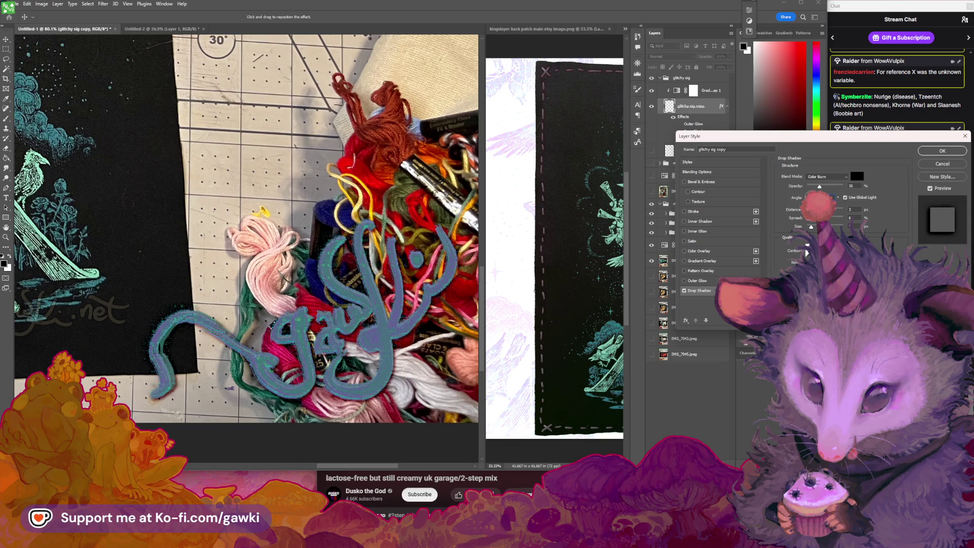
key(Return)
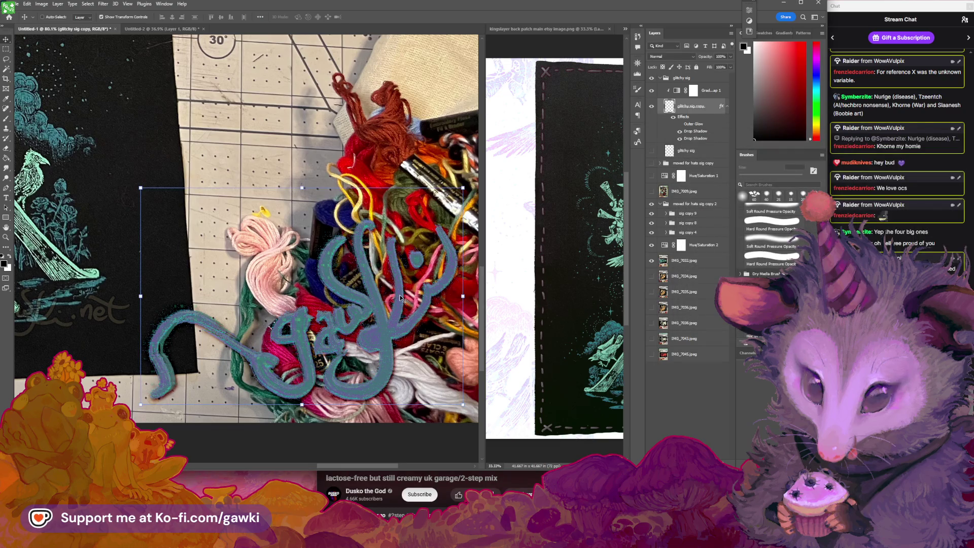
Pan around the canvas to review the shadowed signature over the patch.
scroll(355, 279, down, 2)
scroll(343, 274, down, 3)
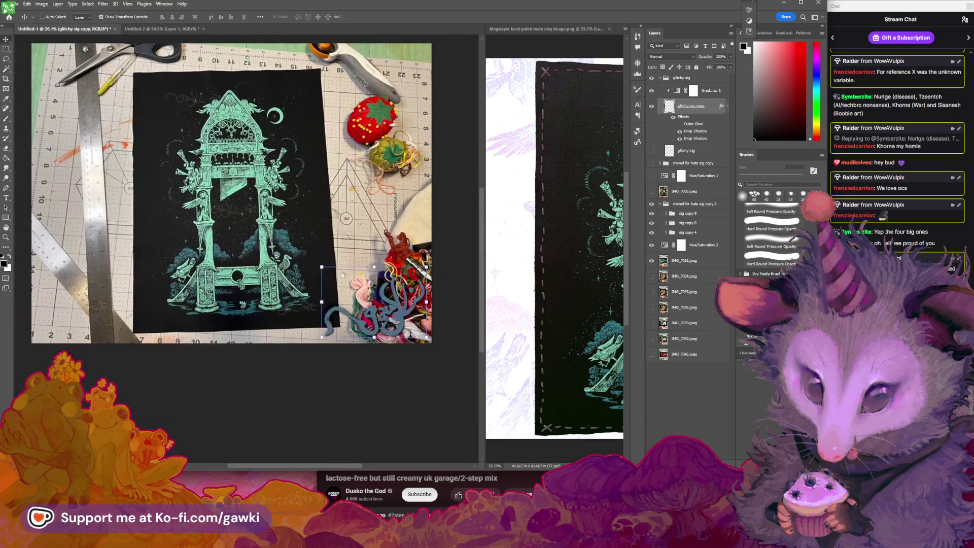
scroll(343, 275, up, 1)
scroll(372, 264, up, 1)
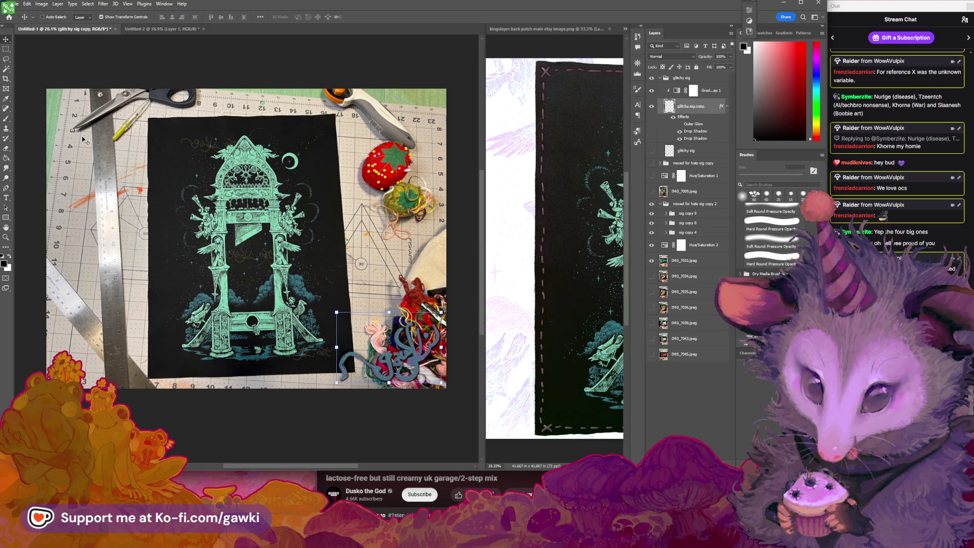
key(m)
drag(208, 243, 205, 242)
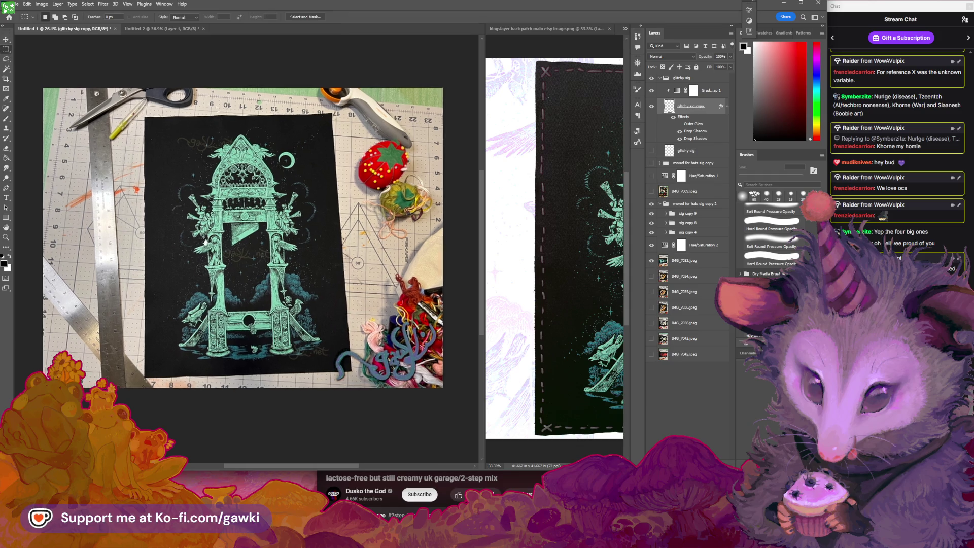
Select all of the watermarked photo, switch to Untitled-2, and hide Layer 1.
key(ctrl+a)
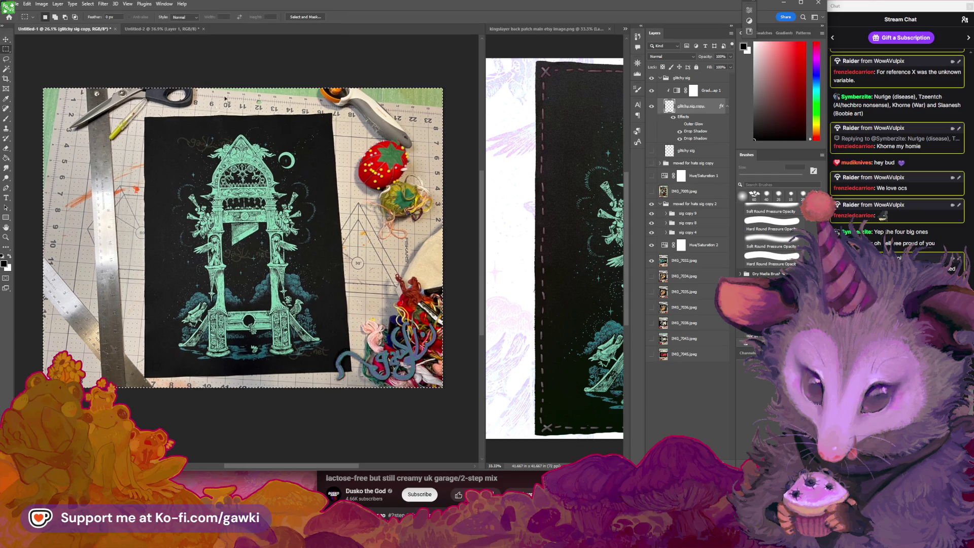
click(177, 29)
key(ctrl+z)
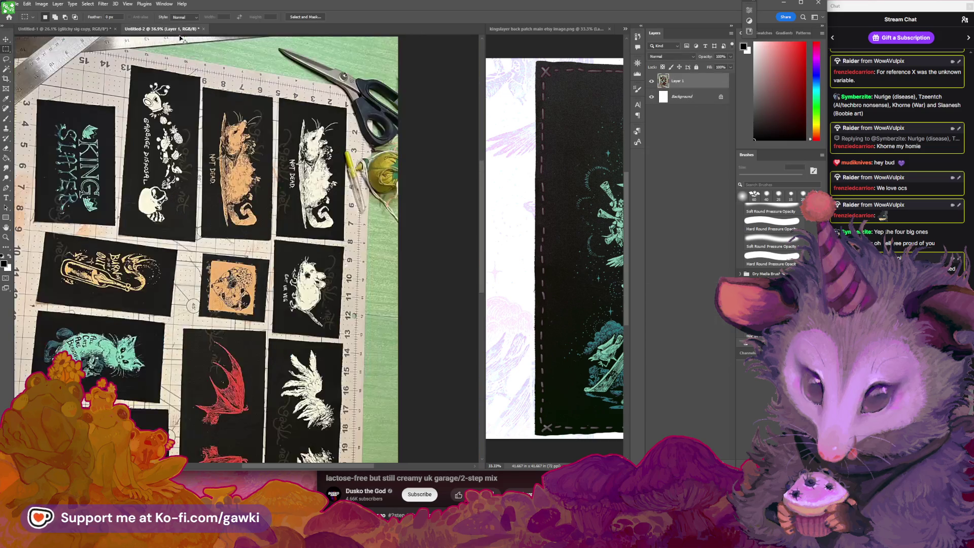
key(ctrl+shift+z)
key(ctrl+comma)
key(ctrl+comma)
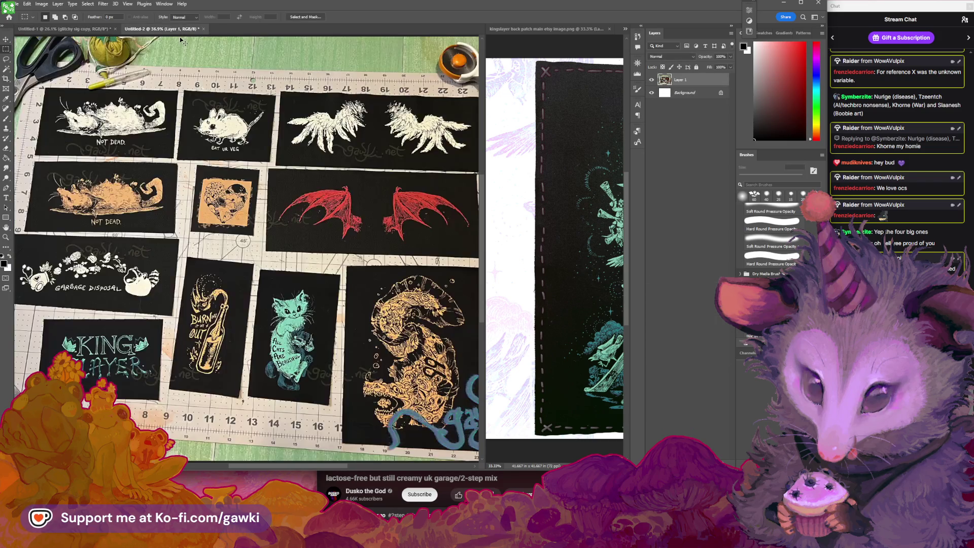
scroll(275, 146, down, 3)
Paste the photo as Layer 2, rotate it -90°, and align it to the canvas top.
key(ctrl+v)
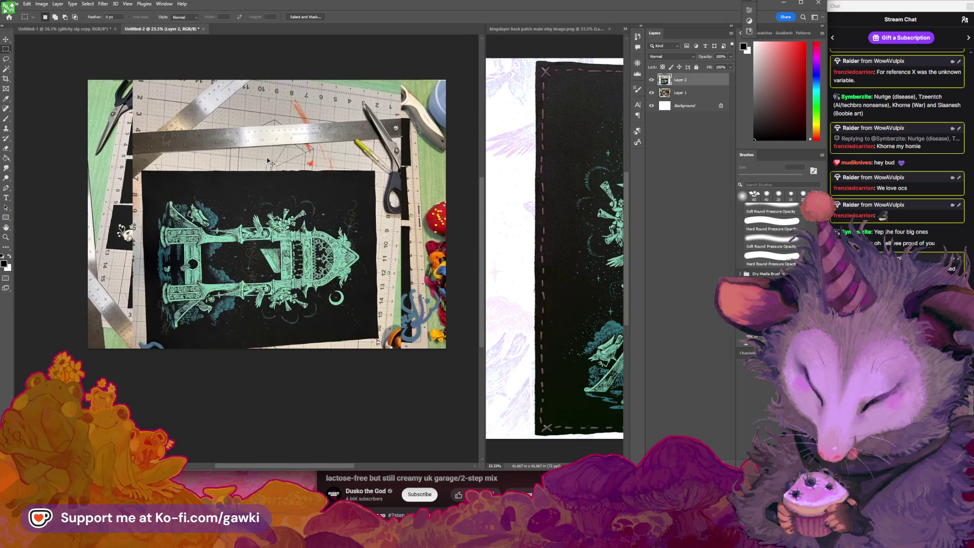
key(ctrl+t)
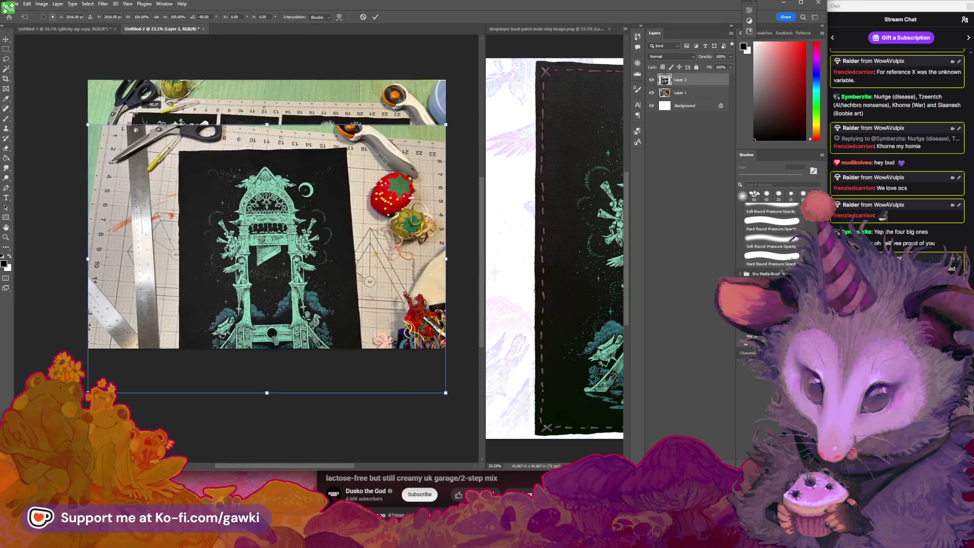
drag(197, 187, 197, 142)
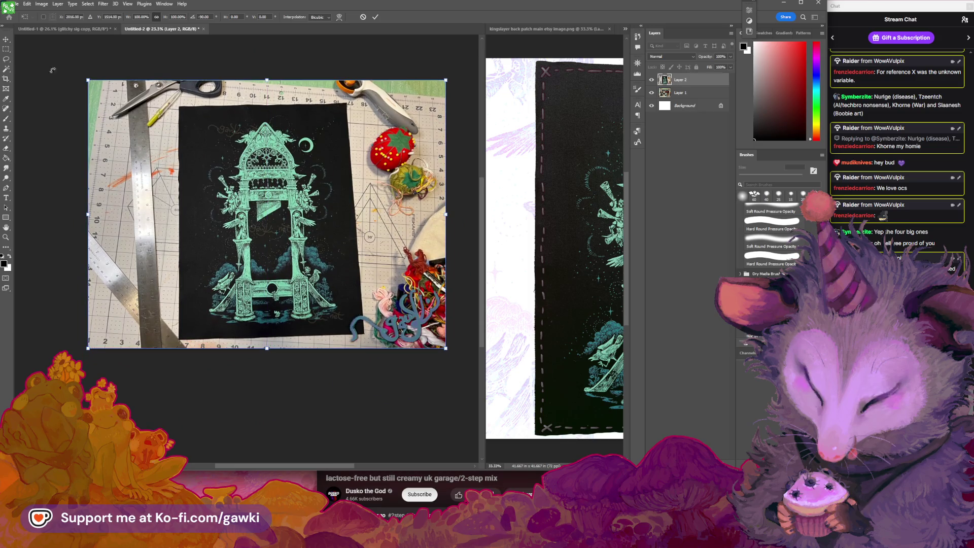
key(Return)
click(42, 4)
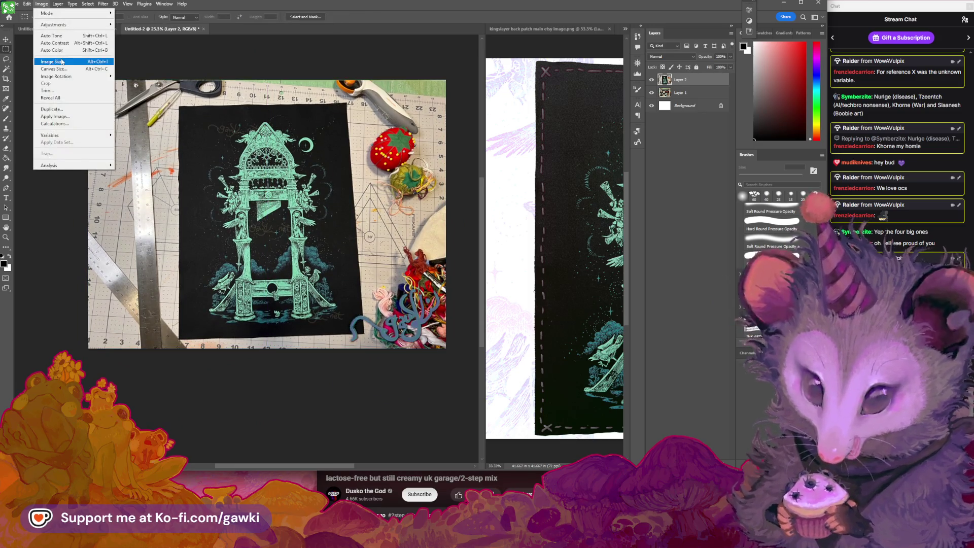
Resize Untitled-2 to 3000 pixels wide (3000 × 2251).
click(66, 61)
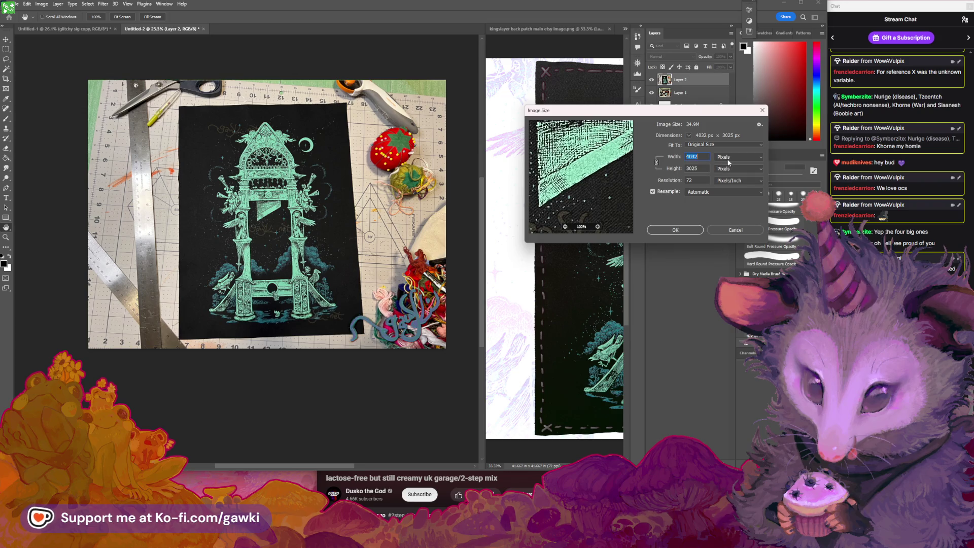
text(3000)
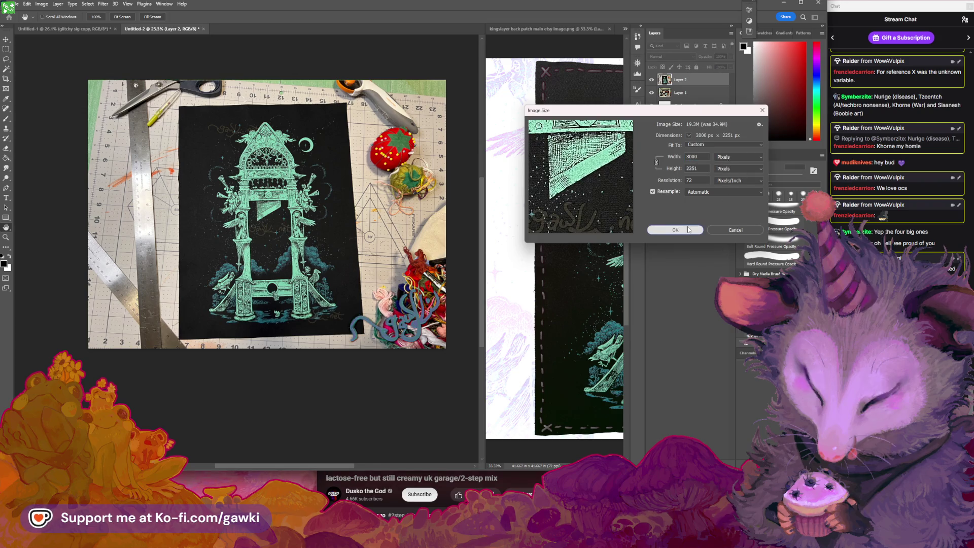
click(676, 229)
key(m)
scroll(277, 197, up, 3)
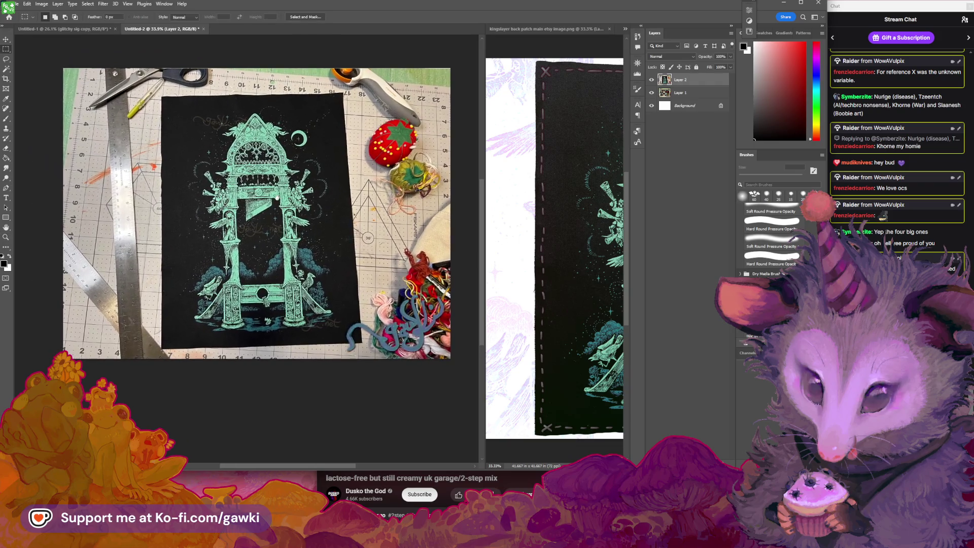
Start a Quick Export of Untitled-2 as PNG.
click(22, 8)
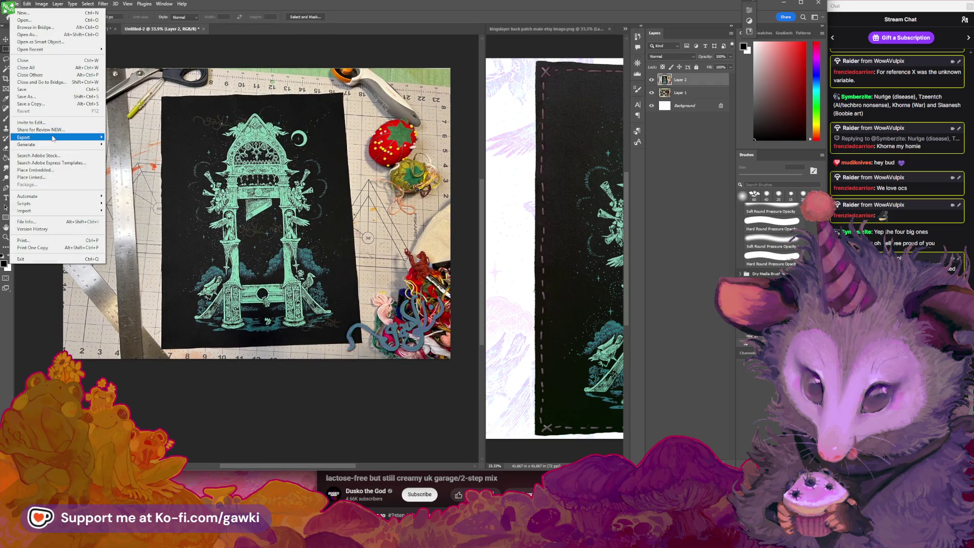
mouse_move(61, 137)
click(136, 138)
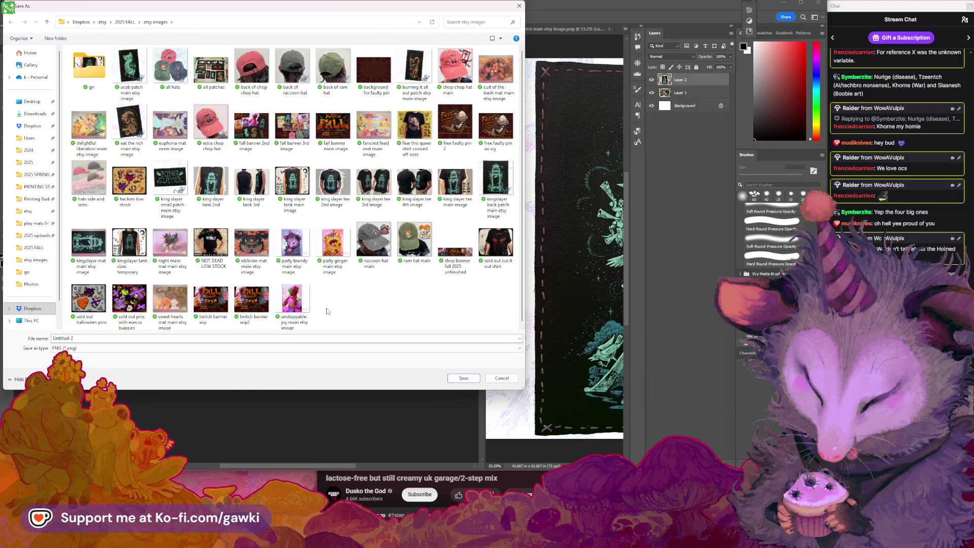
Save the PNG as 'king slayer patch 2' in the etsy images folder.
drag(311, 14, 342, 77)
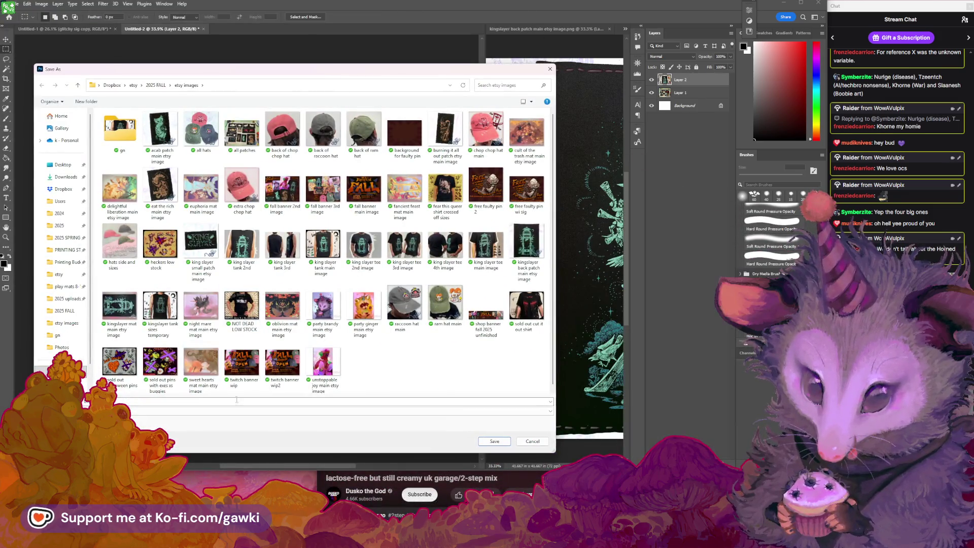
click(177, 401)
drag(256, 76, 366, 92)
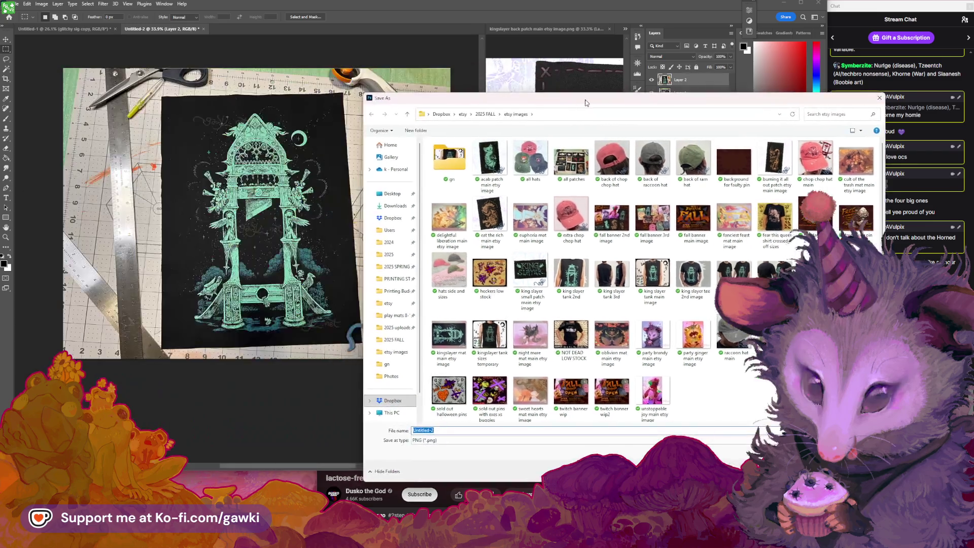
text(king )
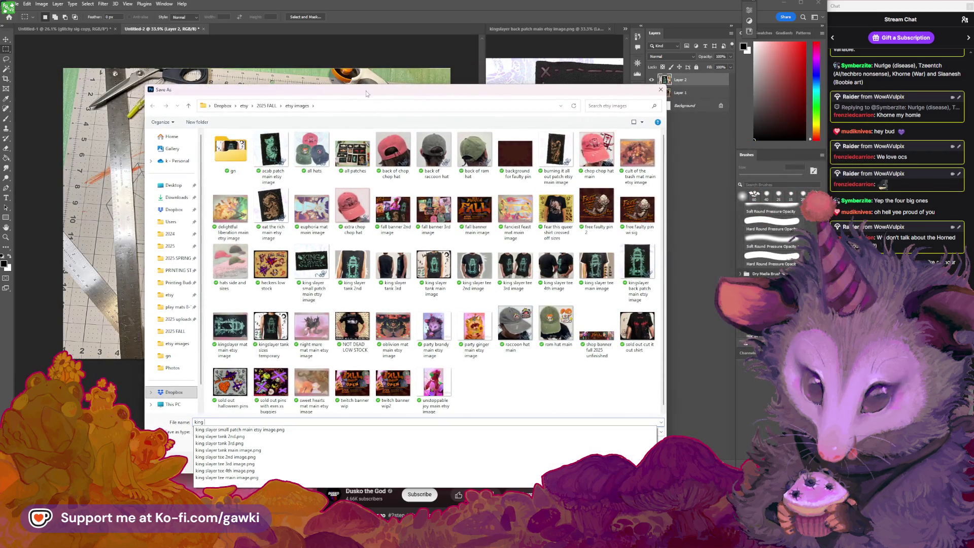
text(slayer patch 2)
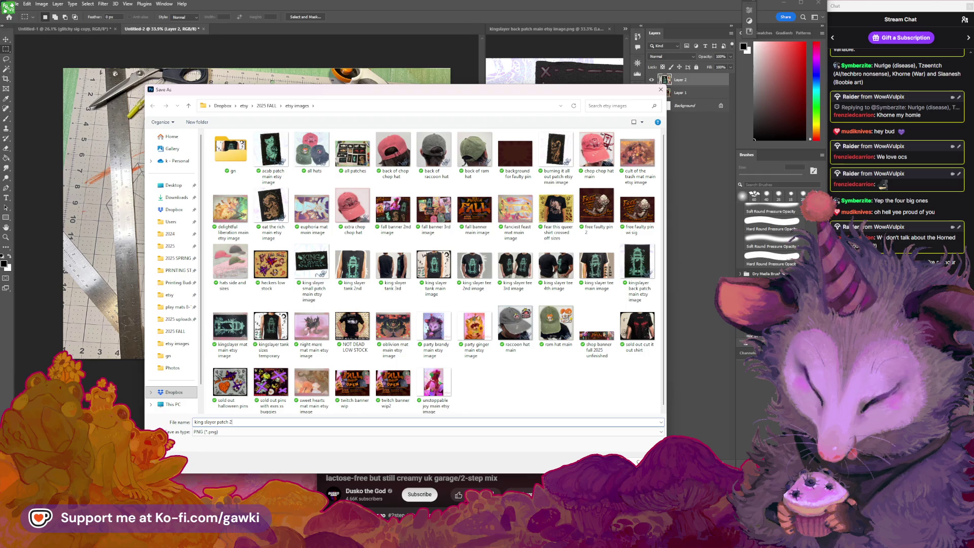
key(Return)
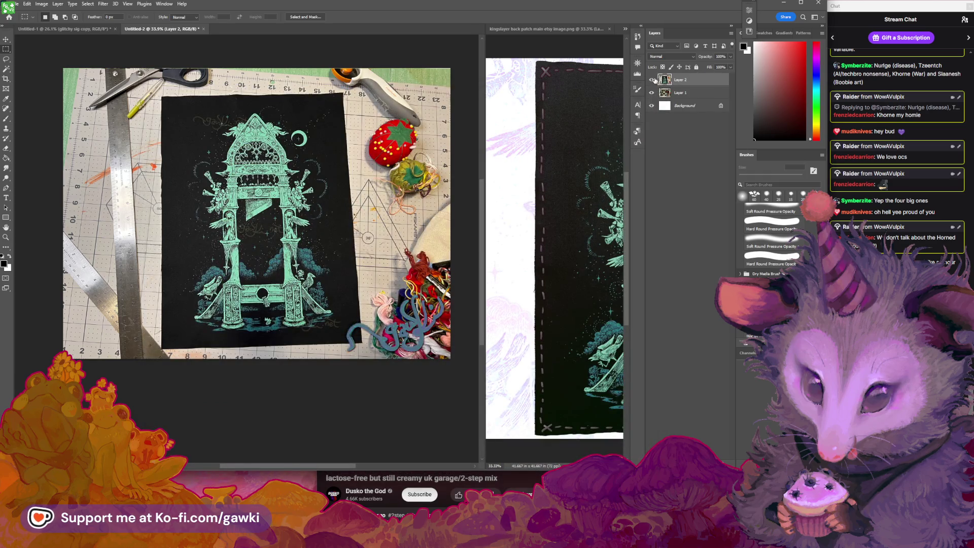
Hide Layer 2 and Quick Export the patches image as PNG, replacing 'all patches'.
click(652, 80)
click(19, 6)
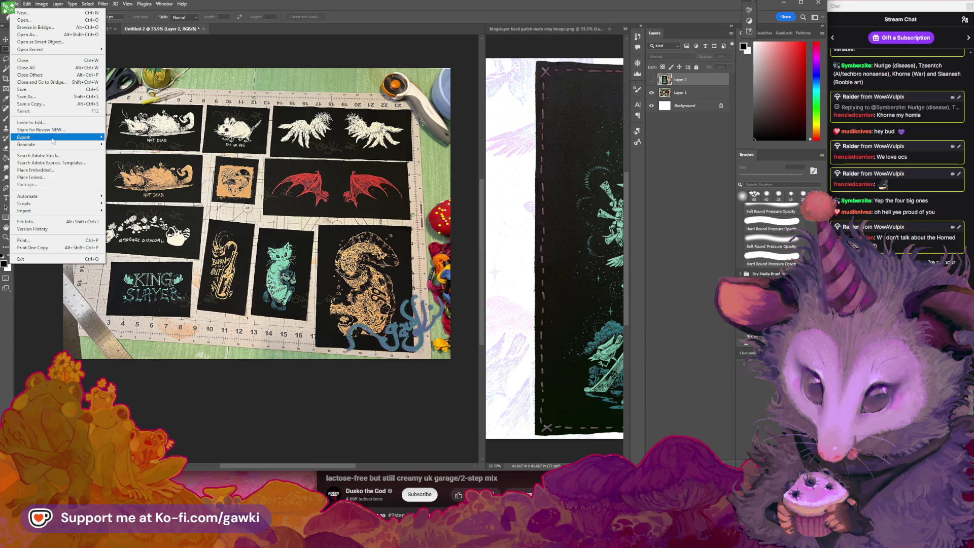
mouse_move(51, 135)
click(136, 138)
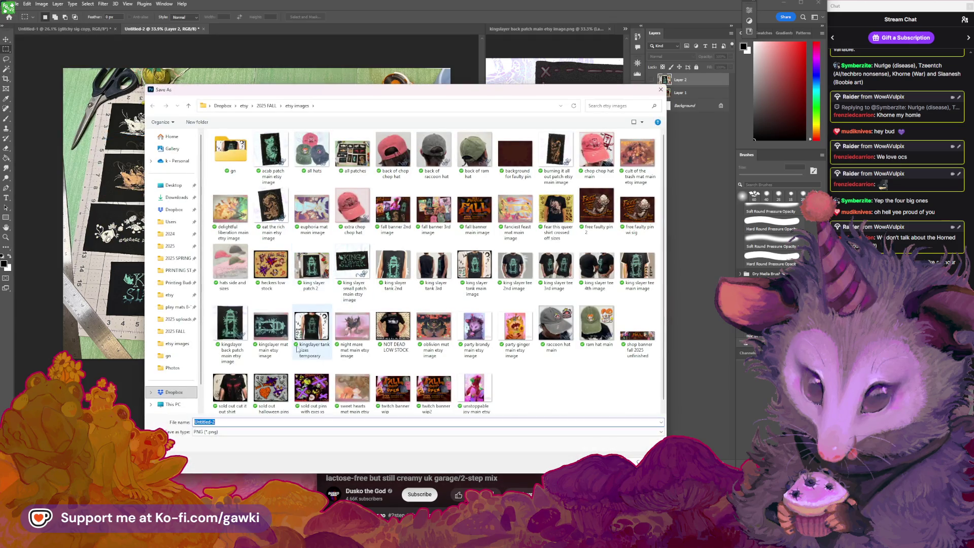
click(353, 152)
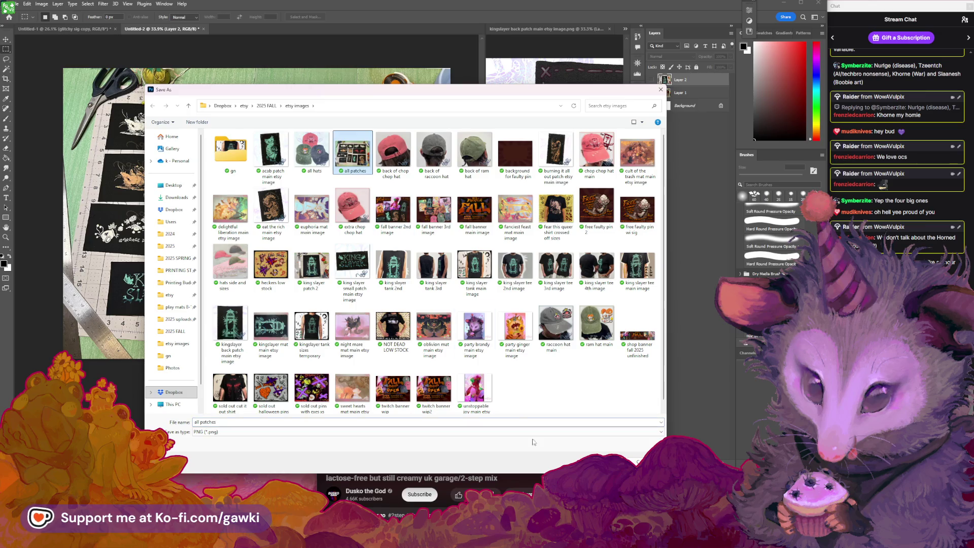
click(581, 448)
click(510, 266)
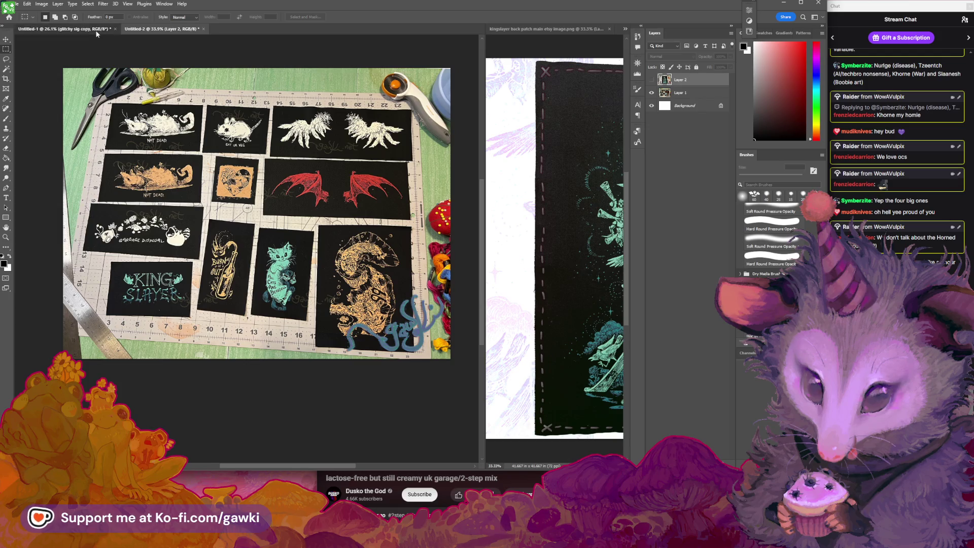
In Untitled-1, duplicate the sig copy 2 group and group it with IMG_7032.jpeg as 'kingslayer back patch'.
click(66, 29)
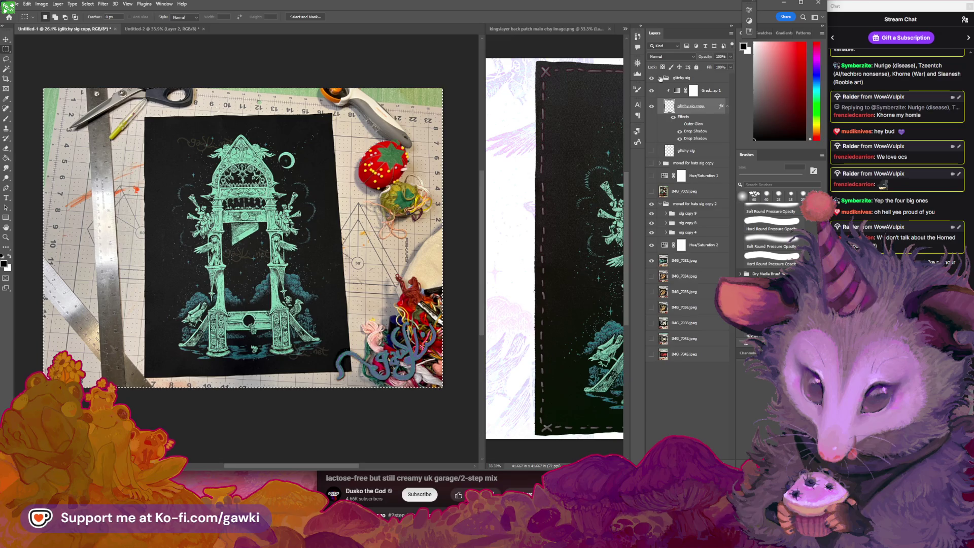
click(661, 80)
click(660, 204)
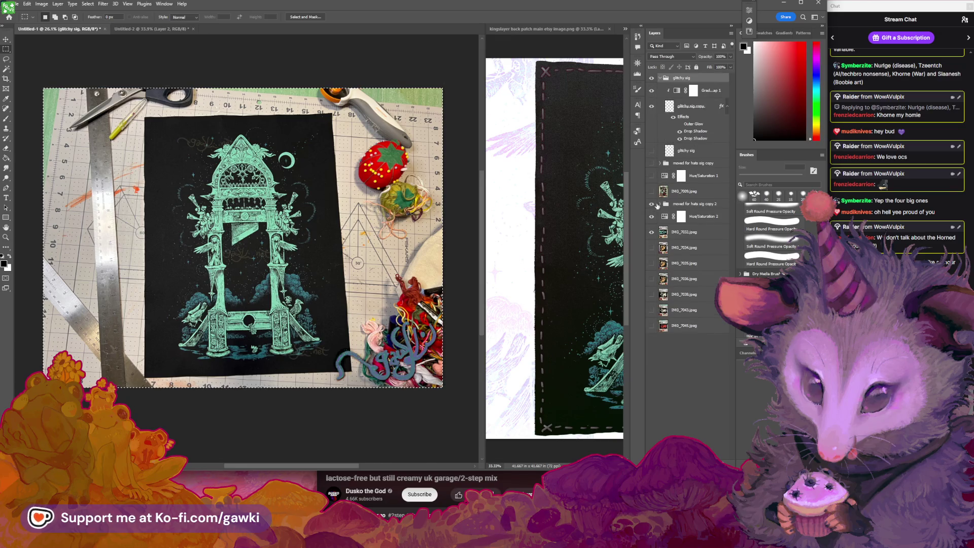
click(722, 207)
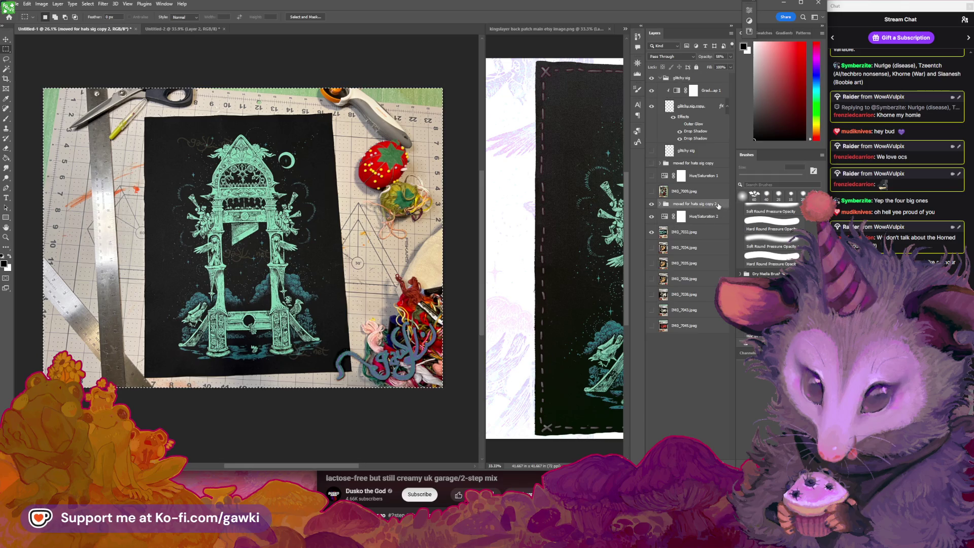
key(ctrl+j)
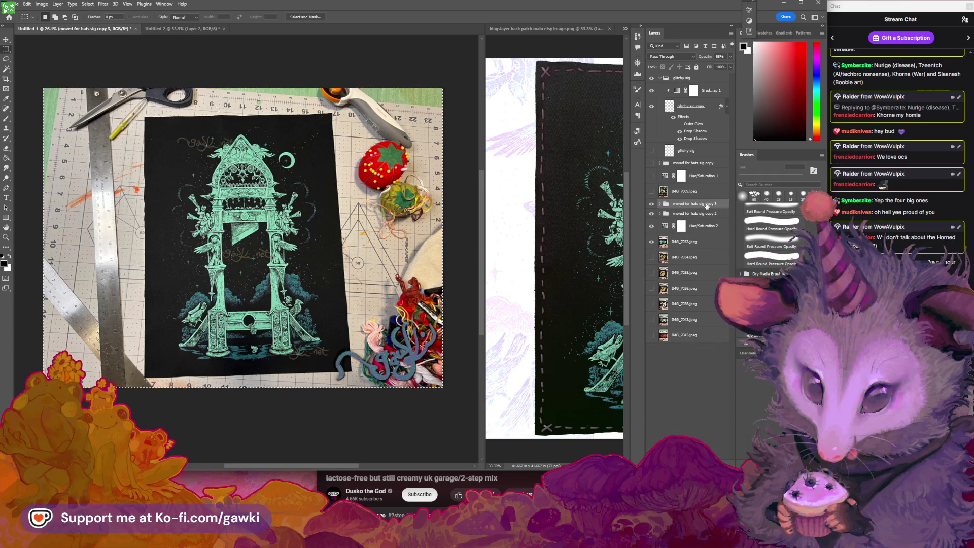
drag(706, 206, 696, 249)
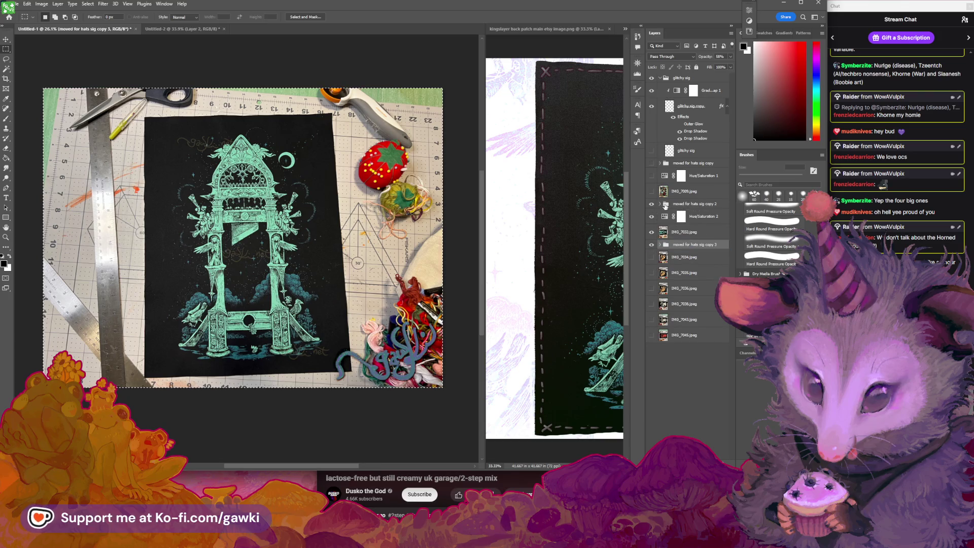
click(693, 204)
shift+click(690, 232)
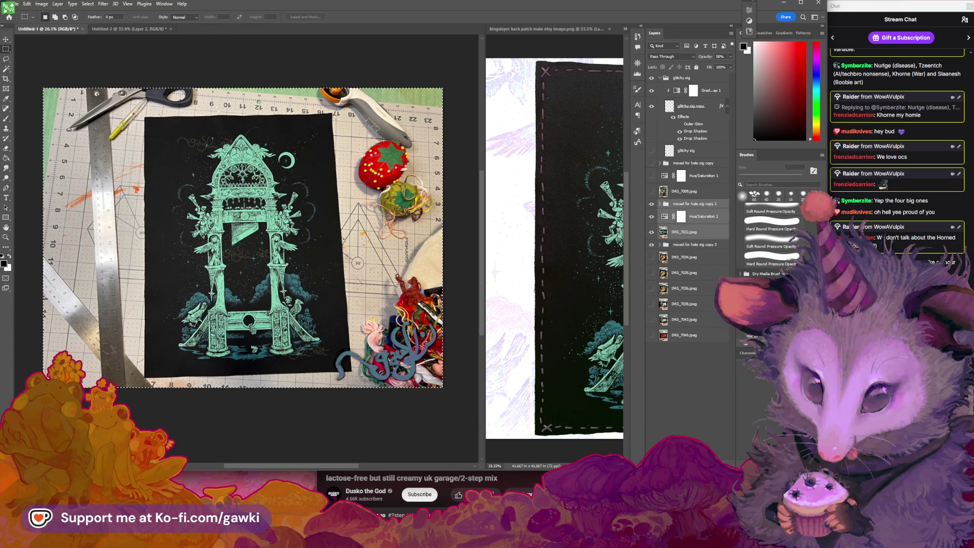
key(ctrl+g)
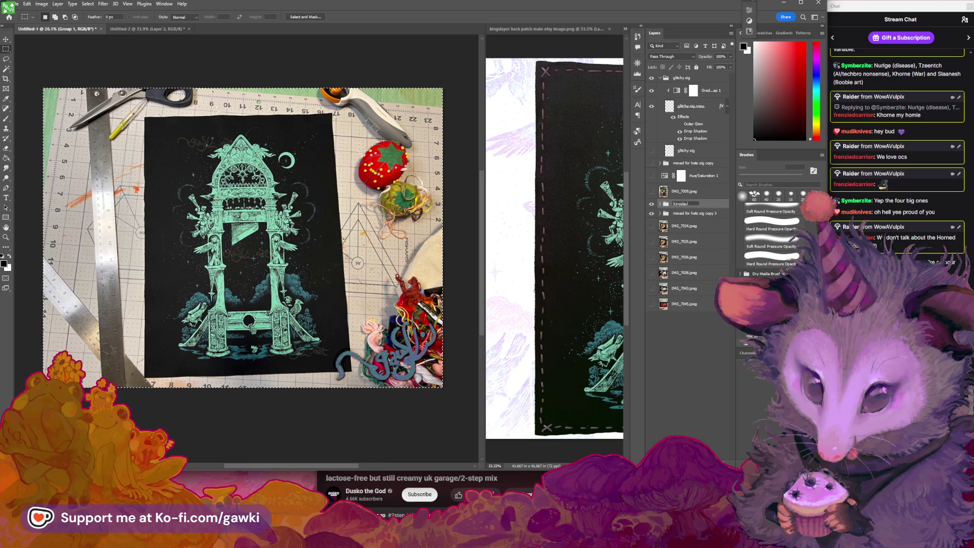
text(er back p)
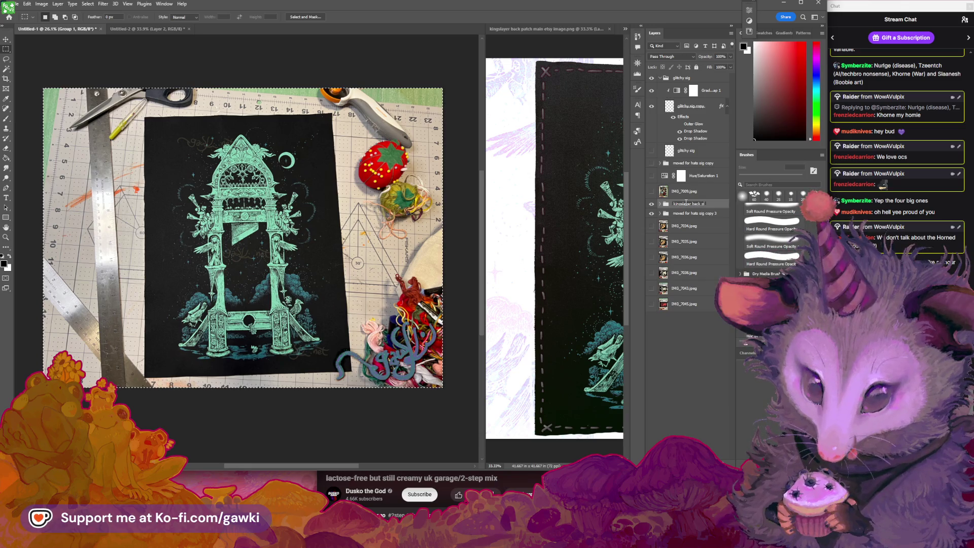
text(atch)
key(Return)
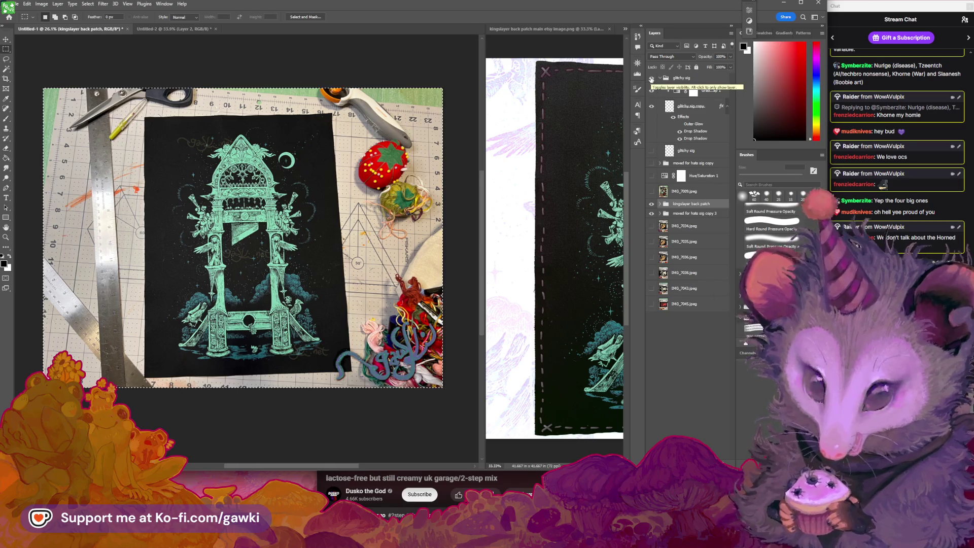
Group the moved for hats sig copy through IMG_7009.jpeg layers as 'all patches'.
click(651, 79)
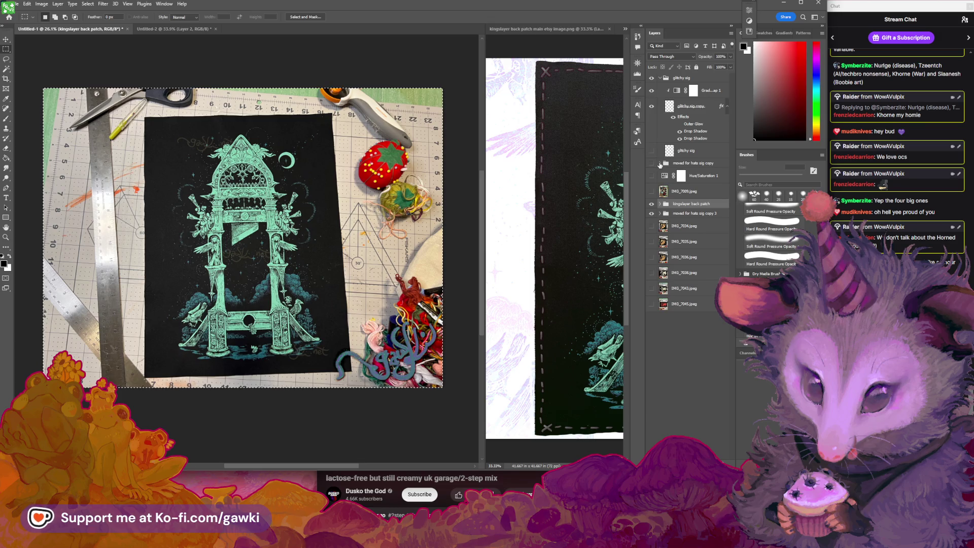
click(674, 166)
shift+click(704, 196)
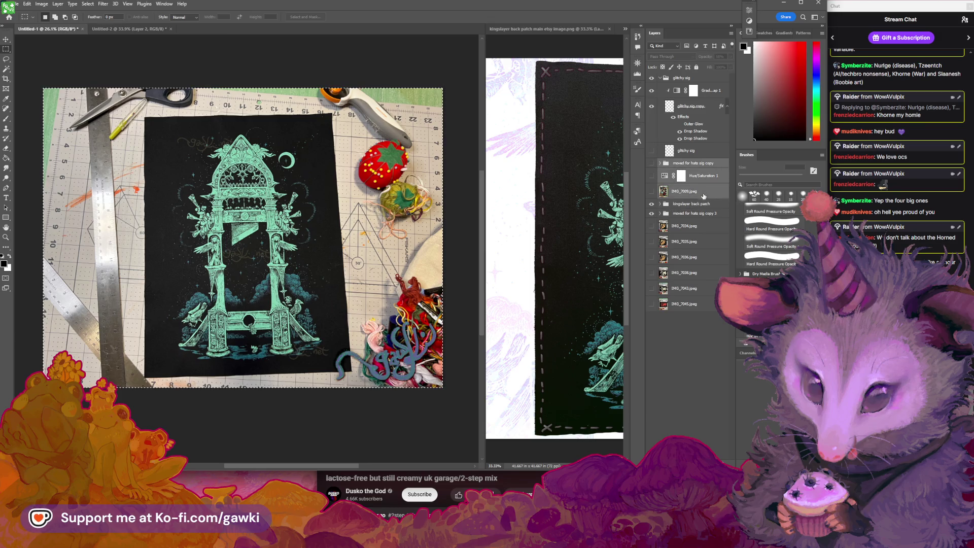
key(ctrl+g)
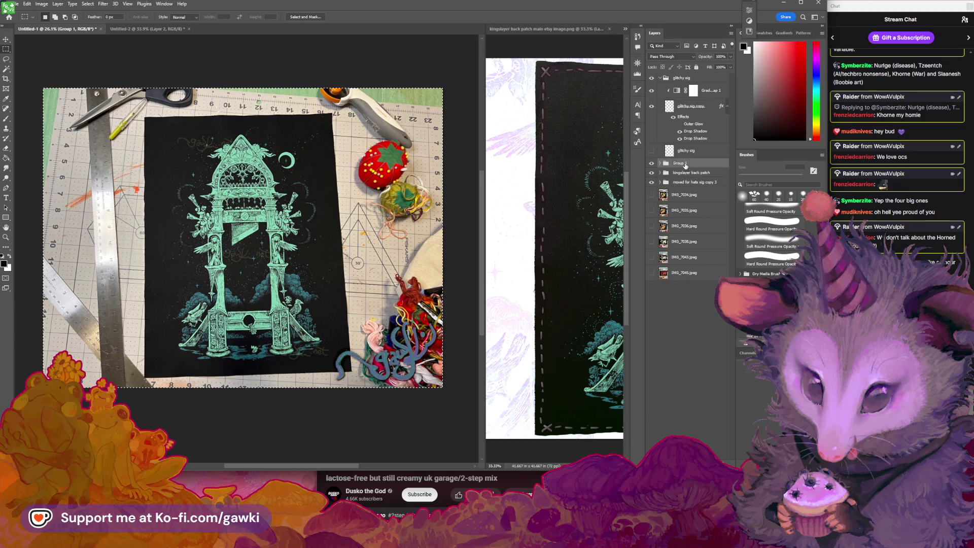
text(all patches)
key(Return)
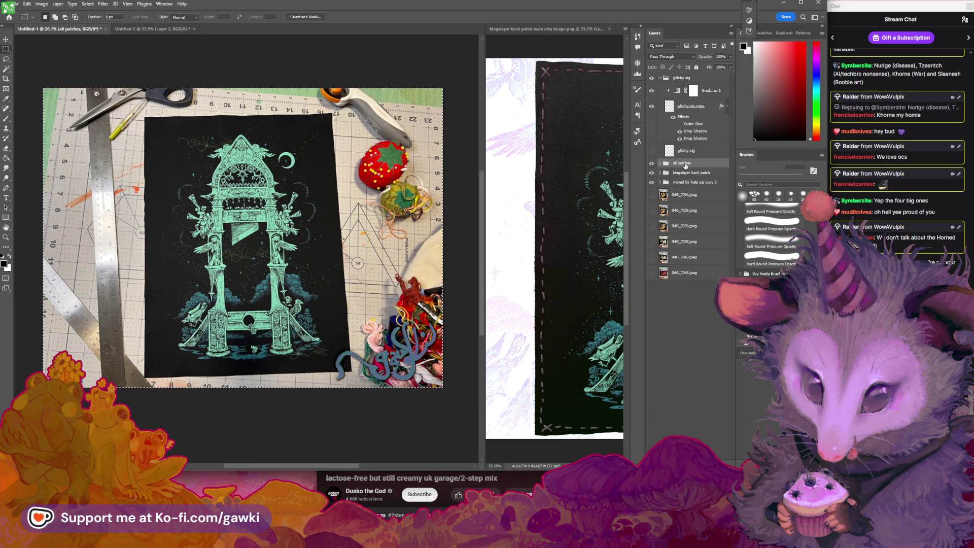
key(ctrl+shift+s)
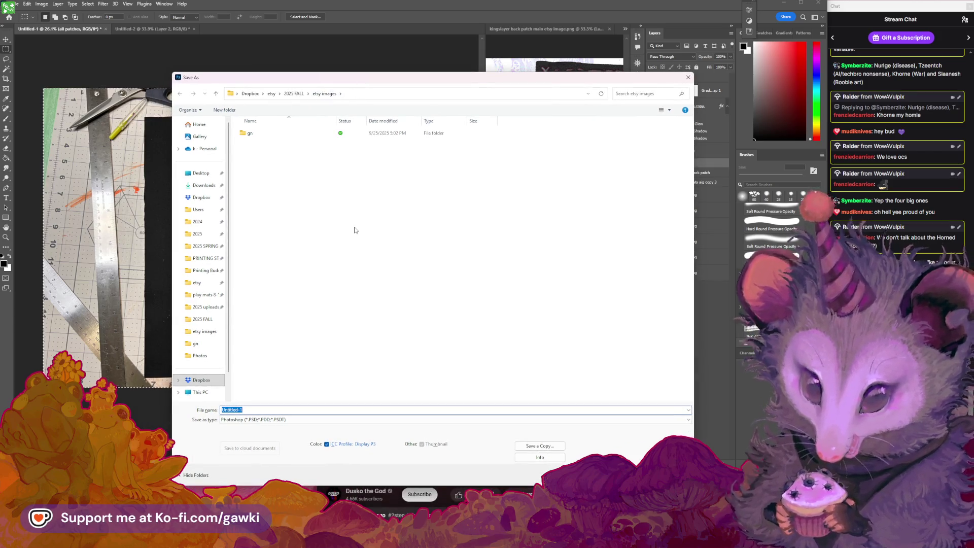
Save the layered document as the PSD 'editing patches 2' in etsy images.
text(editing patches)
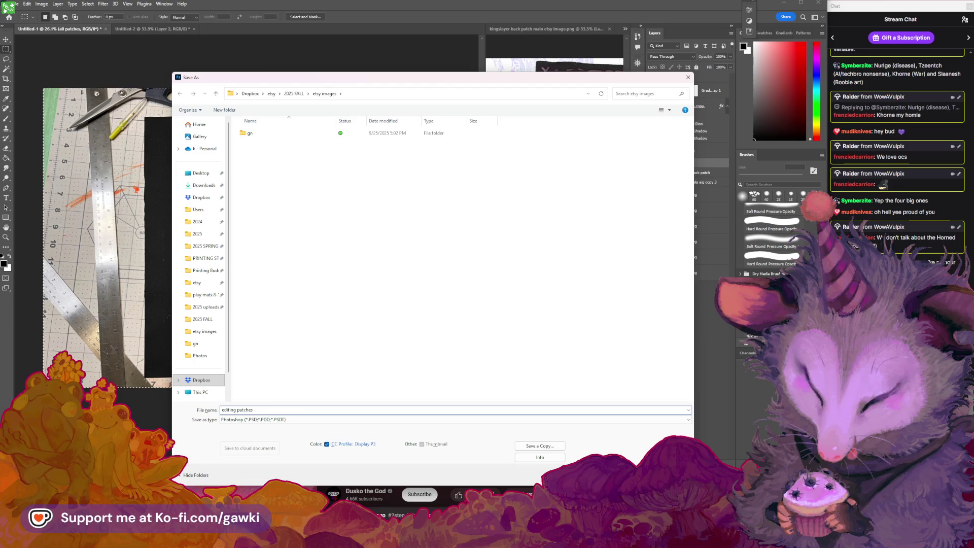
text( 2)
key(Return)
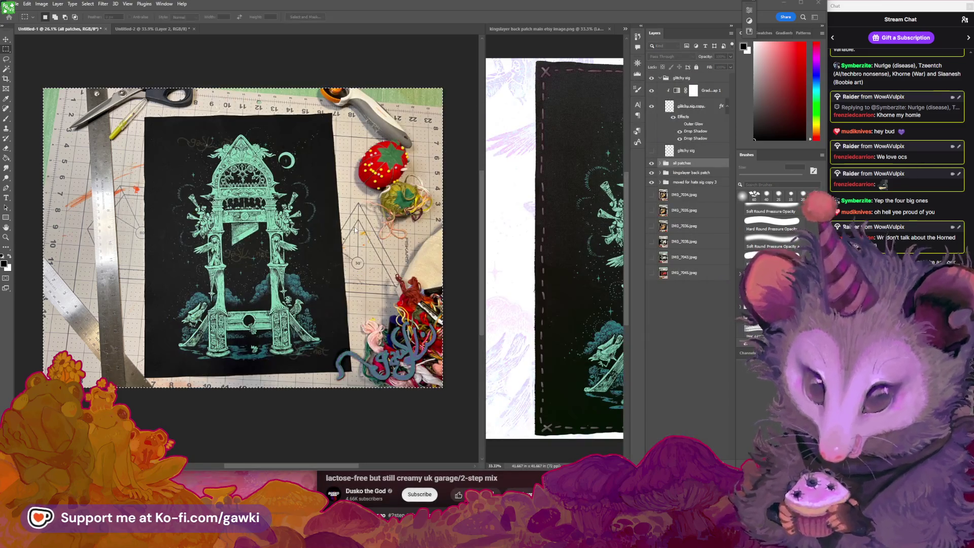
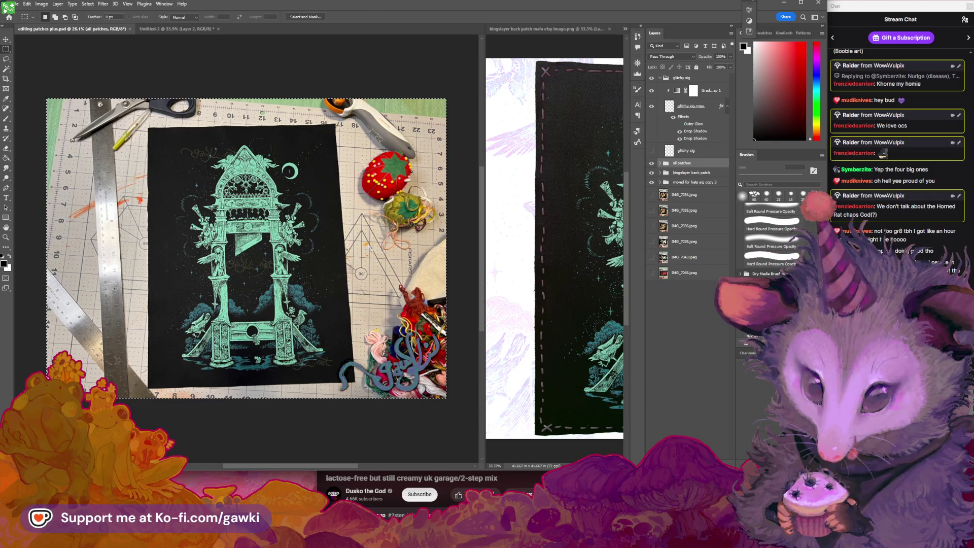
Hide the signature copy and earlier patch groups, and show the IMG_7034–7036 photo layers.
scroll(213, 300, up, 2)
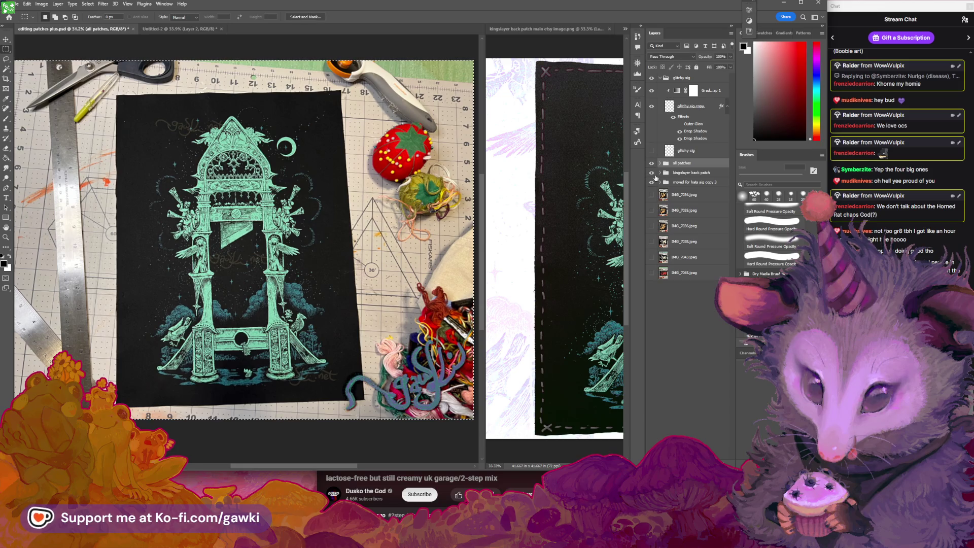
click(651, 182)
drag(652, 173, 651, 163)
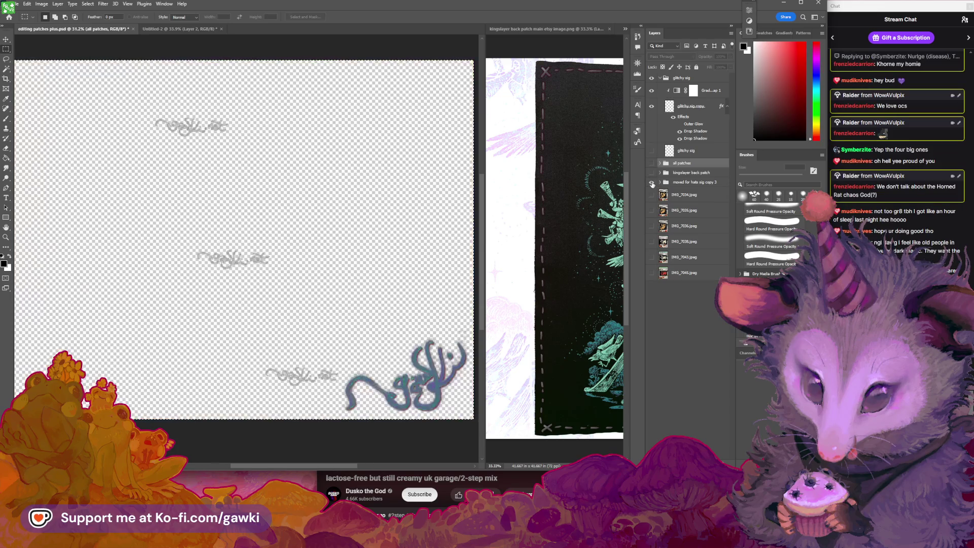
click(652, 195)
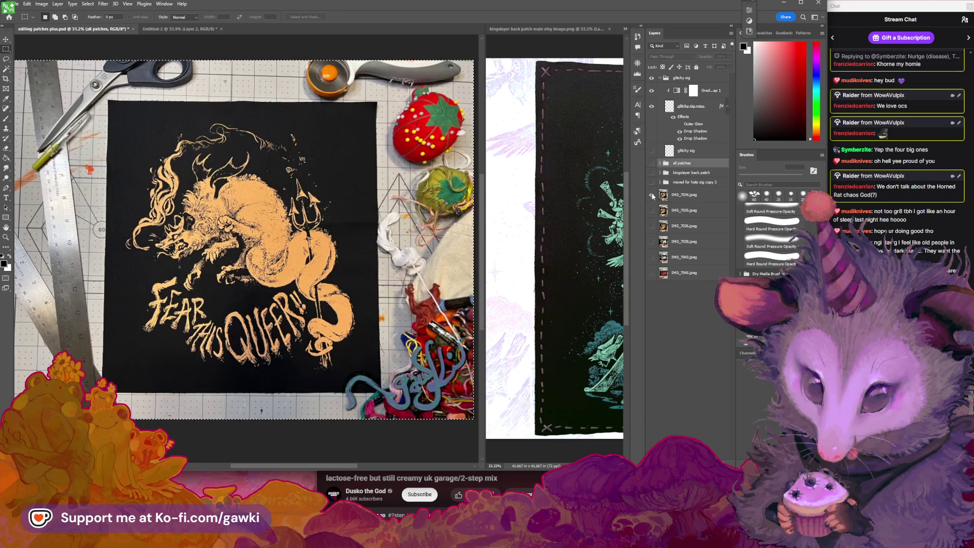
drag(653, 197, 653, 226)
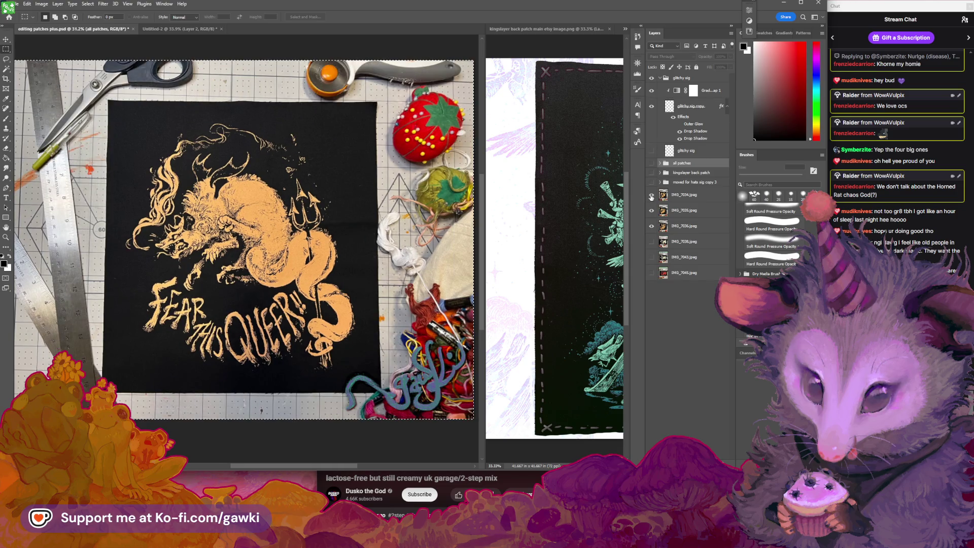
Toggle IMG_7034 and IMG_7035 on and off to compare shots, leaving only IMG_7036 visible.
click(652, 197)
click(652, 196)
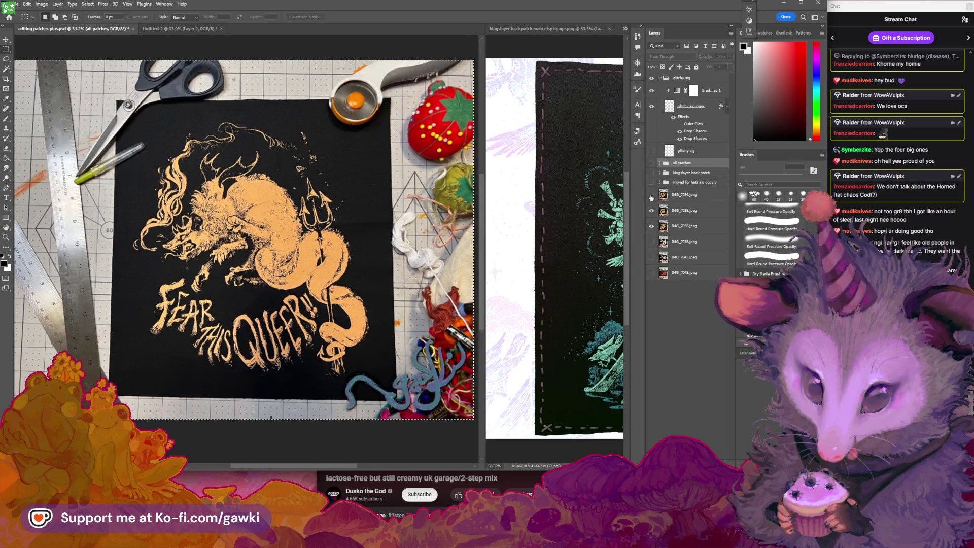
click(651, 196)
click(651, 196)
click(652, 197)
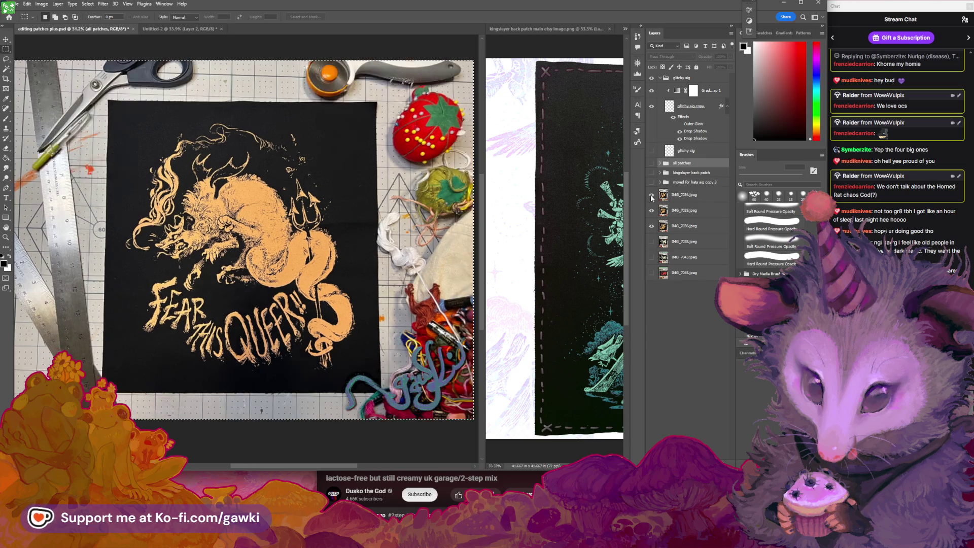
click(652, 196)
click(652, 196)
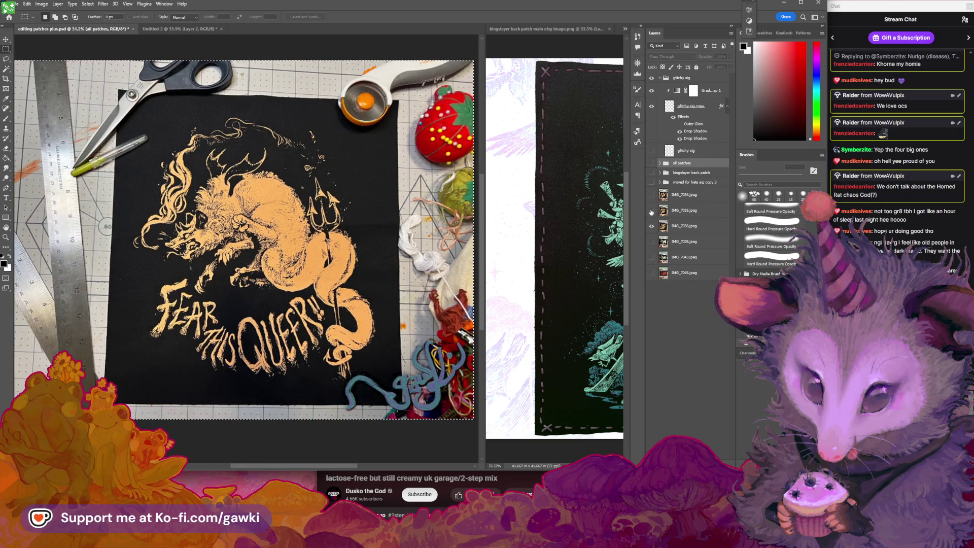
click(651, 211)
click(652, 211)
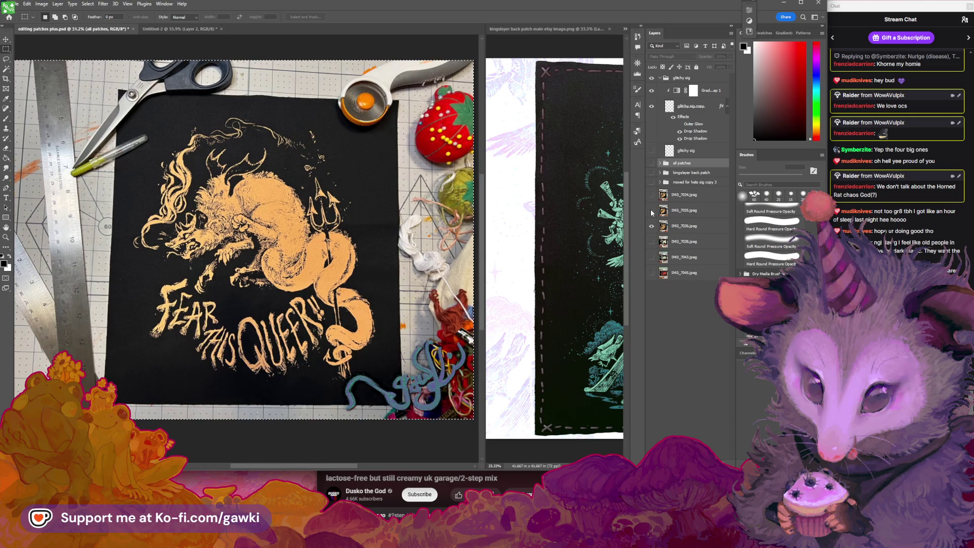
click(652, 211)
click(651, 211)
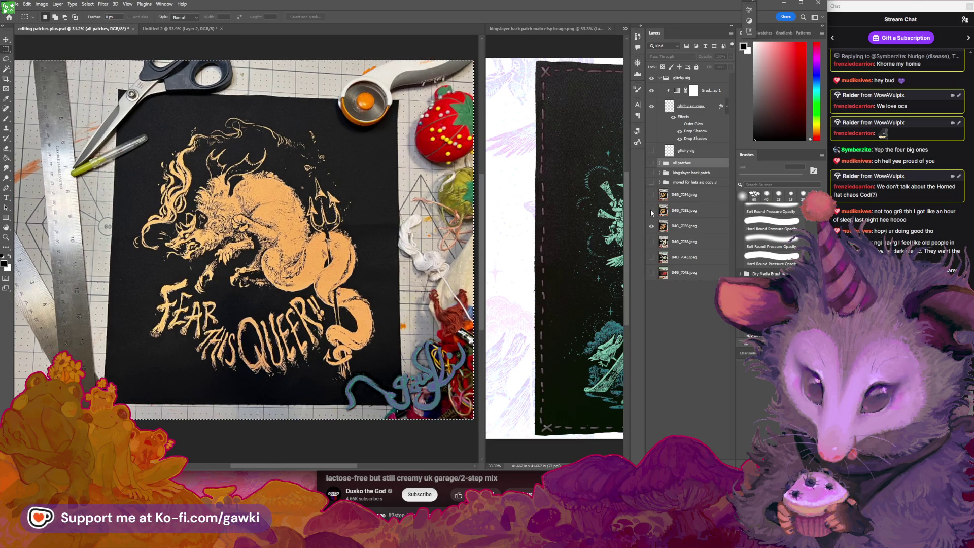
click(651, 211)
click(652, 211)
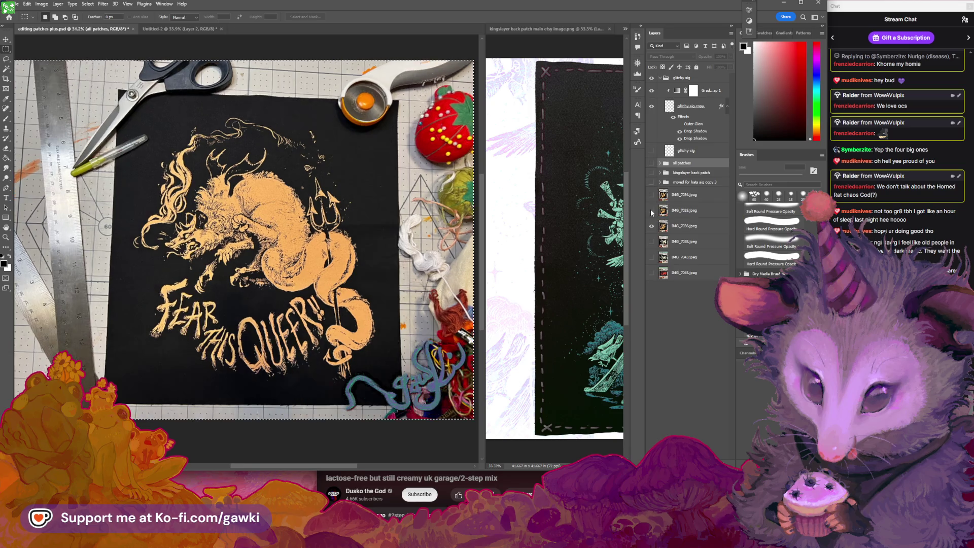
click(651, 211)
click(652, 212)
click(651, 213)
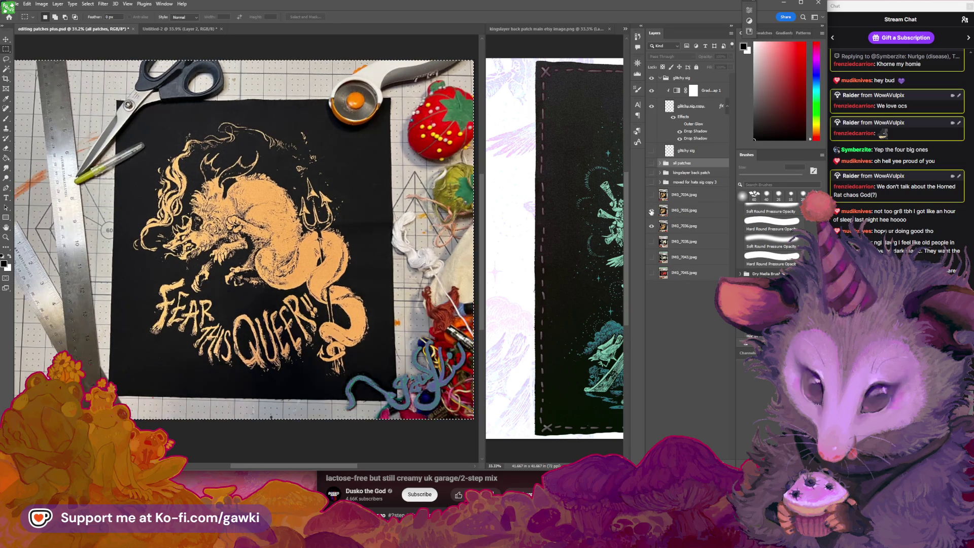
click(651, 213)
click(652, 213)
click(652, 212)
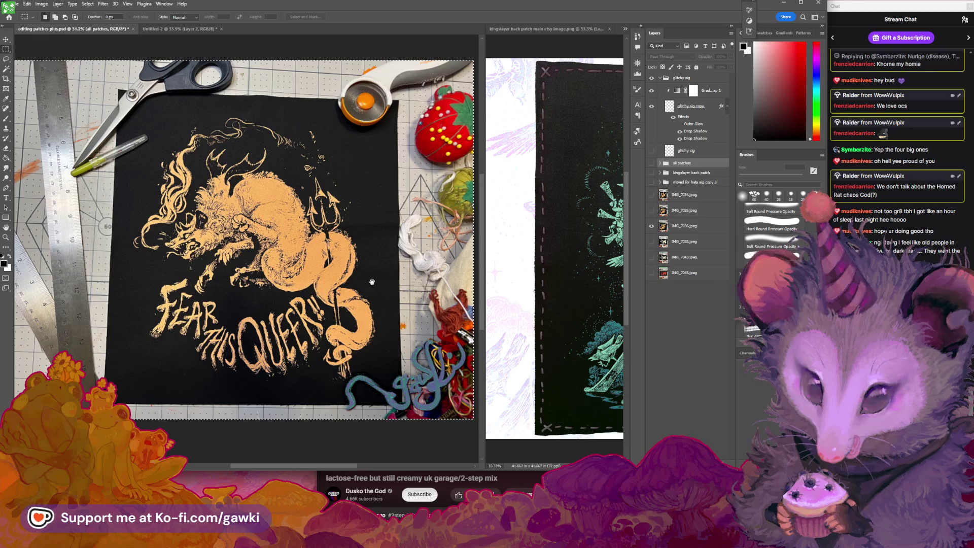
click(652, 212)
Scale the IMG_7036 photo up to about 105% and nudge it into place over the canvas.
key(v)
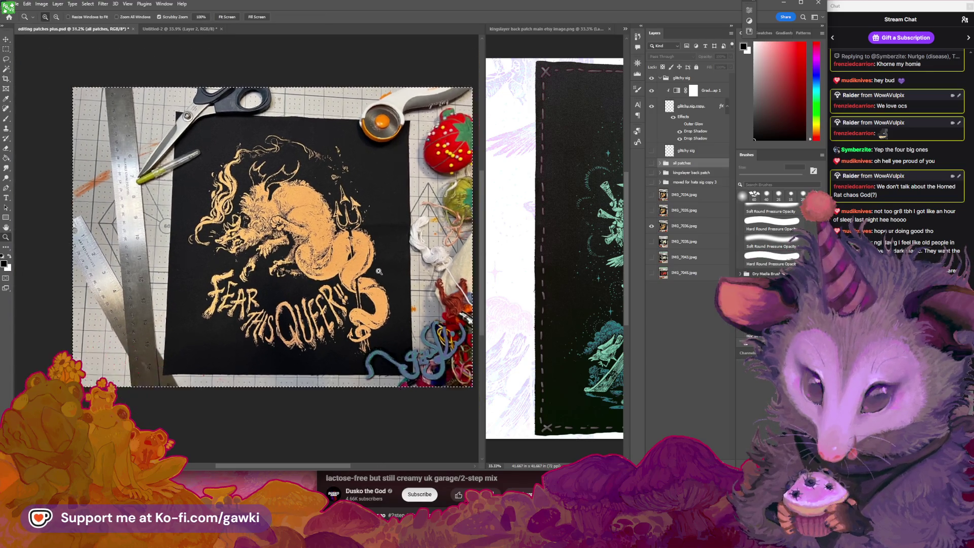
scroll(384, 264, down, 1)
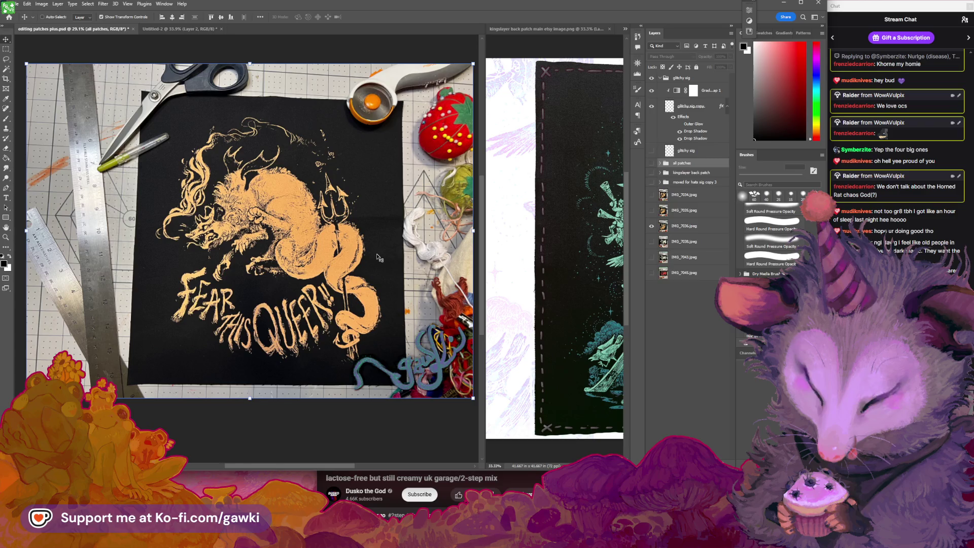
scroll(350, 269, down, 1)
click(57, 87)
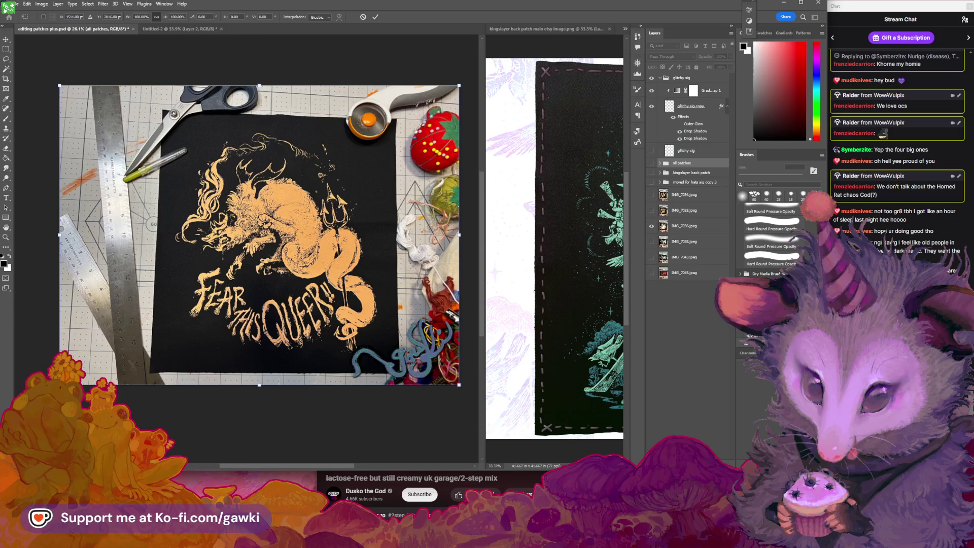
ctrl+click(158, 124)
drag(59, 85, 43, 77)
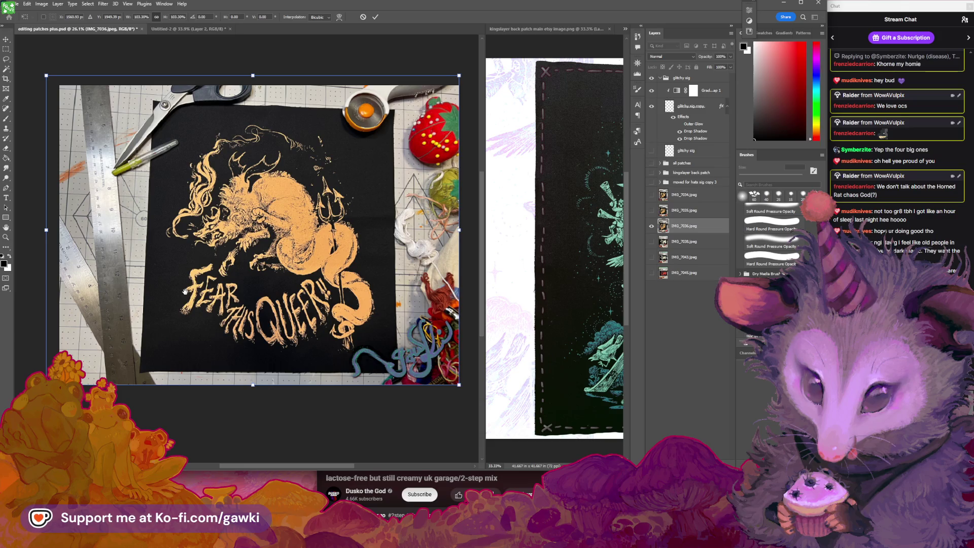
drag(93, 343, 105, 327)
drag(60, 369, 56, 372)
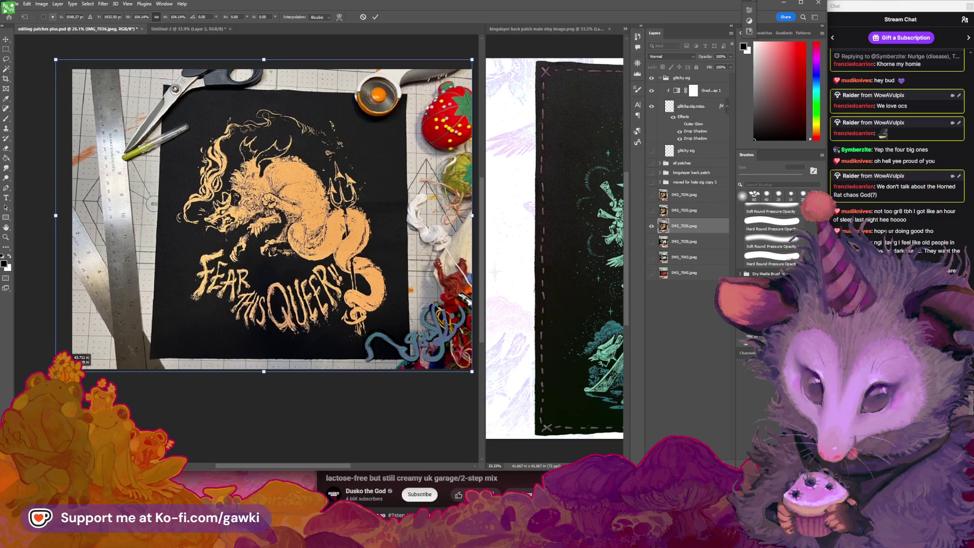
drag(324, 254, 312, 252)
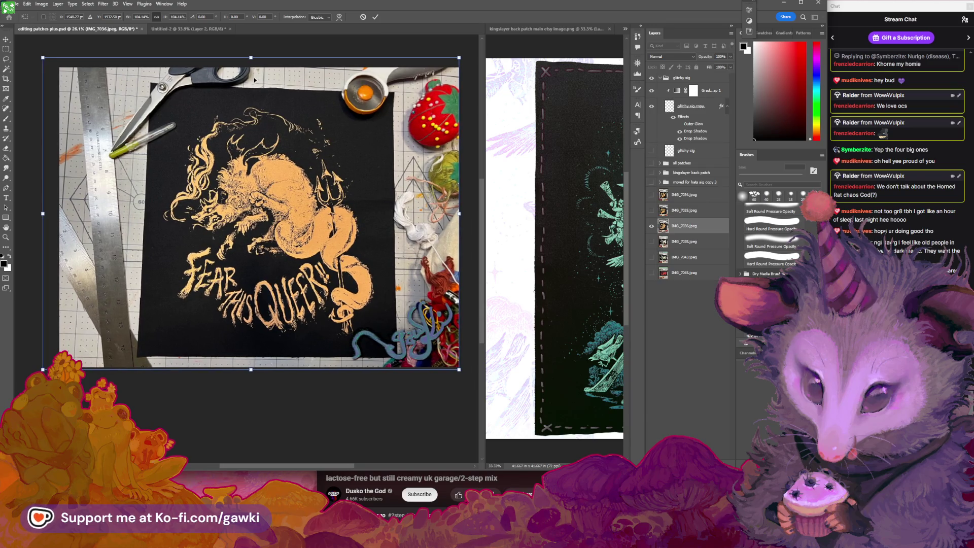
drag(250, 58, 250, 56)
drag(276, 127, 278, 142)
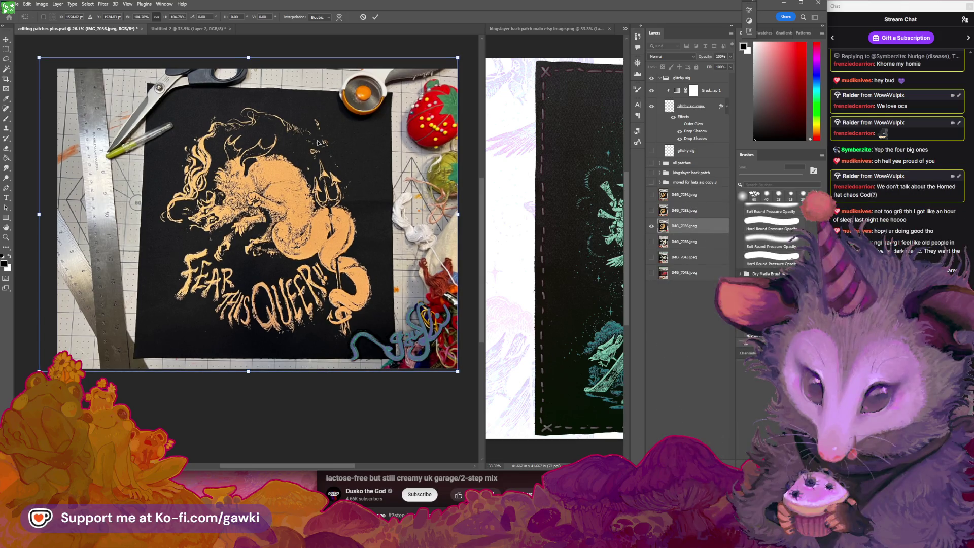
key(Return)
Maximize the Photoshop window, then restore it to its narrower size.
mouse_move(351, 179)
mouse_down()
mouse_move(338, 172)
mouse_move(347, 190)
mouse_up()
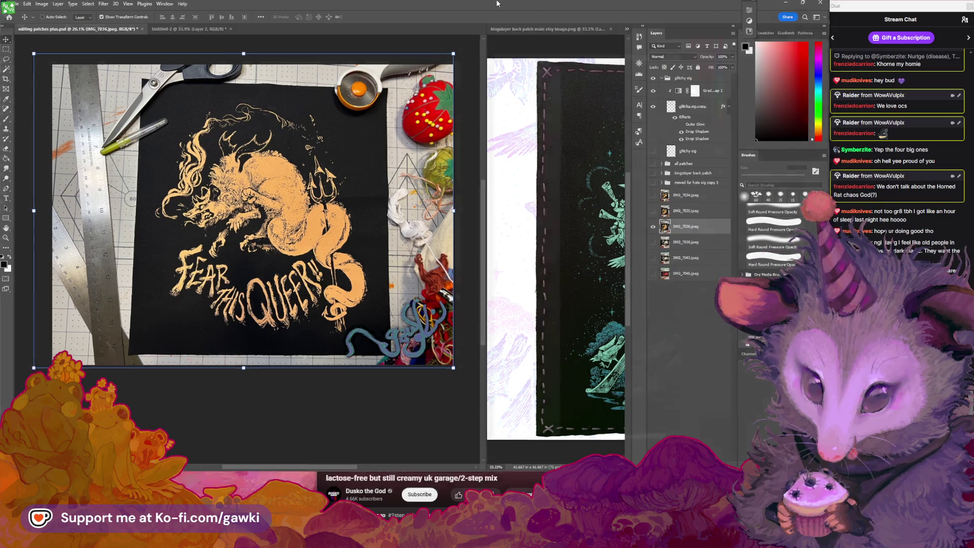
key(super+Up)
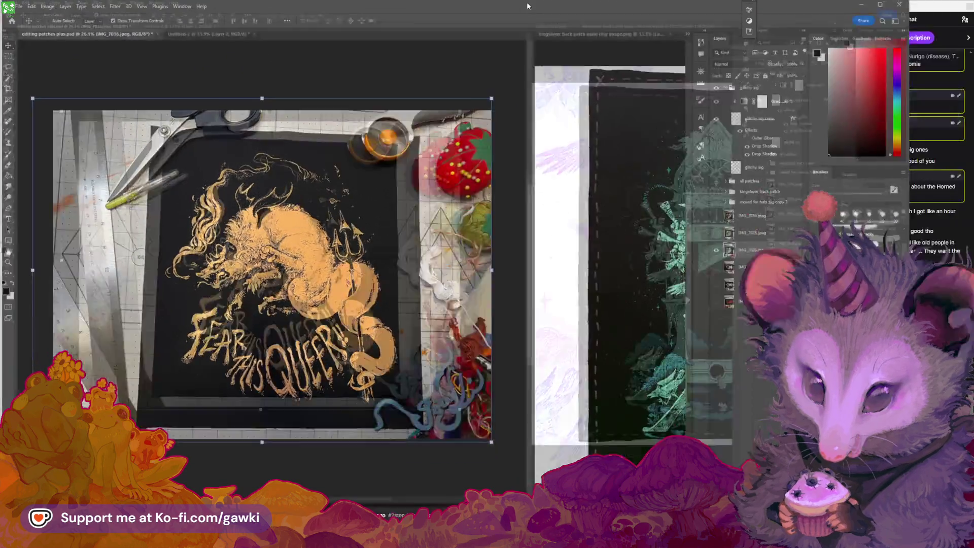
double_click(527, 2)
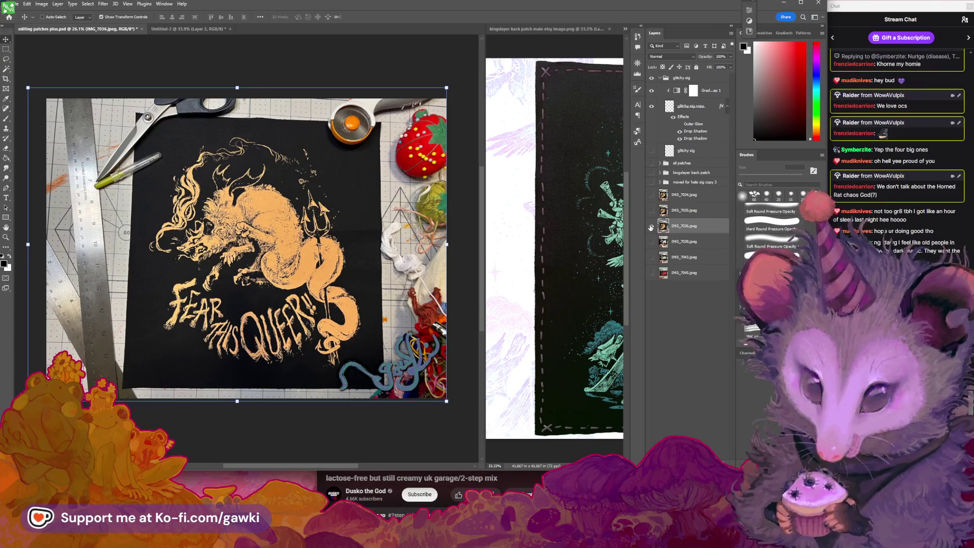
click(677, 324)
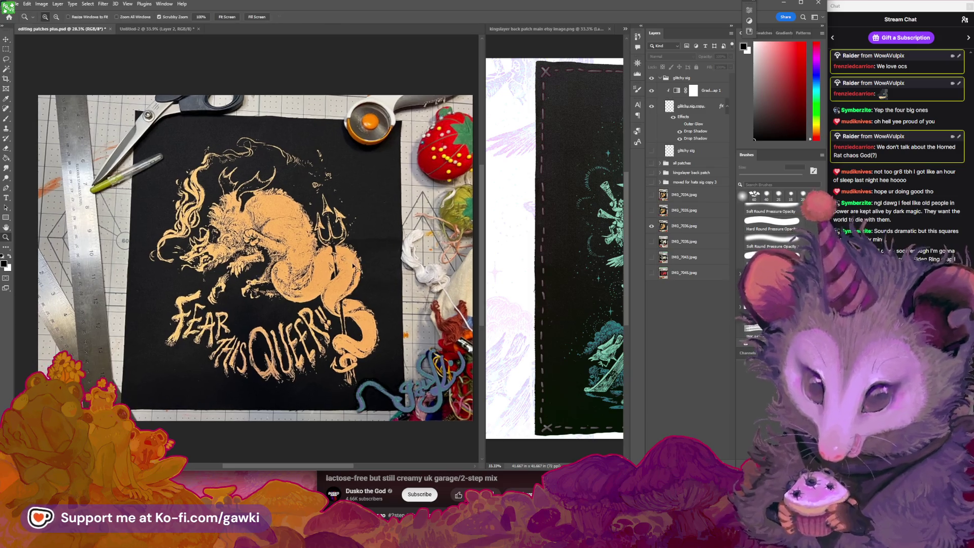
scroll(389, 255, up, 2)
click(545, 29)
Open 'eat the rich main etsy image' from the etsy images folder.
click(17, 4)
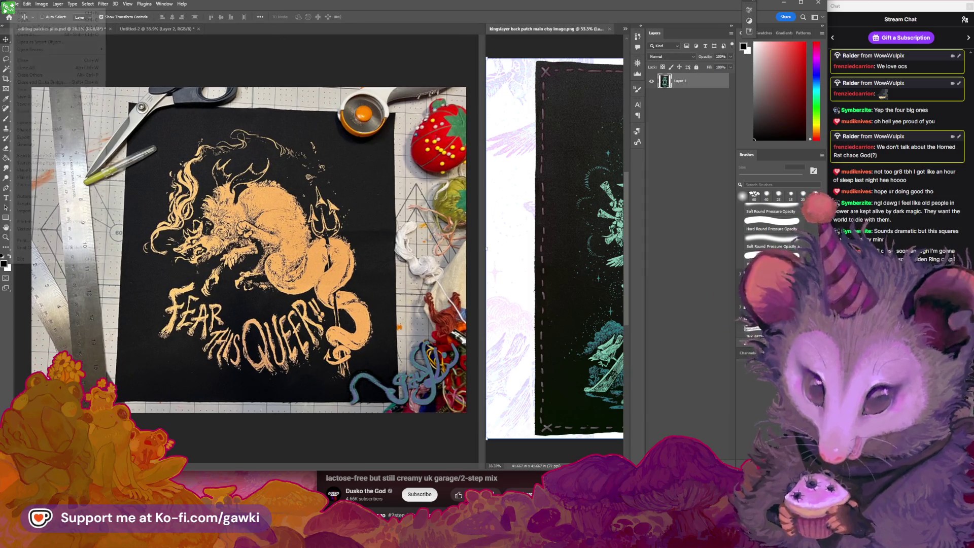
click(25, 20)
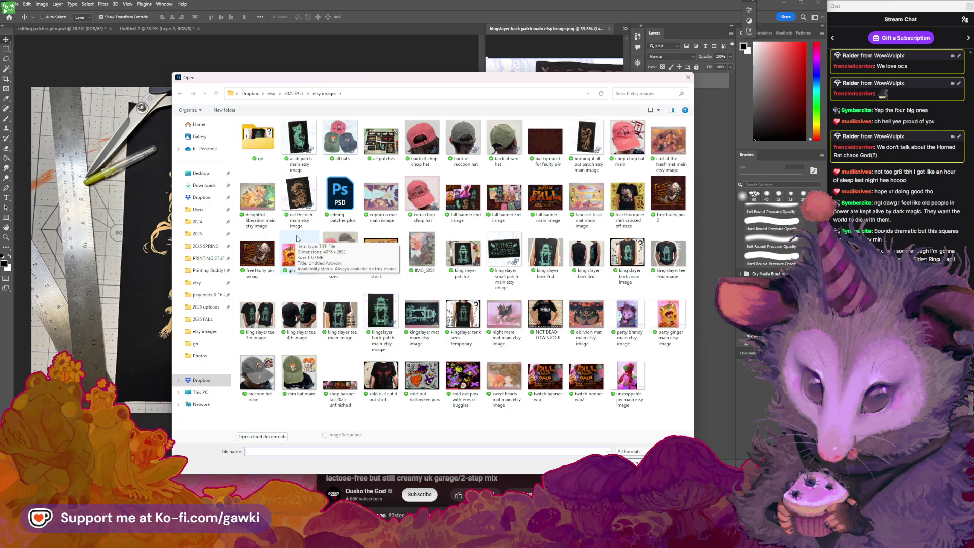
click(303, 94)
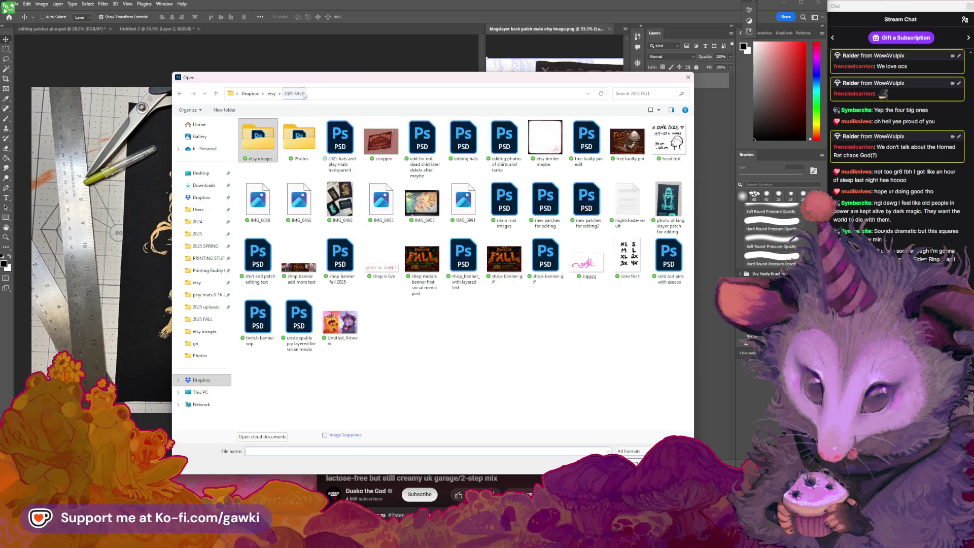
double_click(273, 144)
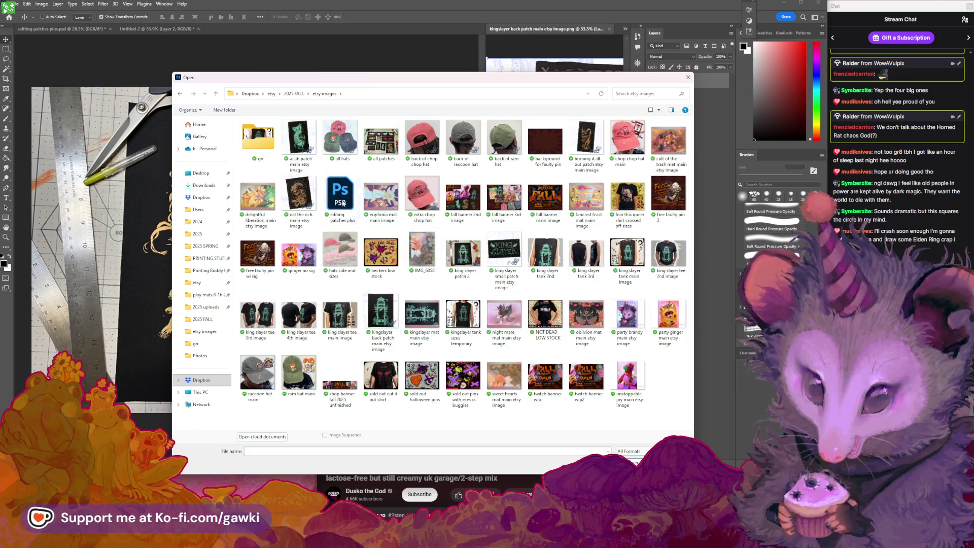
click(310, 195)
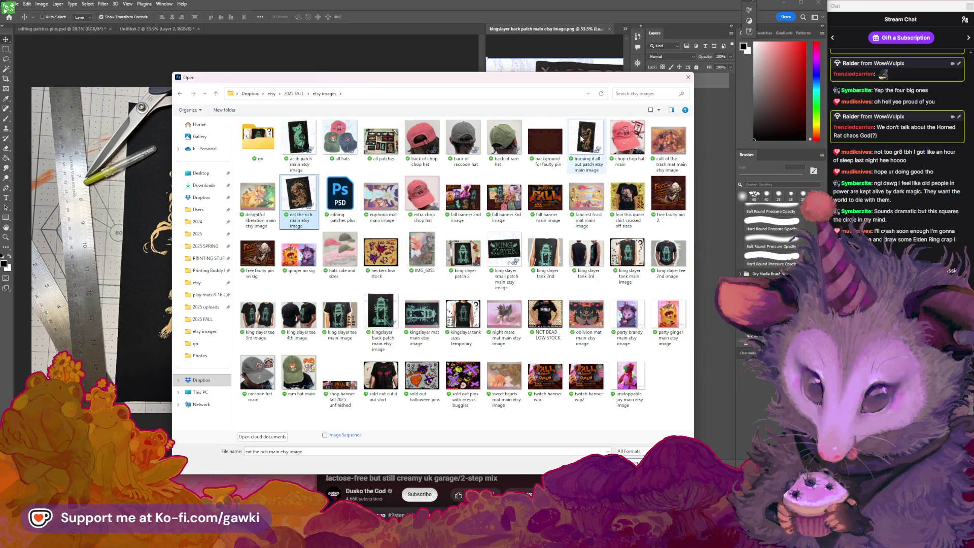
click(581, 140)
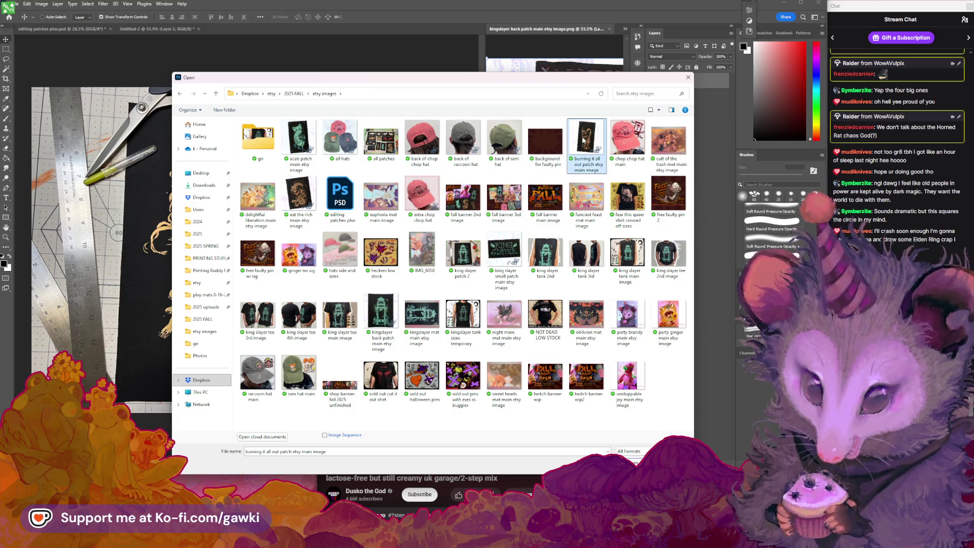
click(299, 198)
key(Return)
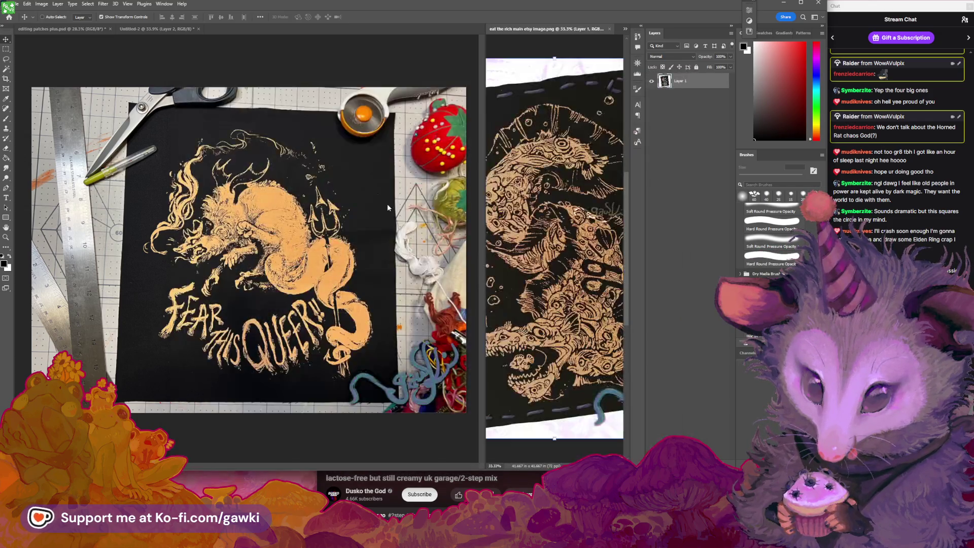
Zoom in on the eat the rich image to inspect detail, then zoom back out.
mouse_move(566, 264)
mouse_down()
mouse_move(587, 277)
mouse_move(569, 278)
mouse_up()
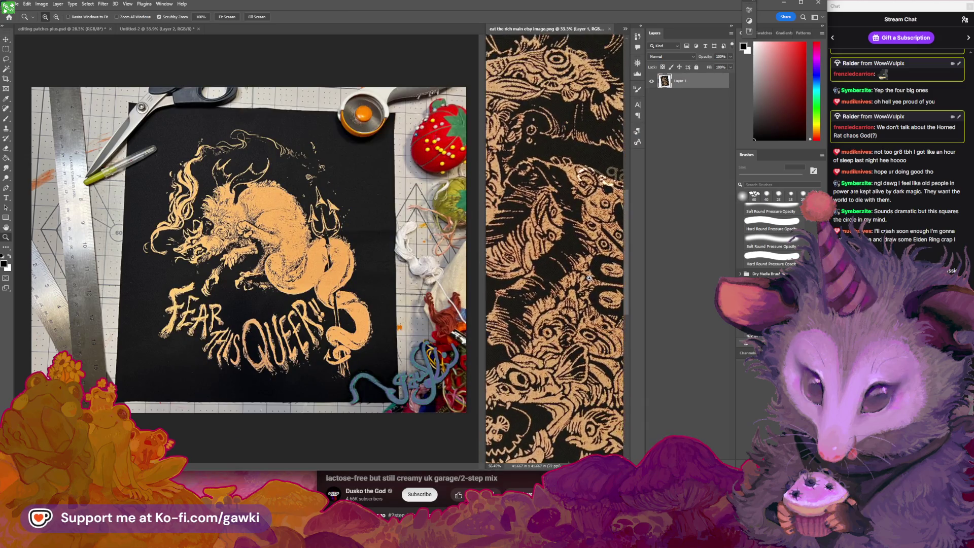
click(327, 235)
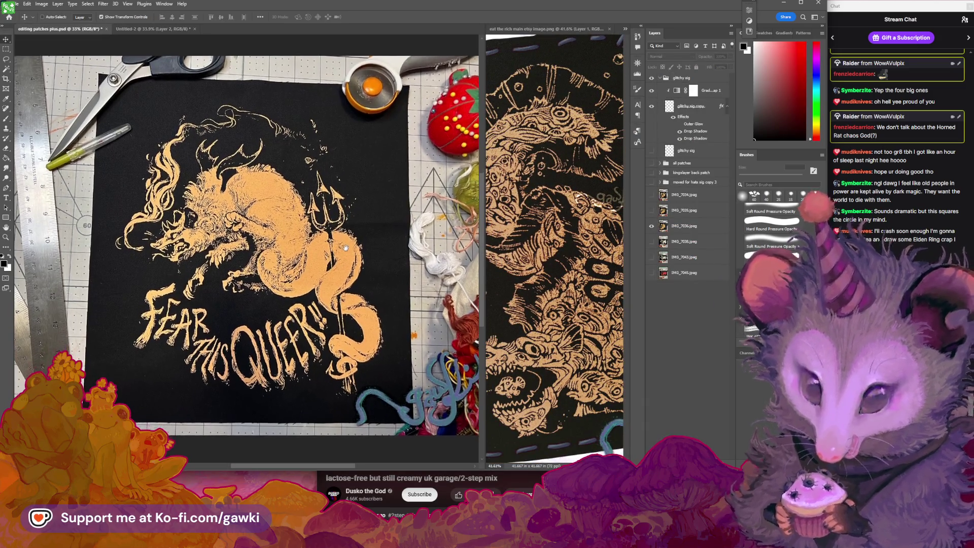
scroll(359, 237, down, 2)
key(v)
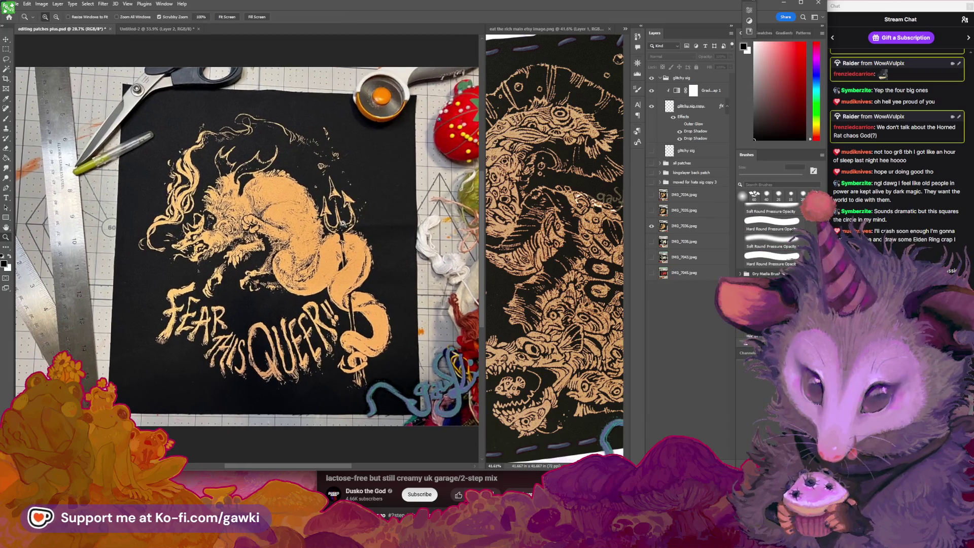
scroll(358, 238, up, 1)
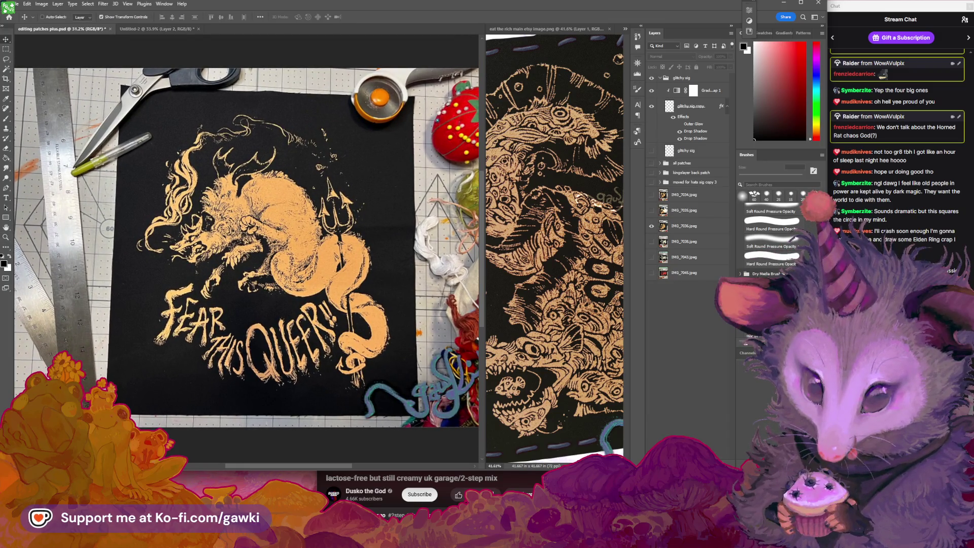
Add a Hue/Saturation 3 adjustment layer above the IMG_7036.jpeg photo layer.
click(665, 227)
click(76, 4)
mouse_move(59, 4)
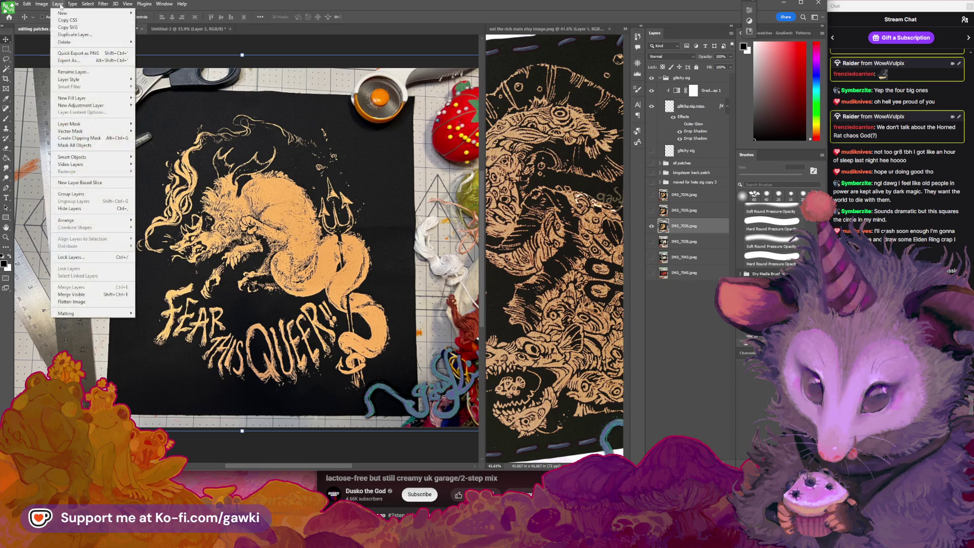
mouse_move(101, 107)
click(168, 145)
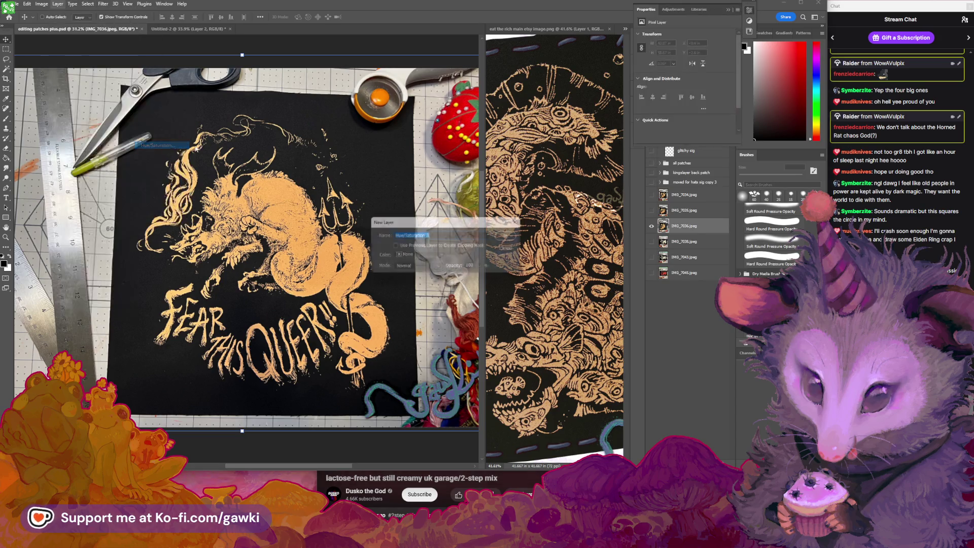
key(Return)
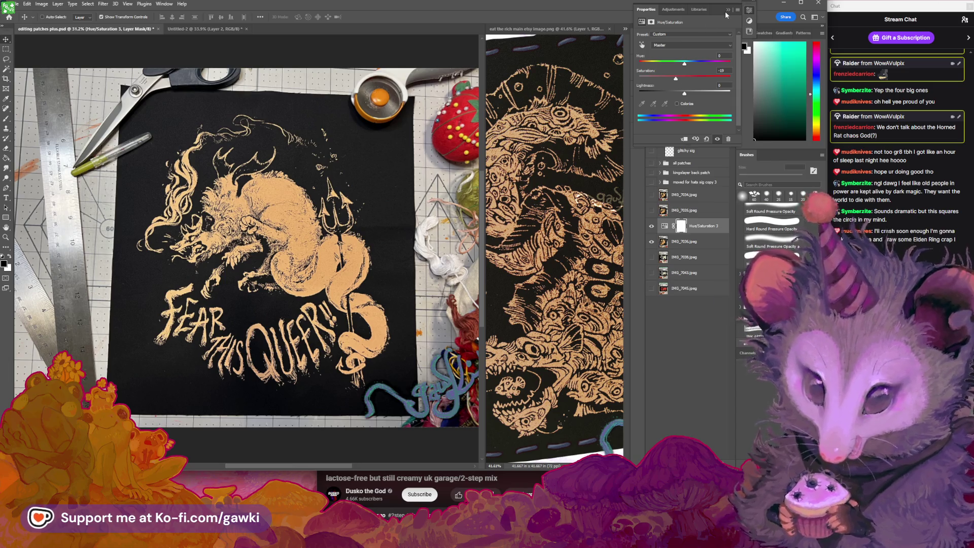
Close the adjustment properties, zoom around the patch, and select the moved for hats sig copy 3 group.
click(329, 262)
scroll(329, 262, up, 3)
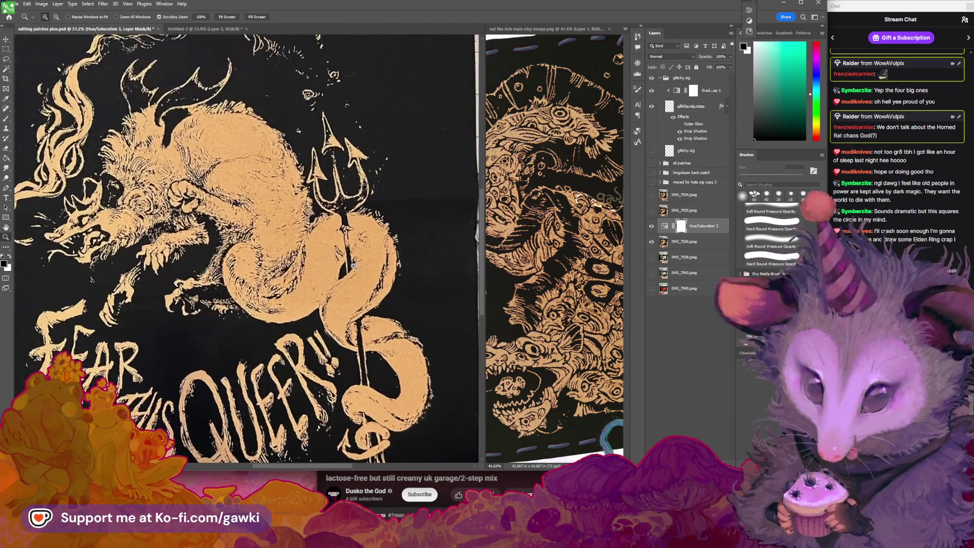
scroll(345, 267, down, 4)
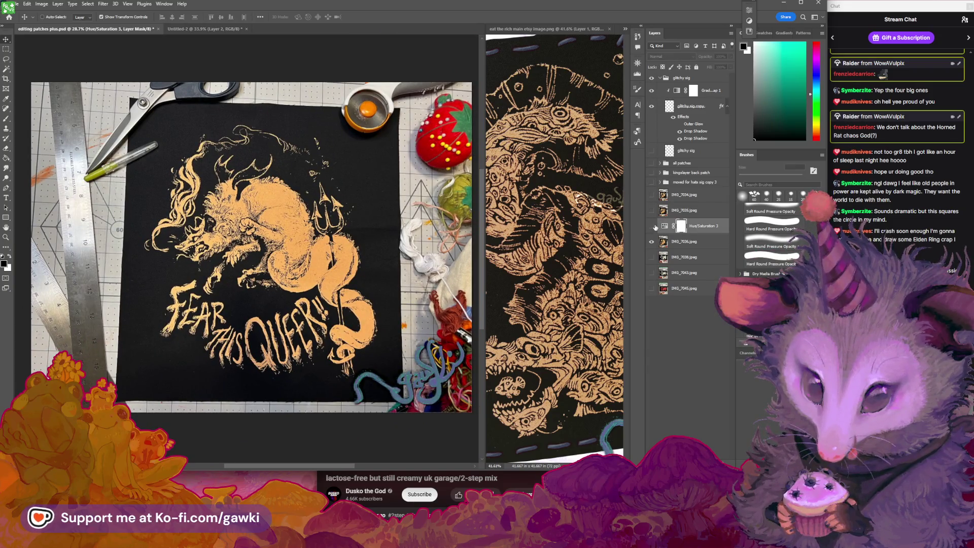
key(z)
scroll(462, 153, up, 3)
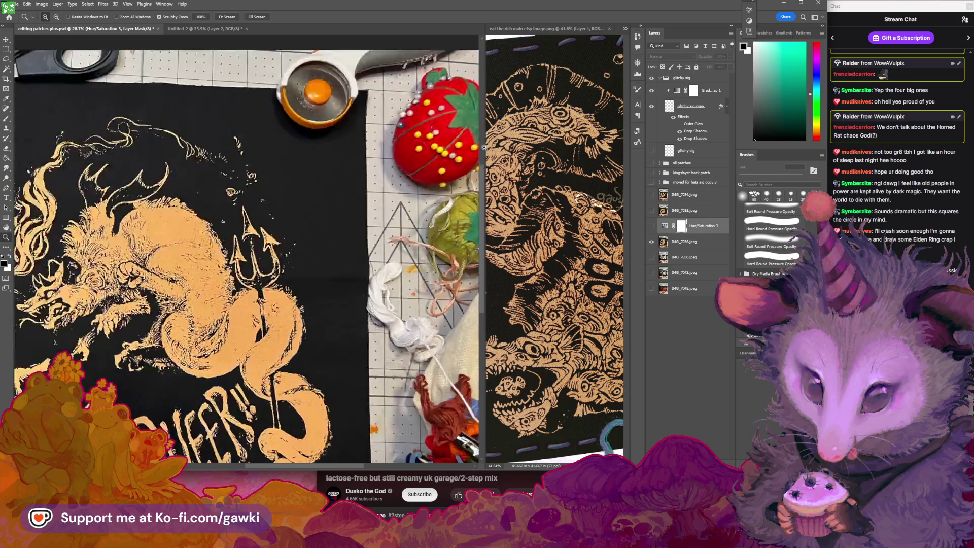
scroll(462, 153, up, 3)
scroll(463, 154, down, 6)
scroll(357, 223, up, 5)
scroll(358, 223, down, 5)
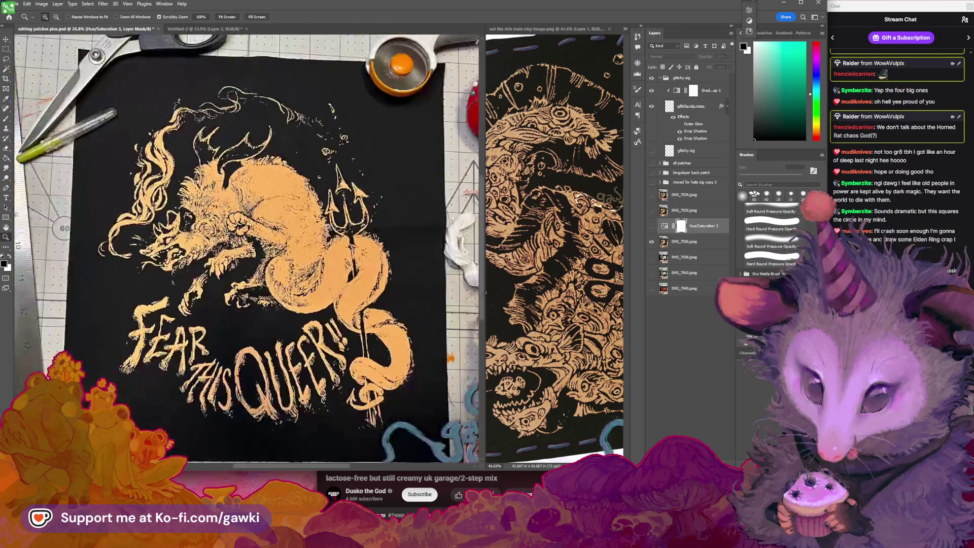
scroll(330, 244, up, 5)
scroll(302, 268, down, 5)
key(v)
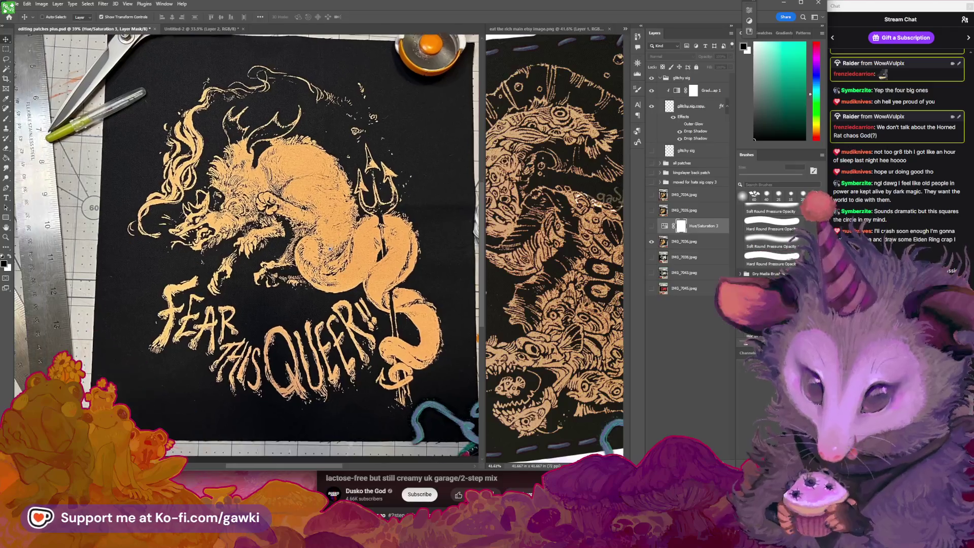
scroll(325, 258, down, 2)
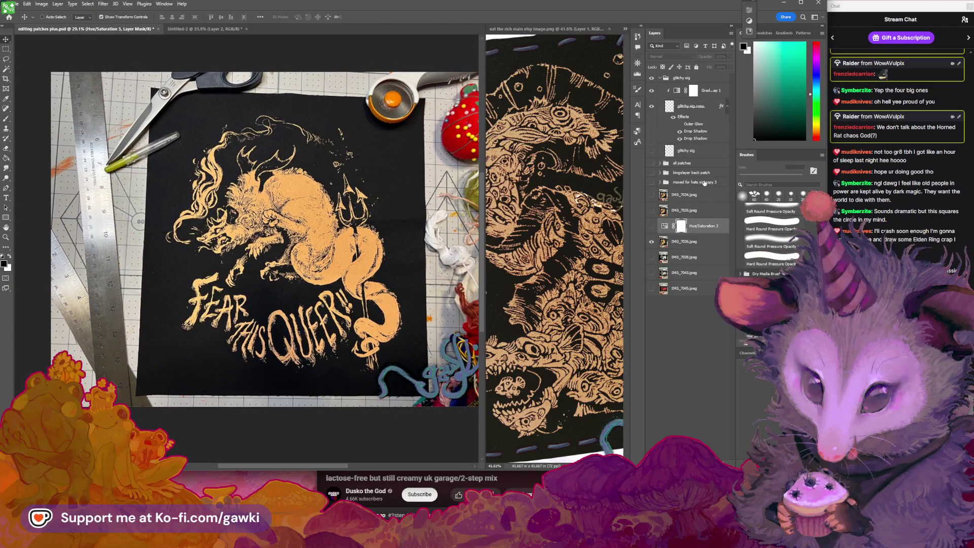
click(704, 183)
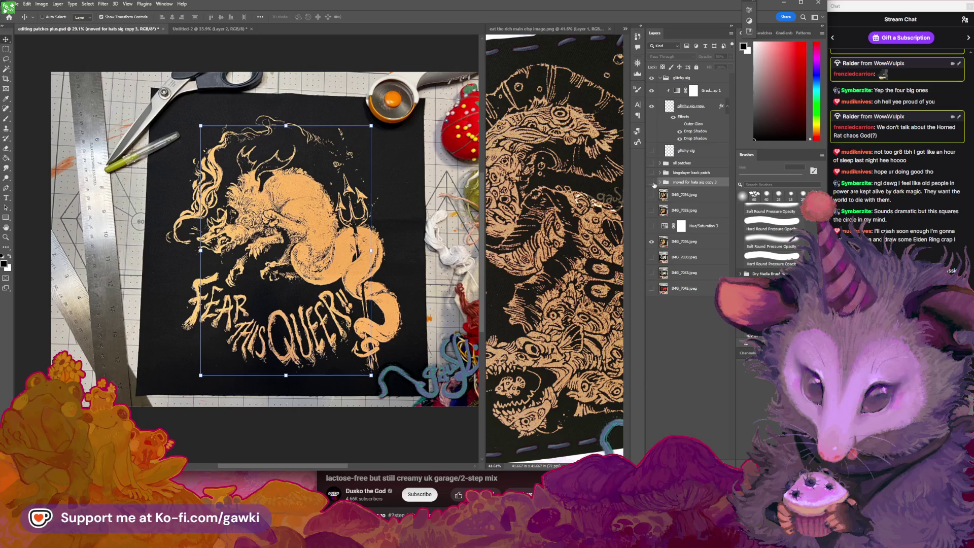
Duplicate the moved for hats group as sig copy 4 and reposition its sig copy 9 signature.
drag(691, 184, 713, 443)
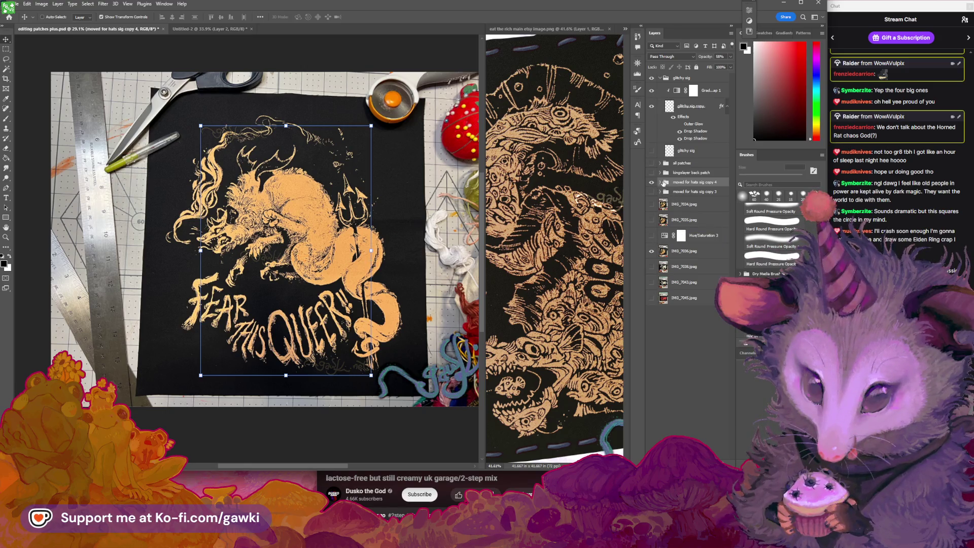
click(660, 183)
click(672, 192)
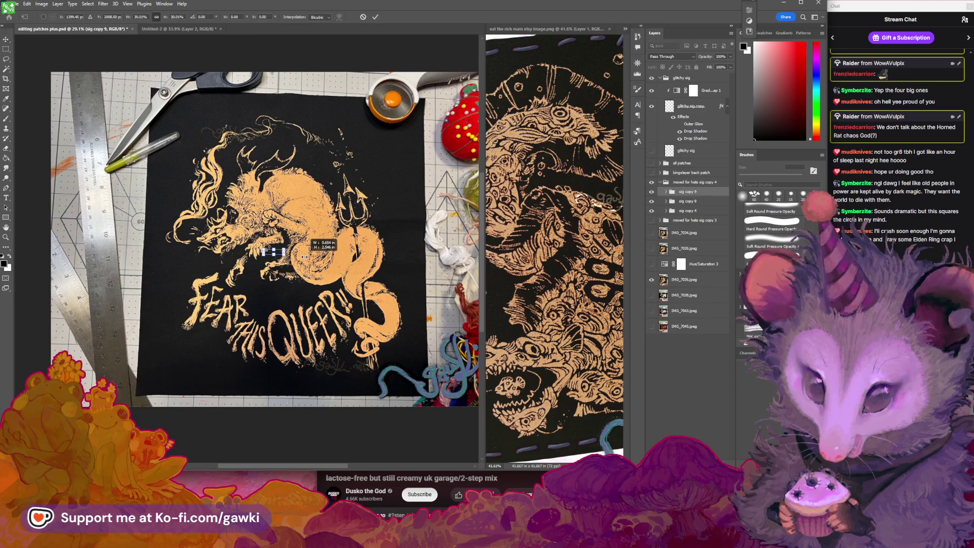
mouse_move(288, 258)
mouse_down()
mouse_move(355, 158)
mouse_move(284, 291)
mouse_up()
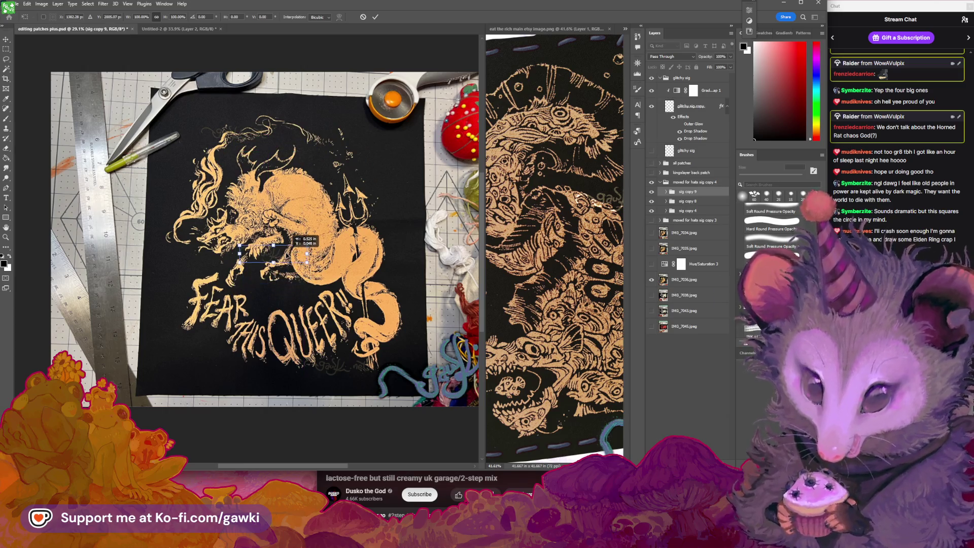
drag(284, 291, 292, 259)
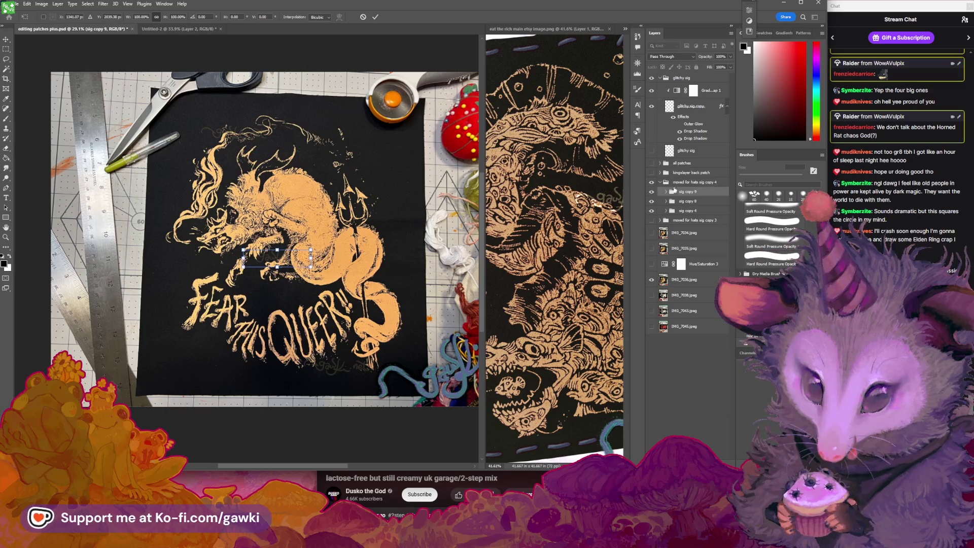
Inspect the layers inside sig copy 9, then place the sig copy 8 signature near the patch top.
click(666, 192)
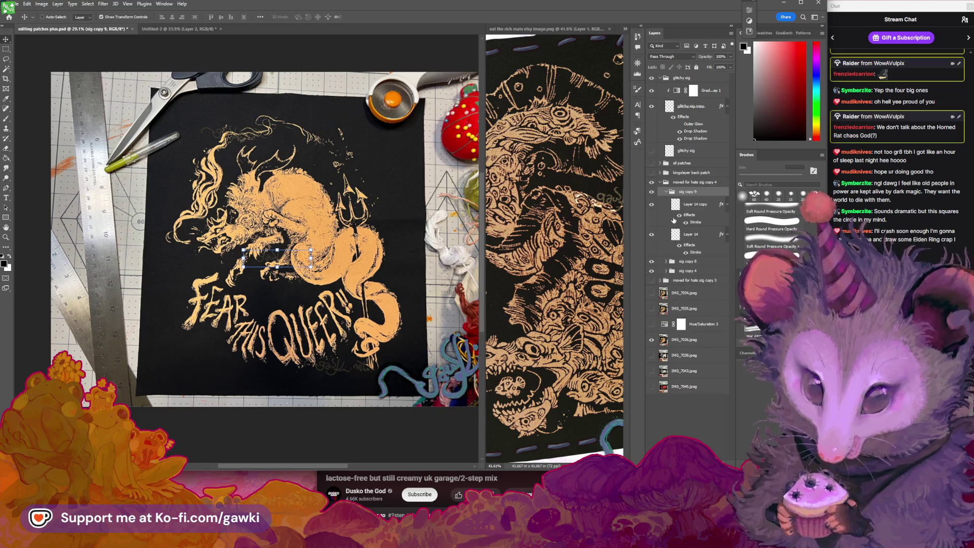
click(669, 211)
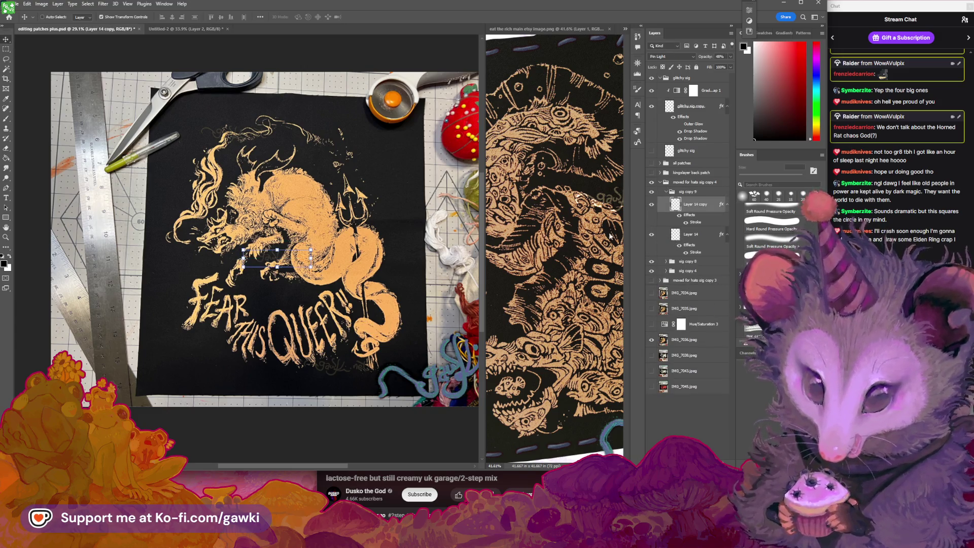
click(678, 234)
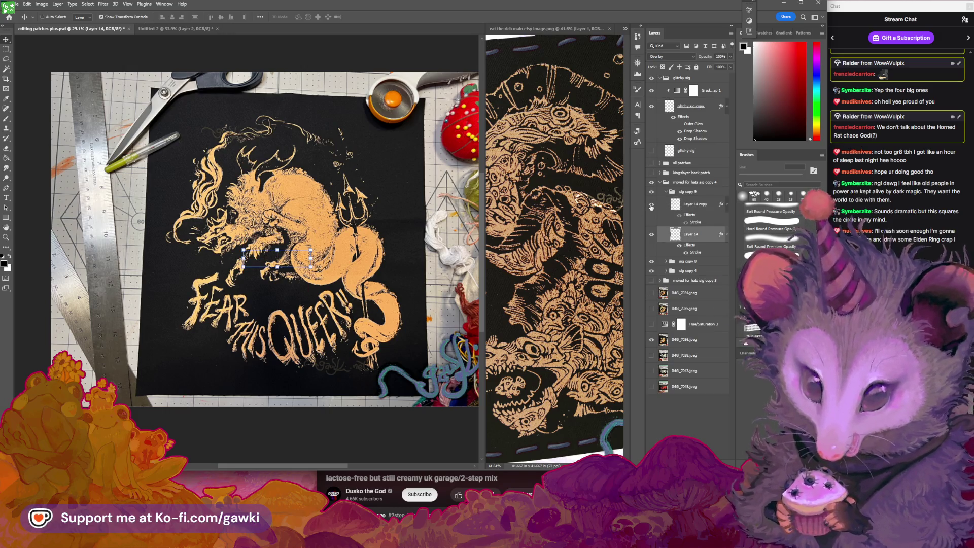
click(666, 193)
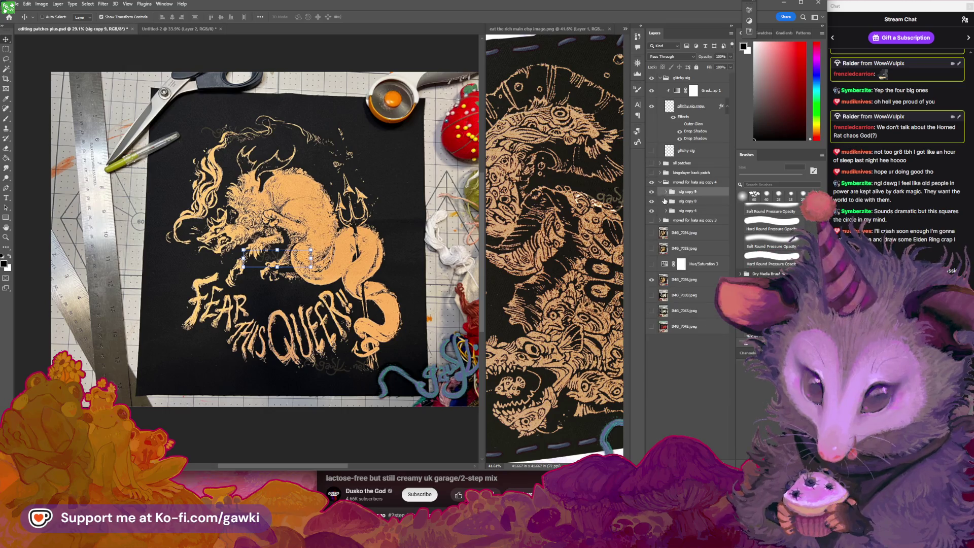
click(674, 203)
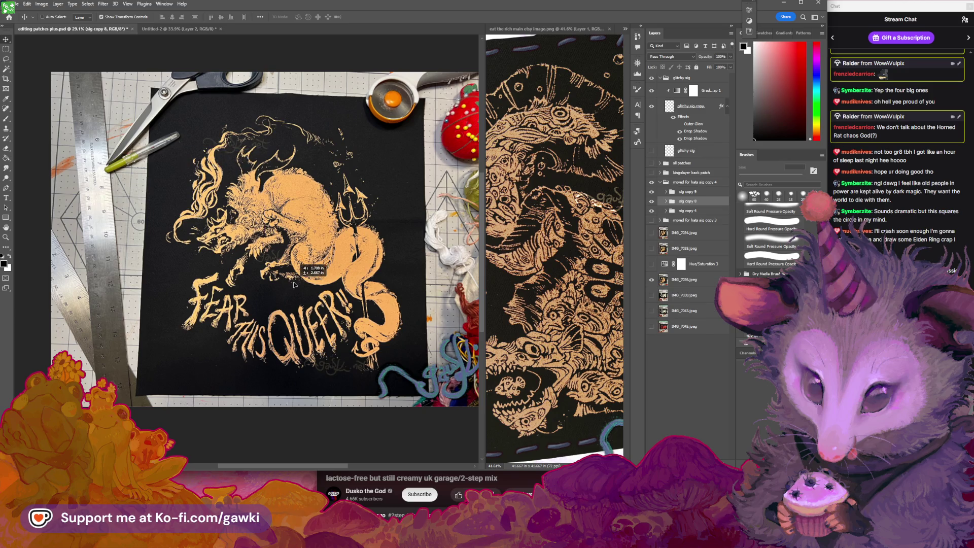
drag(305, 287, 348, 288)
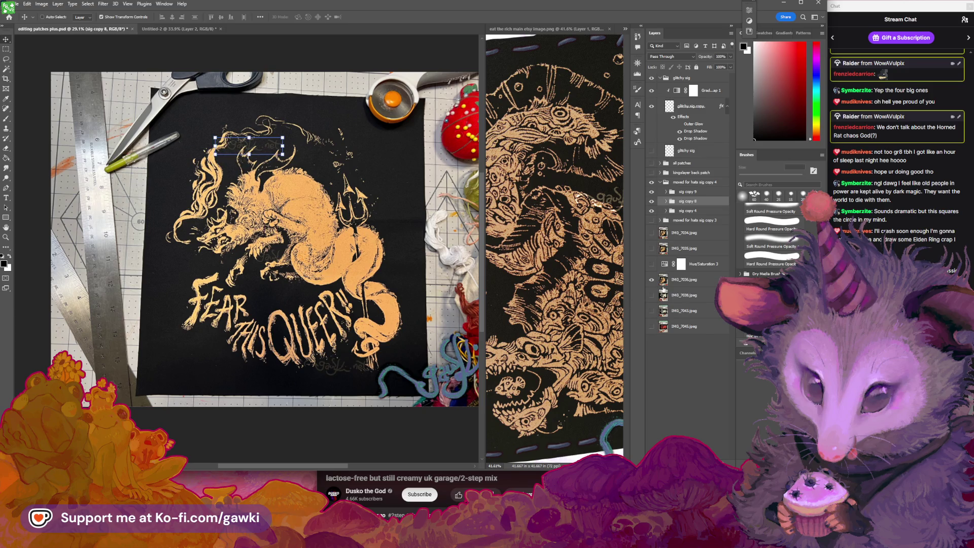
Move sig copy 9 onto the goat's body, then zoom out to the whole patch with the Brush tool active.
click(687, 211)
click(684, 192)
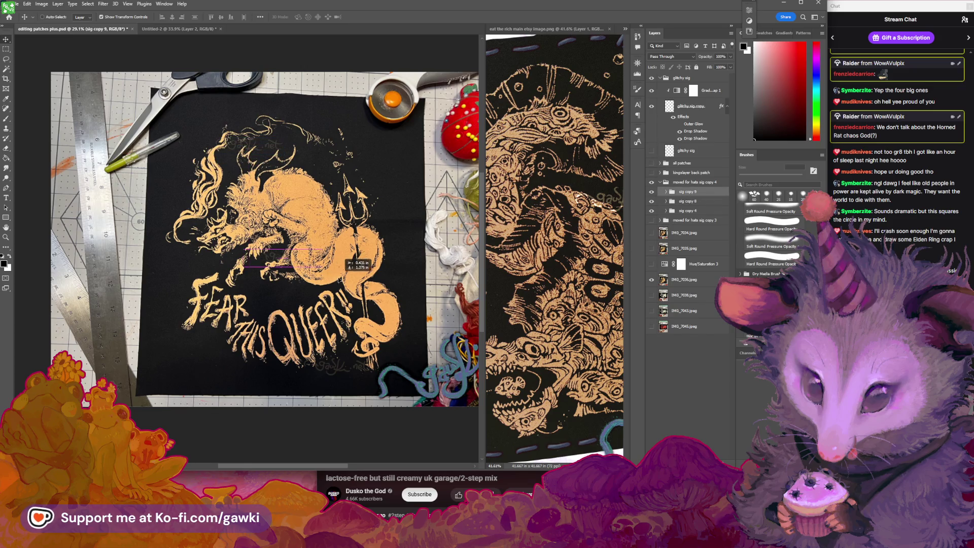
mouse_move(340, 279)
mouse_down()
mouse_move(334, 294)
mouse_move(321, 279)
mouse_up()
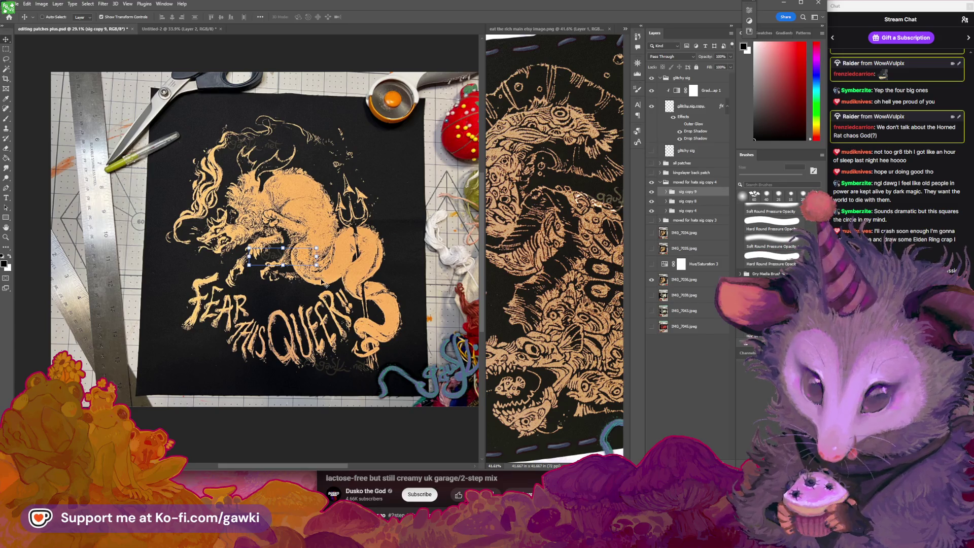
drag(290, 211, 295, 215)
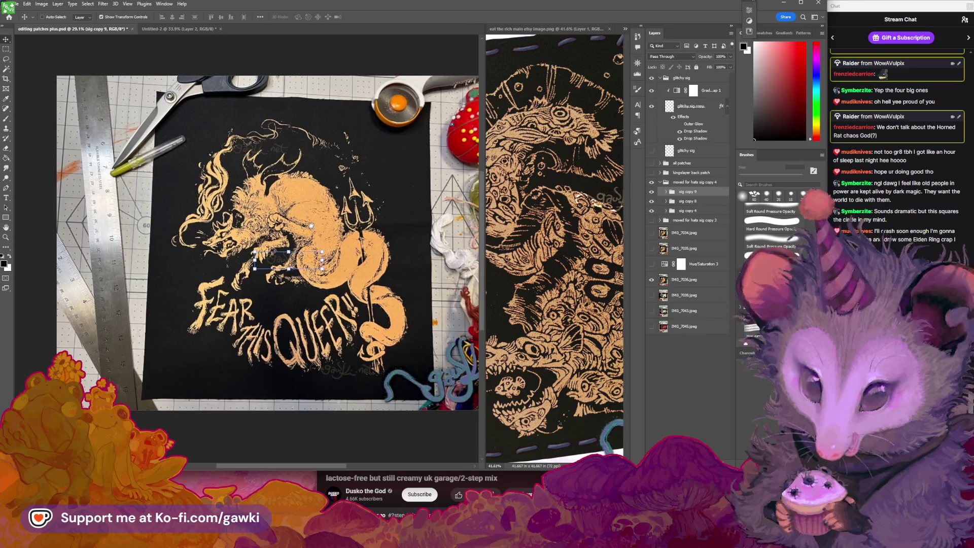
scroll(335, 240, up, 1)
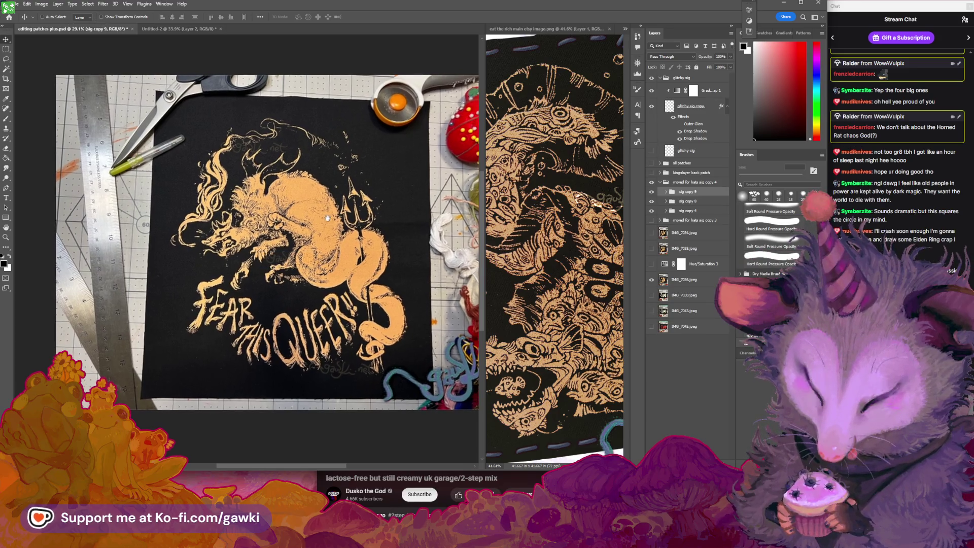
drag(335, 240, 328, 240)
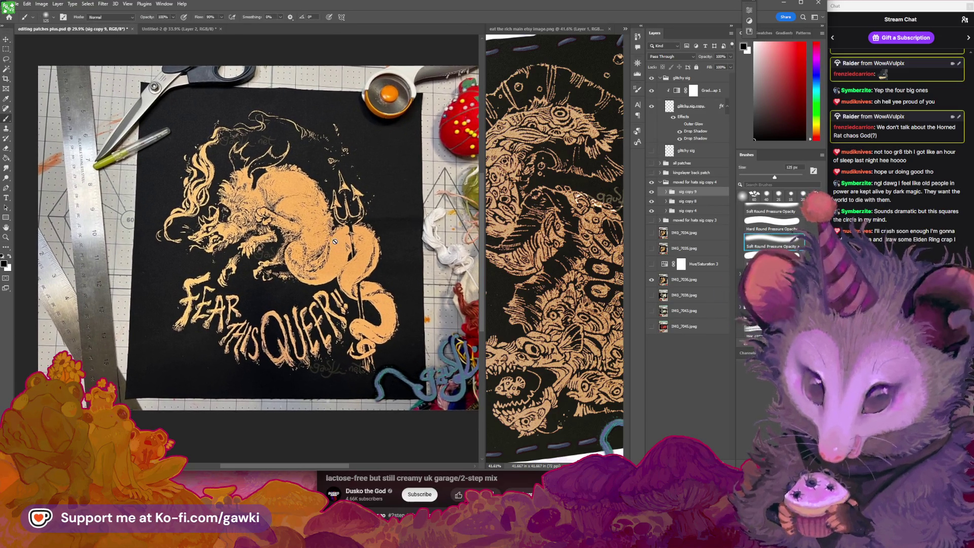
key(b)
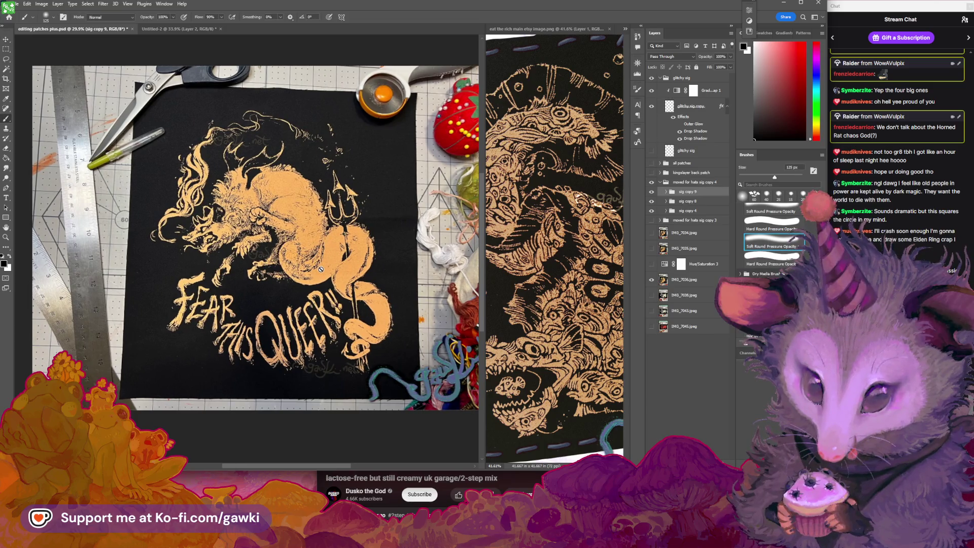
scroll(325, 270, down, 5)
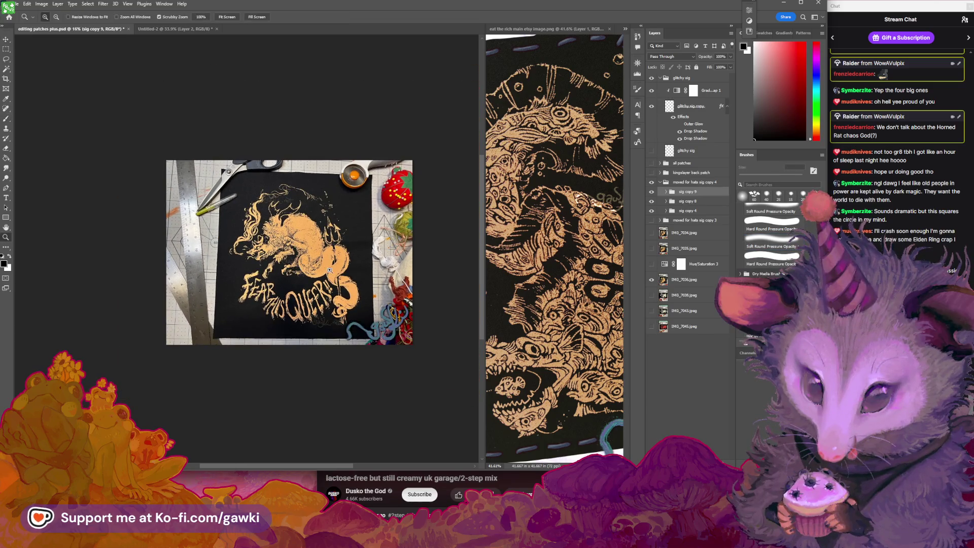
Paste the patch photo into Untitled-2, rotating it upright and centering it on the canvas.
click(168, 29)
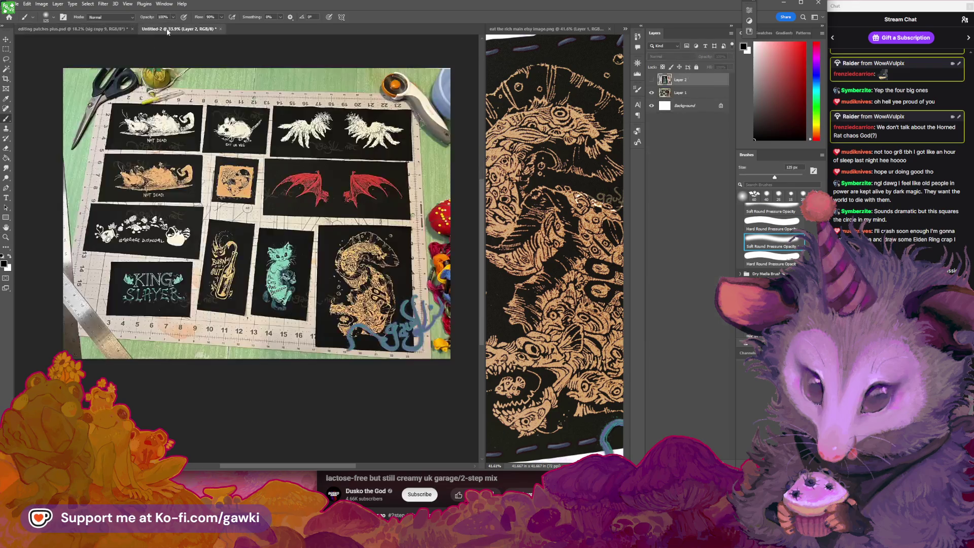
key(ctrl+v)
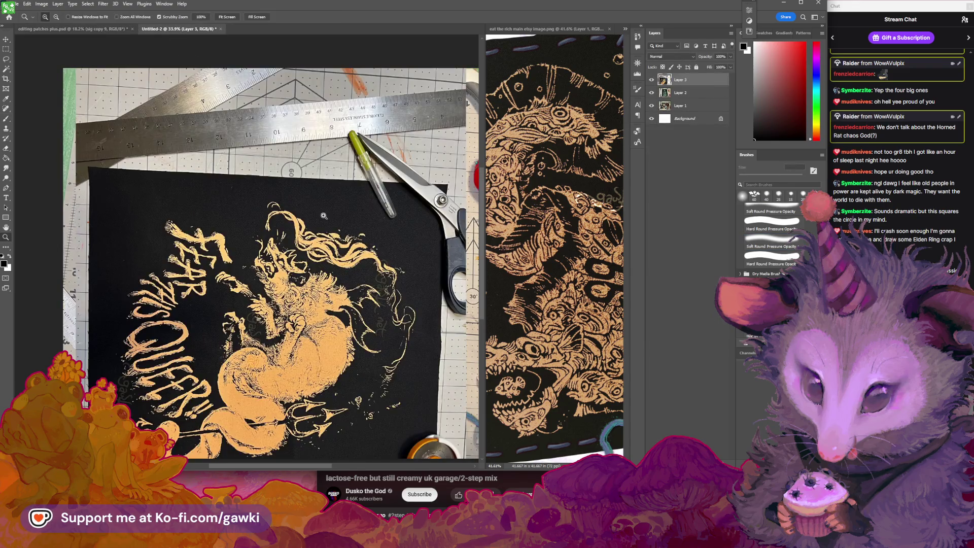
scroll(175, 51, down, 2)
key(ctrl+t)
mouse_move(457, 109)
mouse_down()
mouse_move(169, 117)
mouse_move(135, 133)
mouse_move(125, 157)
mouse_up()
mouse_move(262, 223)
mouse_down()
mouse_move(294, 185)
mouse_move(256, 187)
mouse_up()
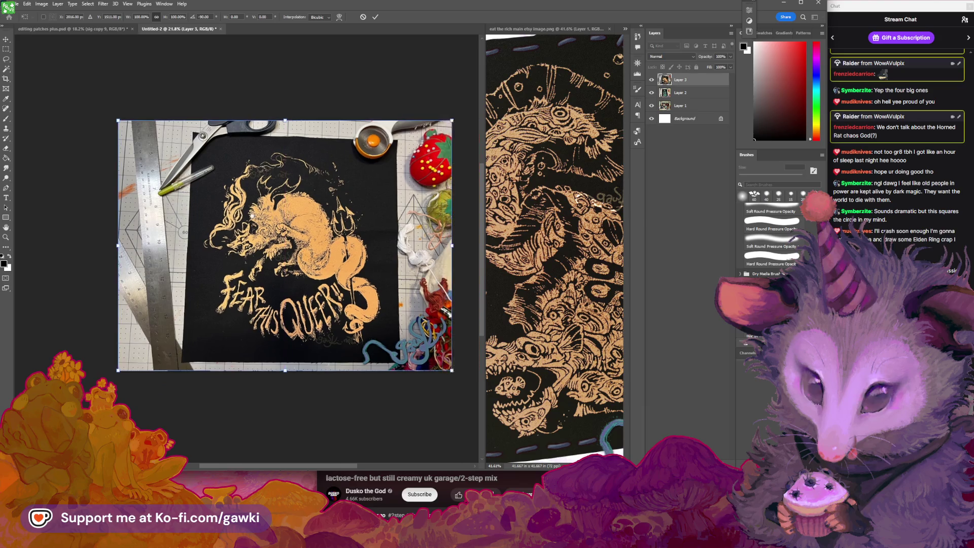
scroll(250, 216, right, 2)
key(Return)
Rotate and move the Layer 4 photo upright so it fills the Untitled-2 canvas.
scroll(239, 229, up, 3)
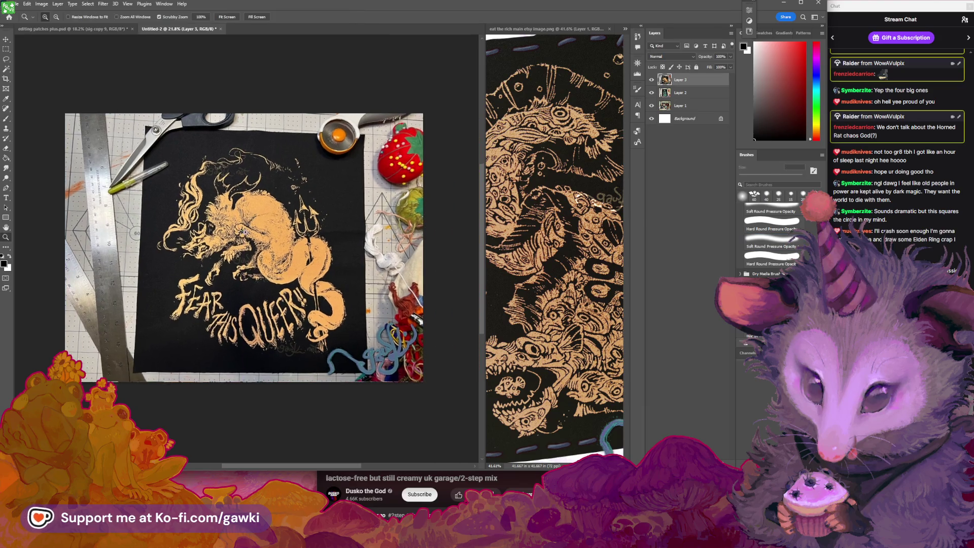
click(114, 29)
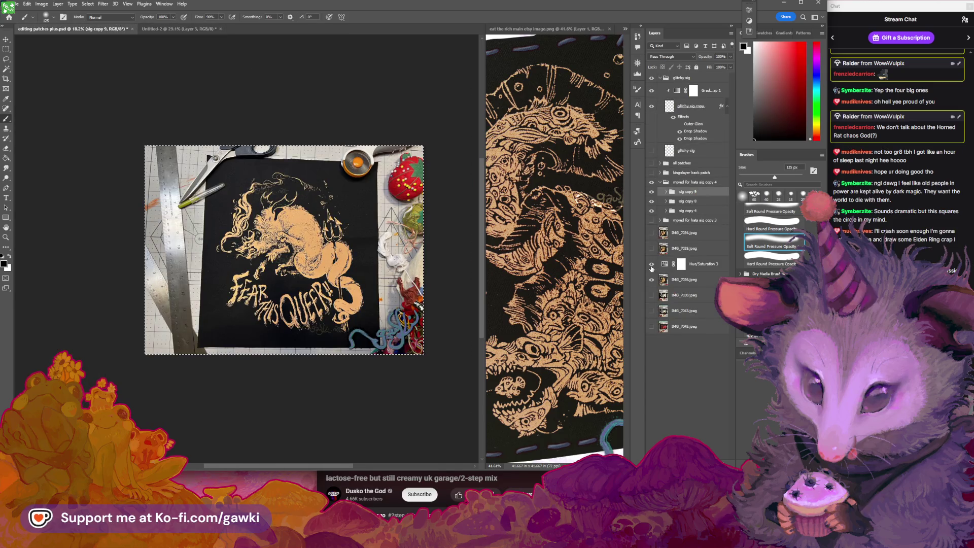
scroll(320, 275, up, 1)
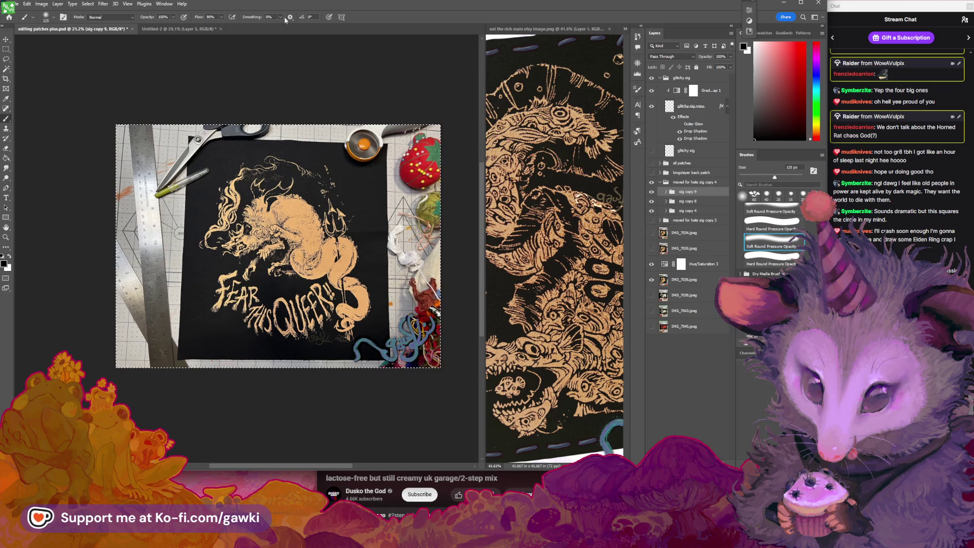
click(180, 29)
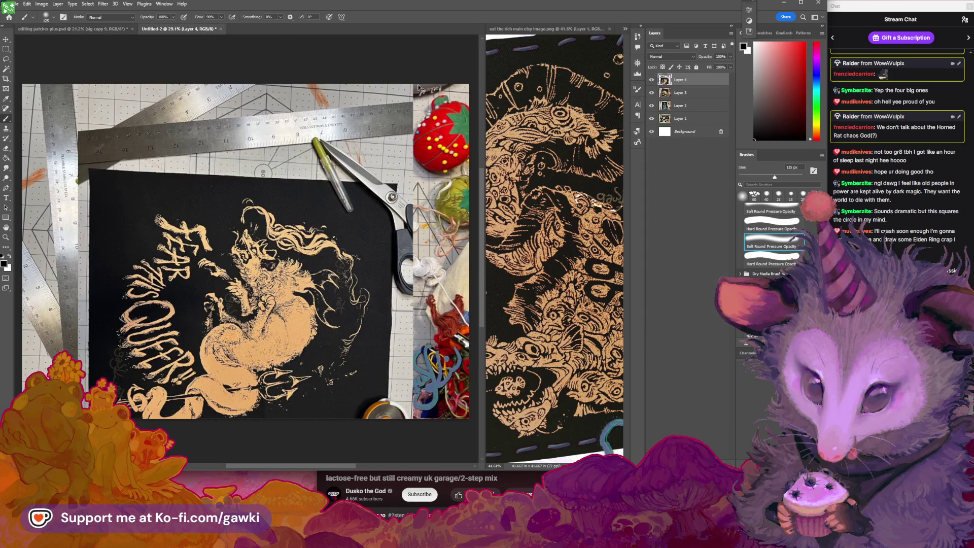
key(ctrl+t)
mouse_move(419, 88)
mouse_down()
mouse_move(84, 81)
mouse_move(130, 147)
mouse_up()
key(Return)
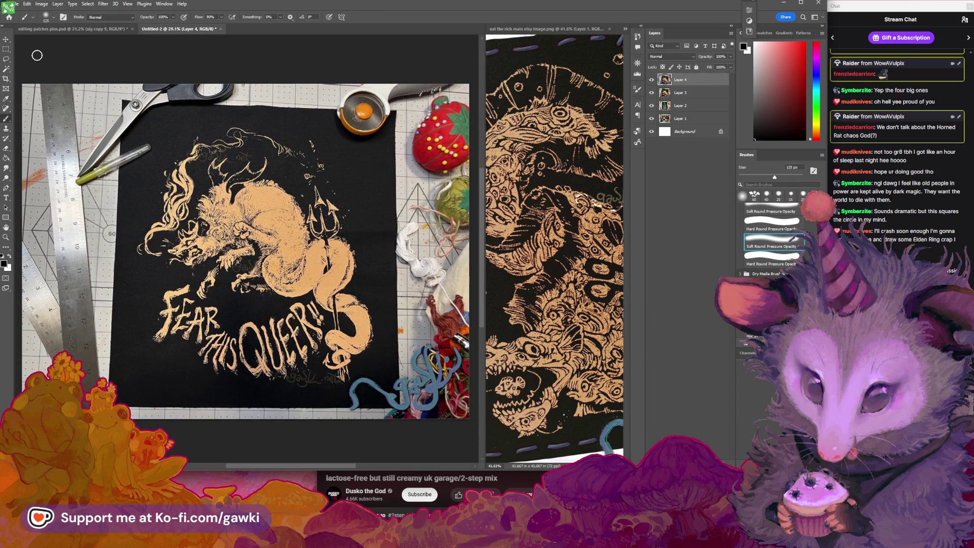
click(12, 4)
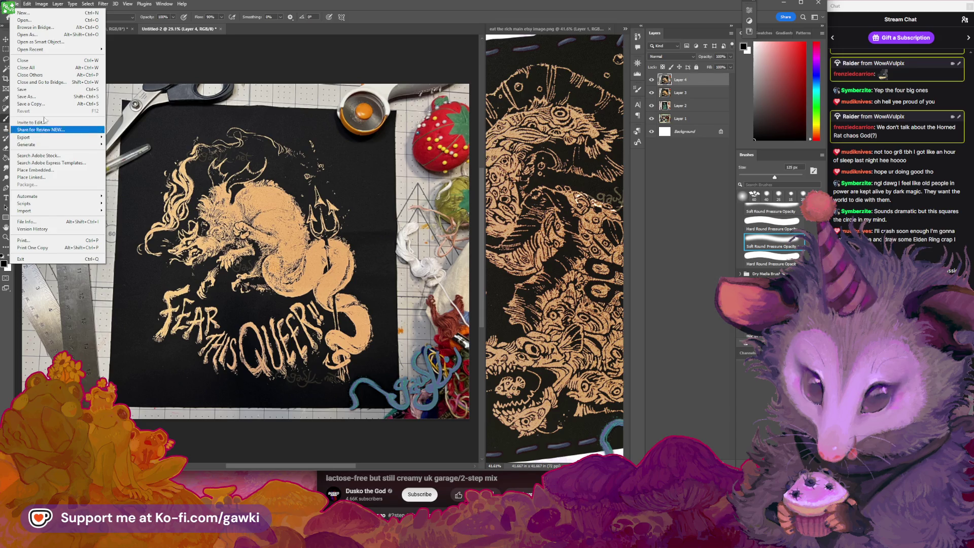
Reduce the Untitled-2 image width in the Image Size dialog.
mouse_move(47, 3)
click(53, 64)
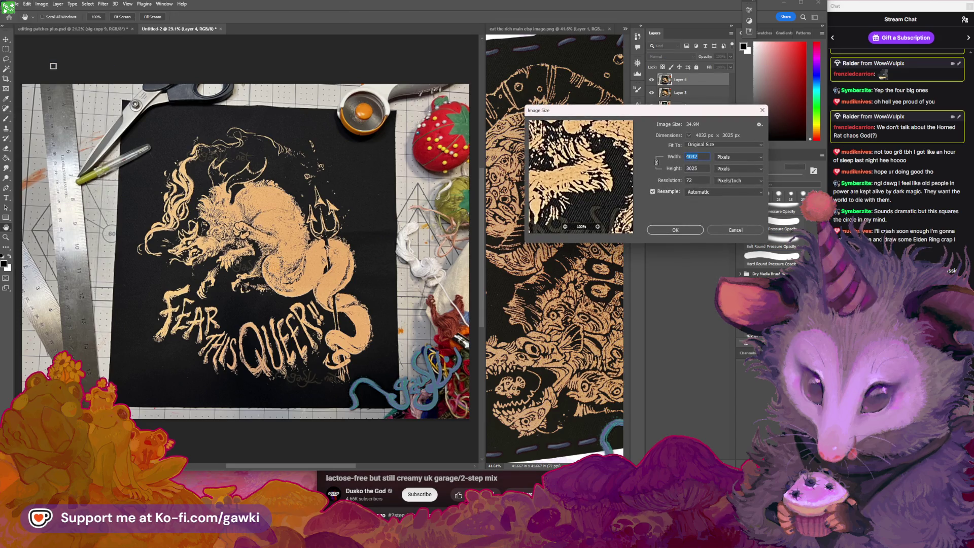
text(3000)
key(Return)
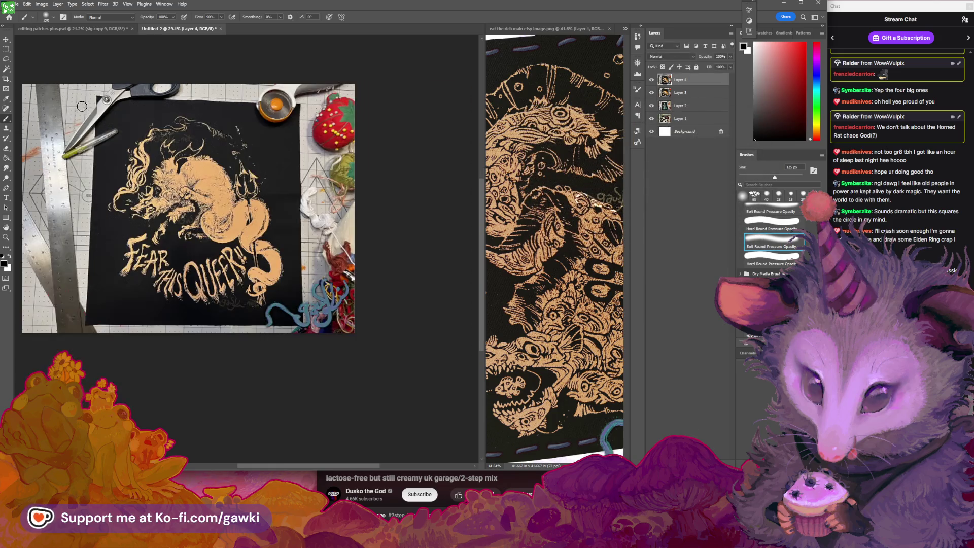
Export the image as a PNG named 'fear this queer' into the etsy images folder.
click(19, 4)
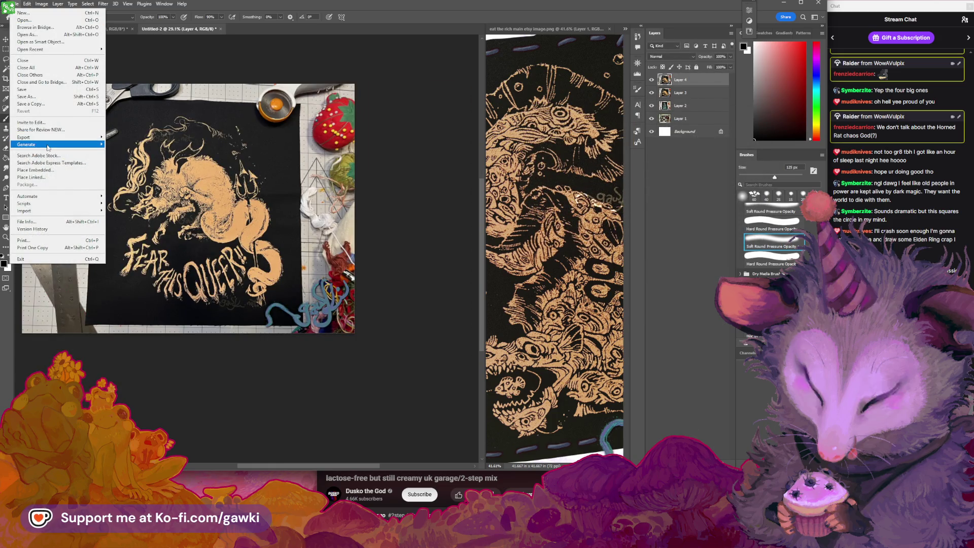
mouse_move(56, 138)
click(147, 147)
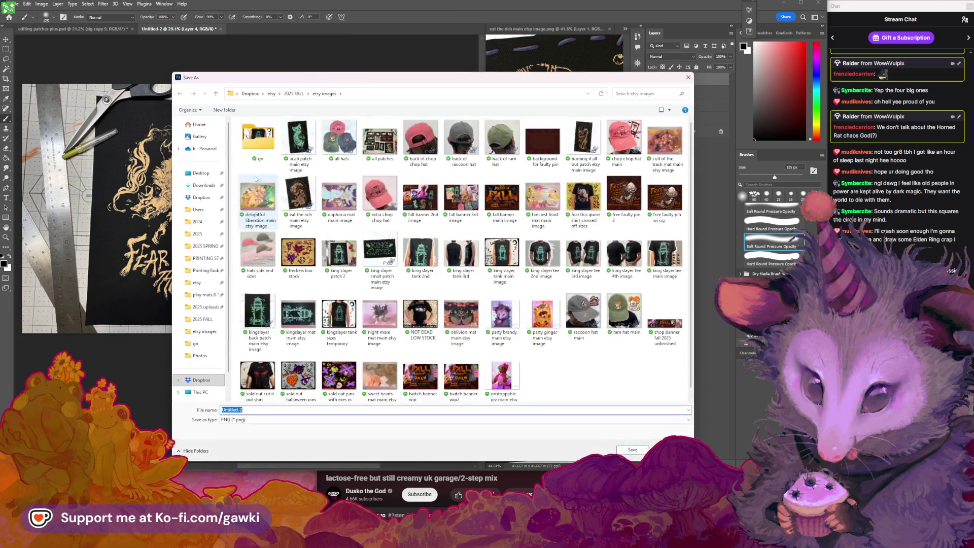
text(fear this queer)
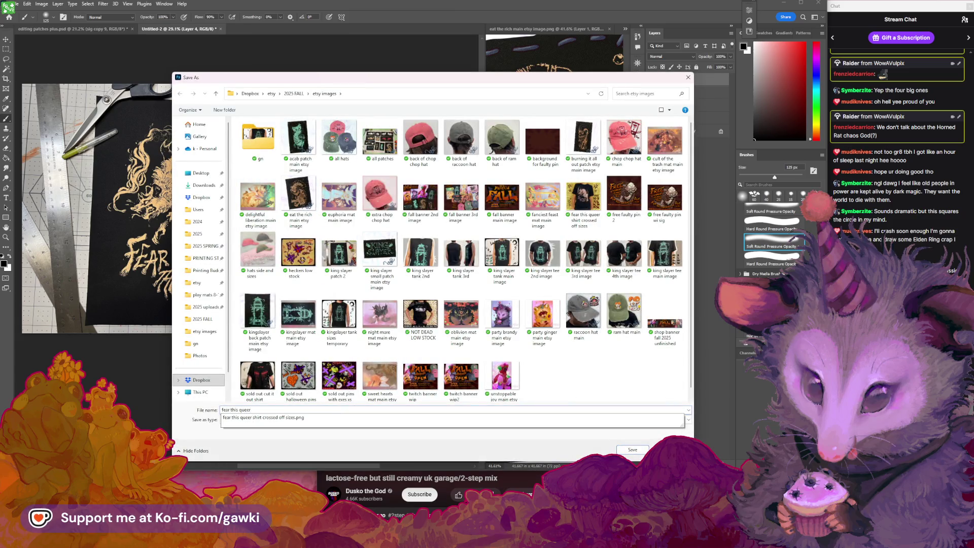
key(Return)
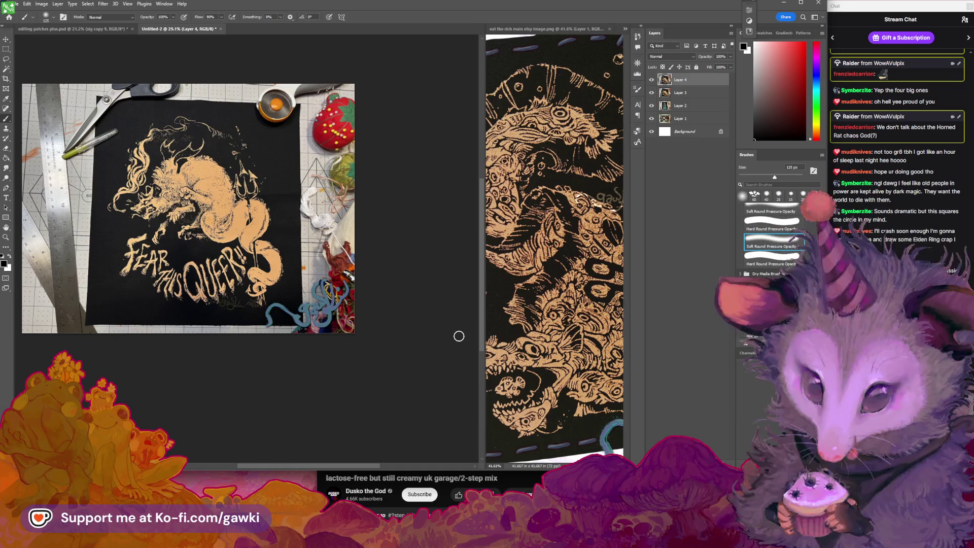
Return to editing patches plus.psd, then switch over to the browser window.
click(72, 29)
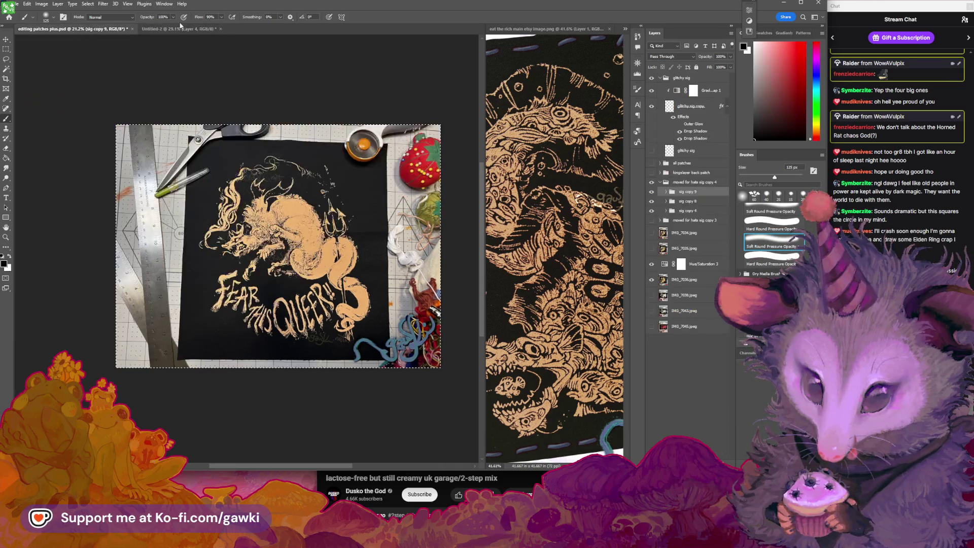
scroll(302, 293, up, 2)
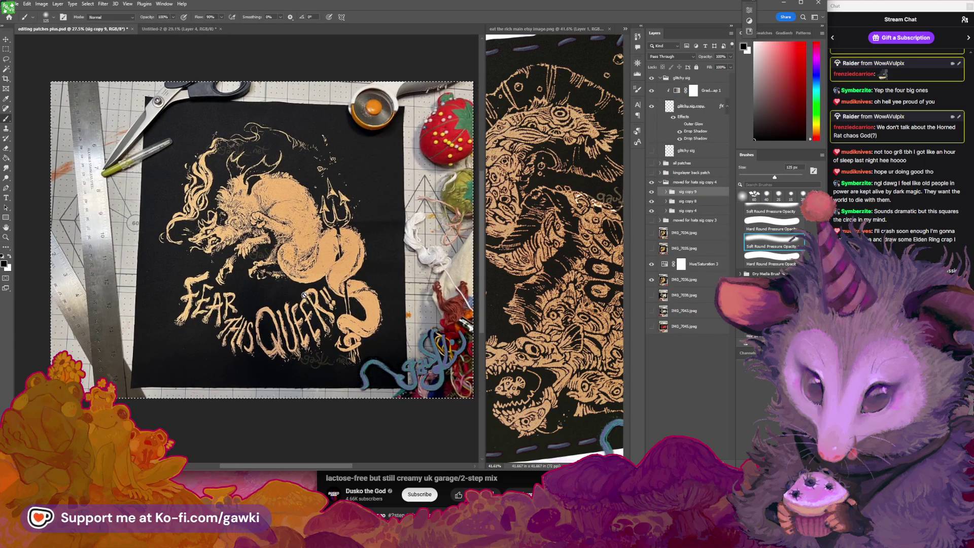
key(alt+Tab)
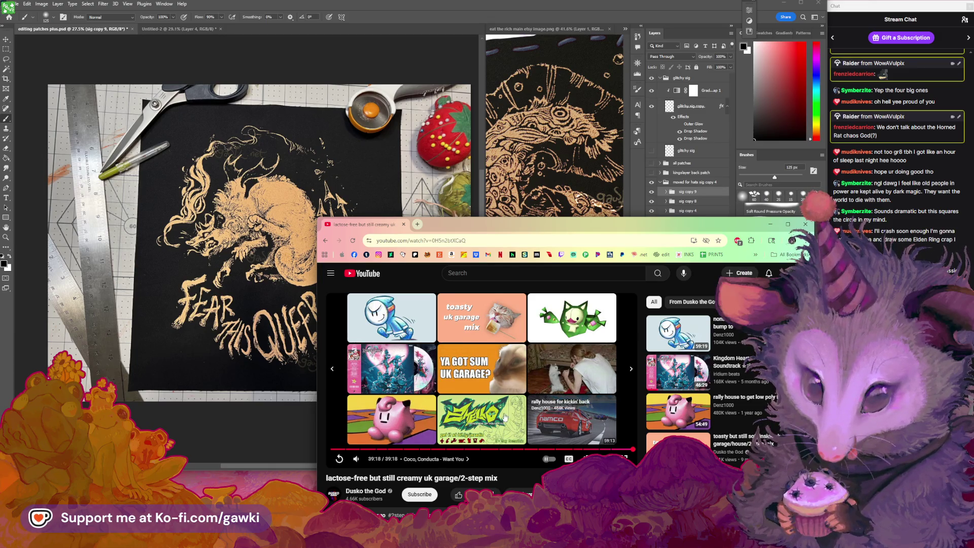
Scroll through the YouTube comments, move the browser window up, and minimize it.
scroll(494, 414, down, 1)
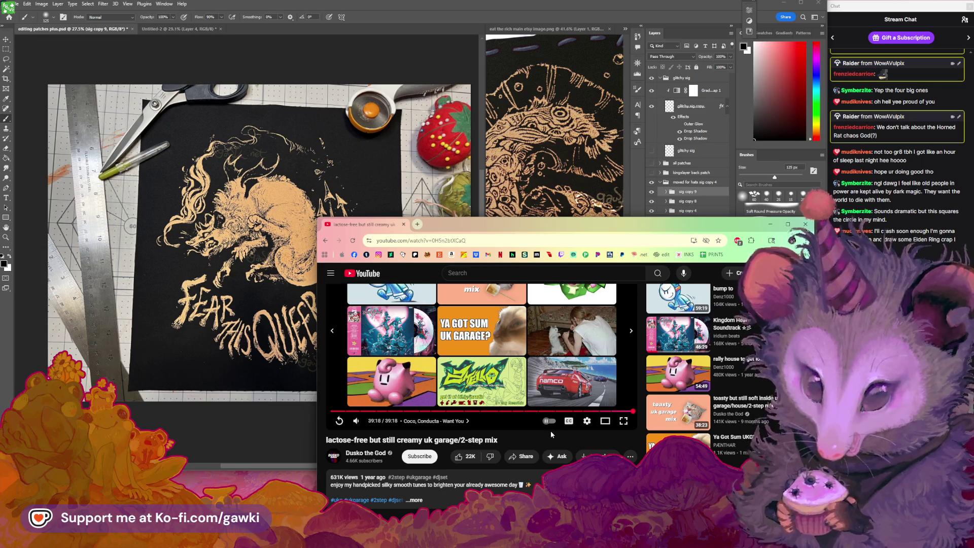
scroll(552, 434, down, 1)
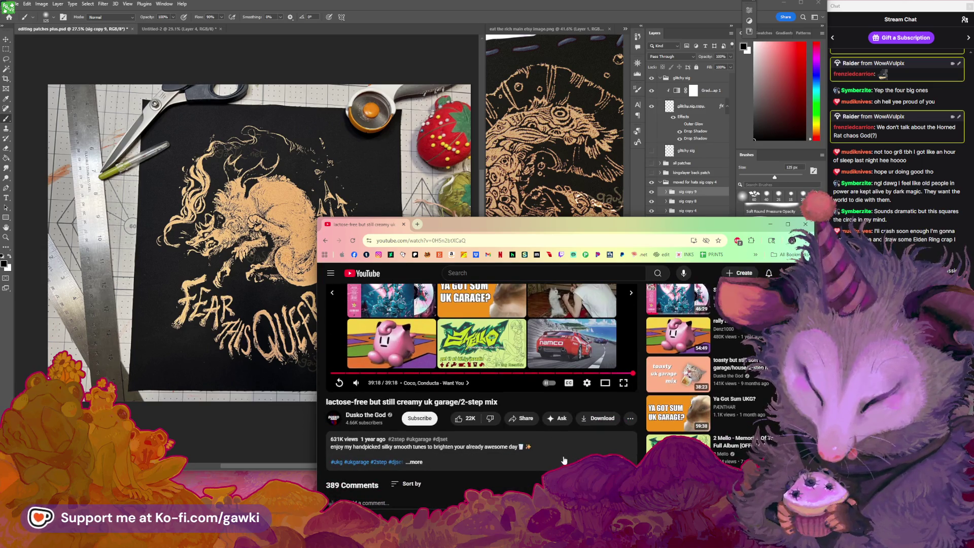
scroll(566, 460, down, 2)
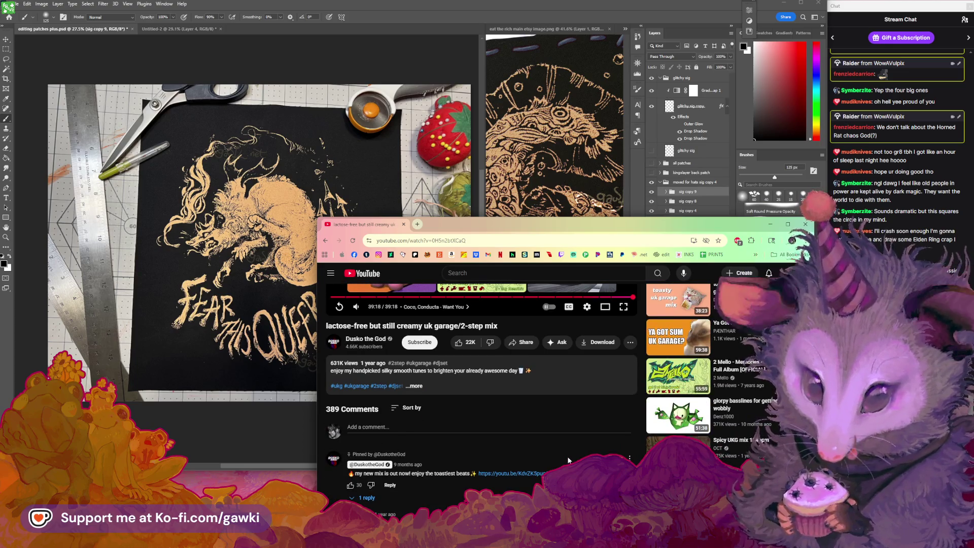
scroll(568, 456, down, 1)
scroll(567, 456, down, 3)
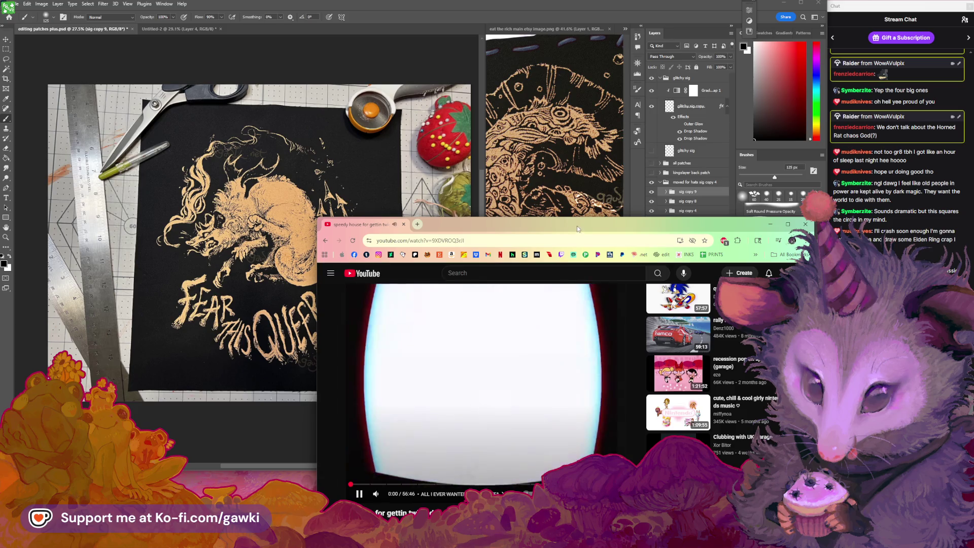
mouse_move(577, 228)
mouse_down()
mouse_move(581, 188)
mouse_move(577, 200)
mouse_up()
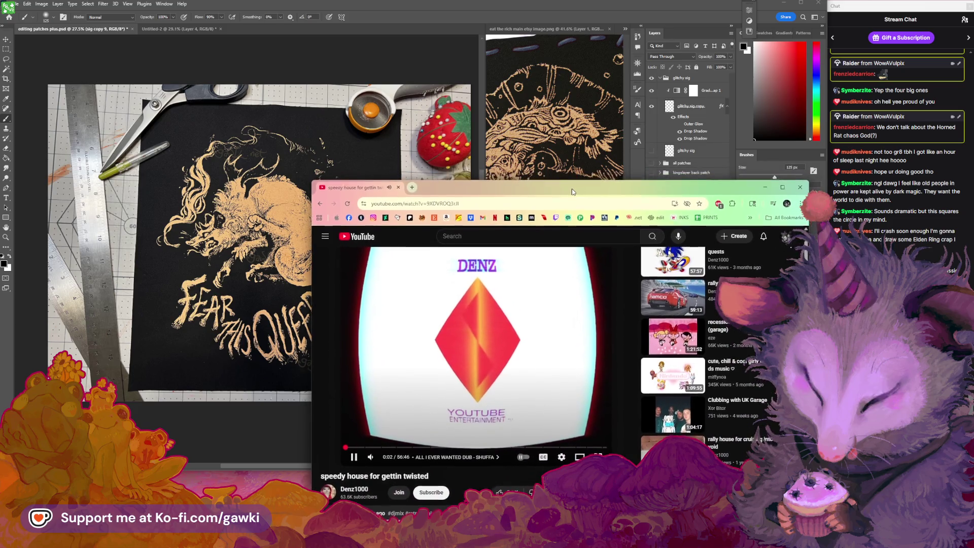
click(769, 191)
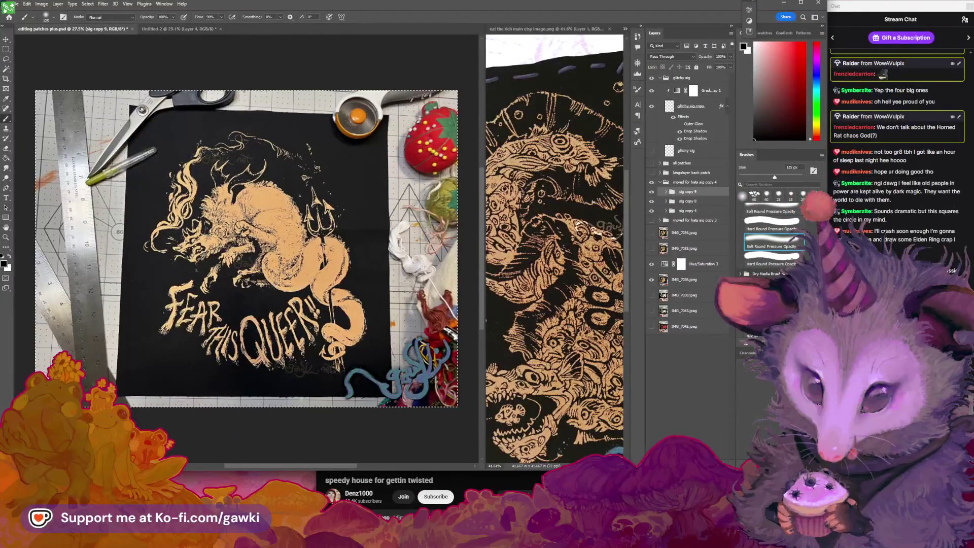
Dismiss the brush warning, duplicate the sig group as copy 5, and delete IMG_7034 and IMG_7035.
click(461, 272)
key(Return)
mouse_move(331, 283)
mouse_down()
mouse_move(311, 286)
mouse_move(321, 289)
mouse_up()
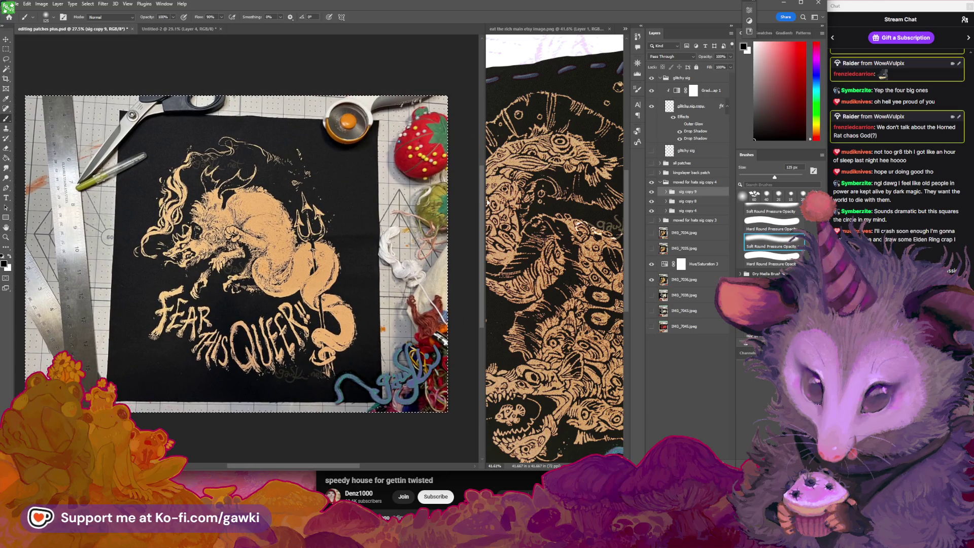
drag(407, 249, 419, 247)
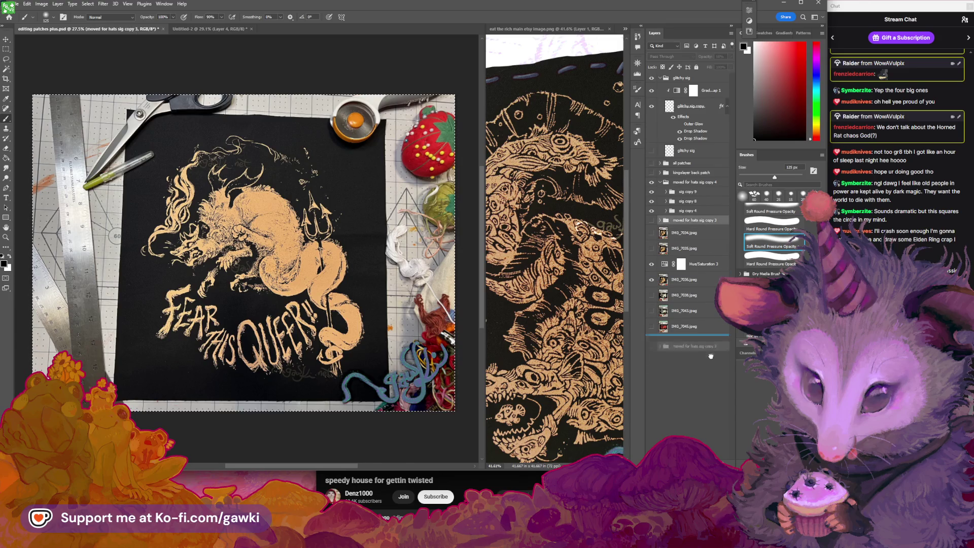
mouse_move(711, 356)
mouse_down()
mouse_move(695, 221)
mouse_move(704, 267)
mouse_move(696, 278)
mouse_up()
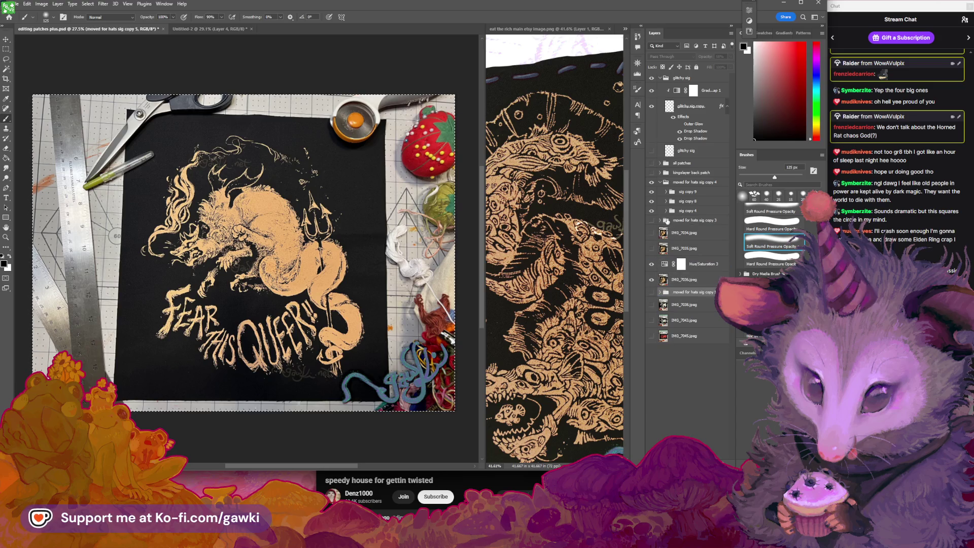
shift+click(692, 234)
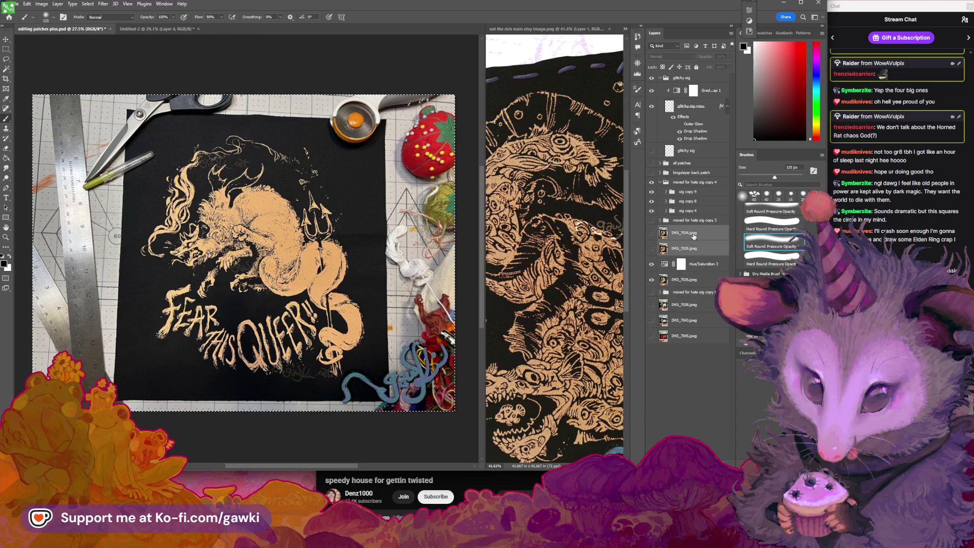
drag(707, 246, 721, 441)
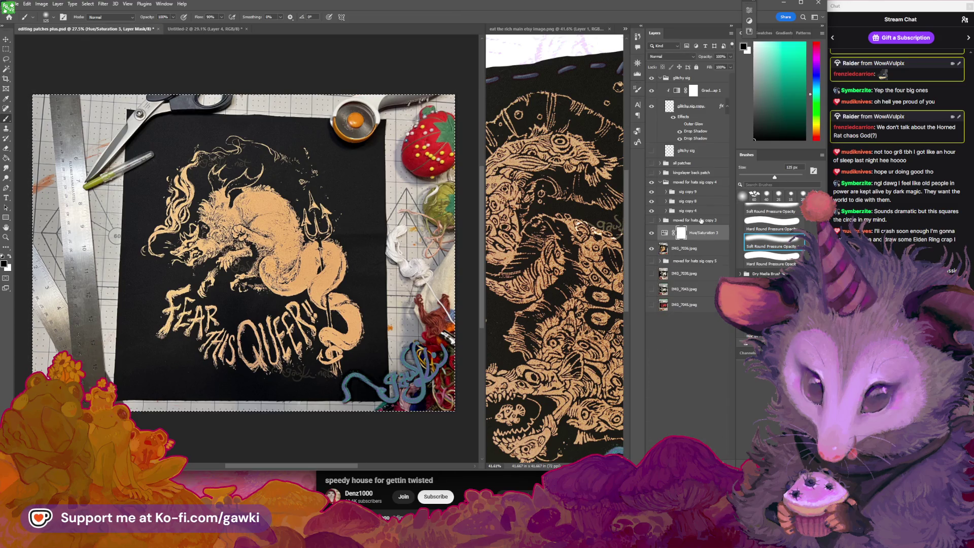
Collapse the copy 4 group and move the moved for hats sig copy 3 group below copy 5.
shift+click(701, 234)
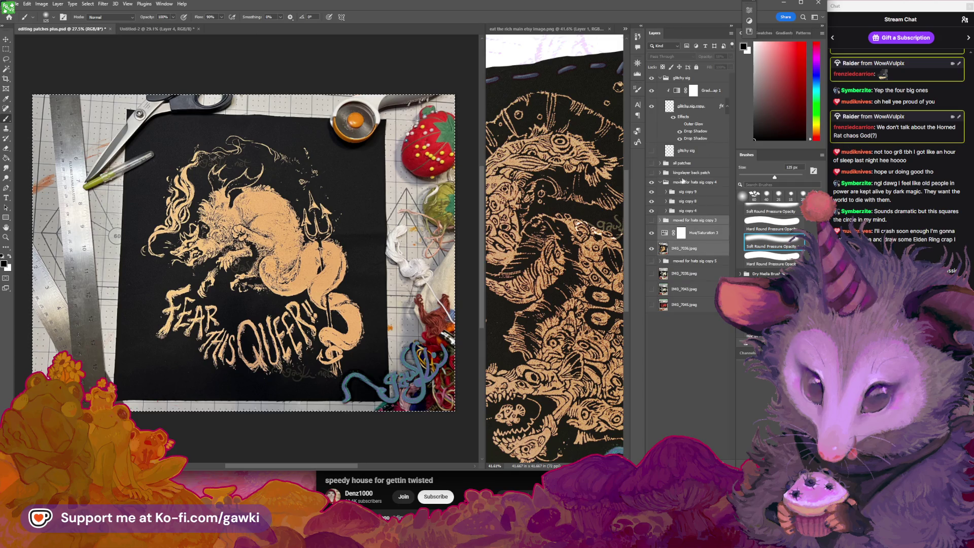
click(660, 182)
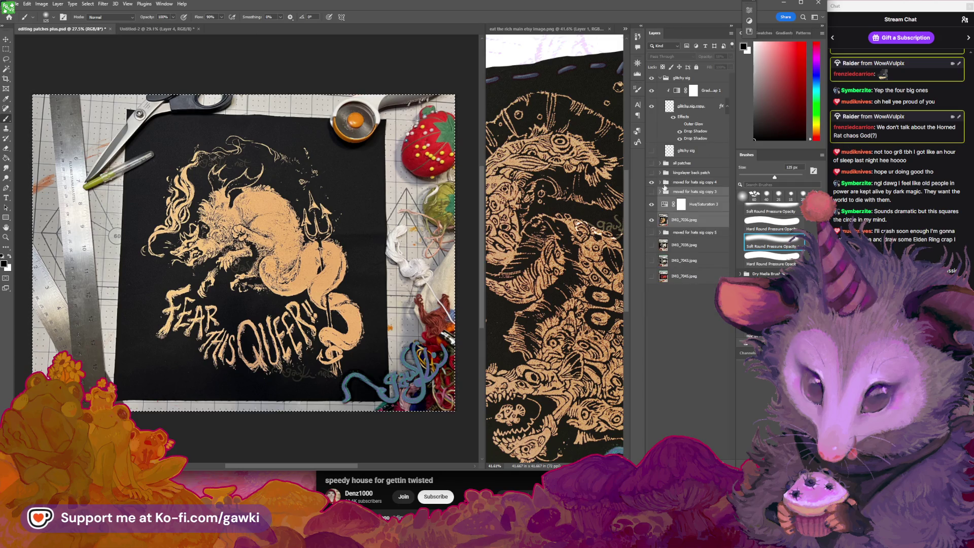
click(704, 183)
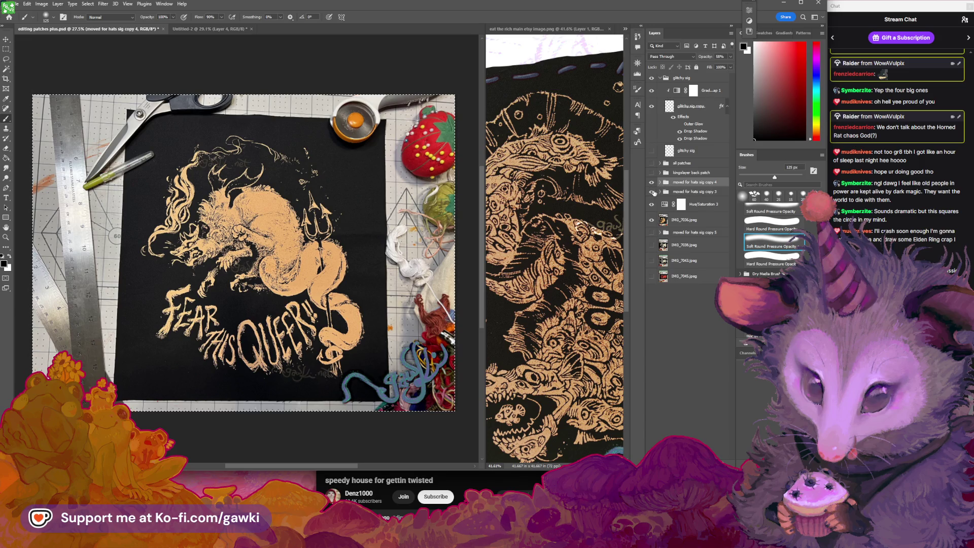
click(677, 192)
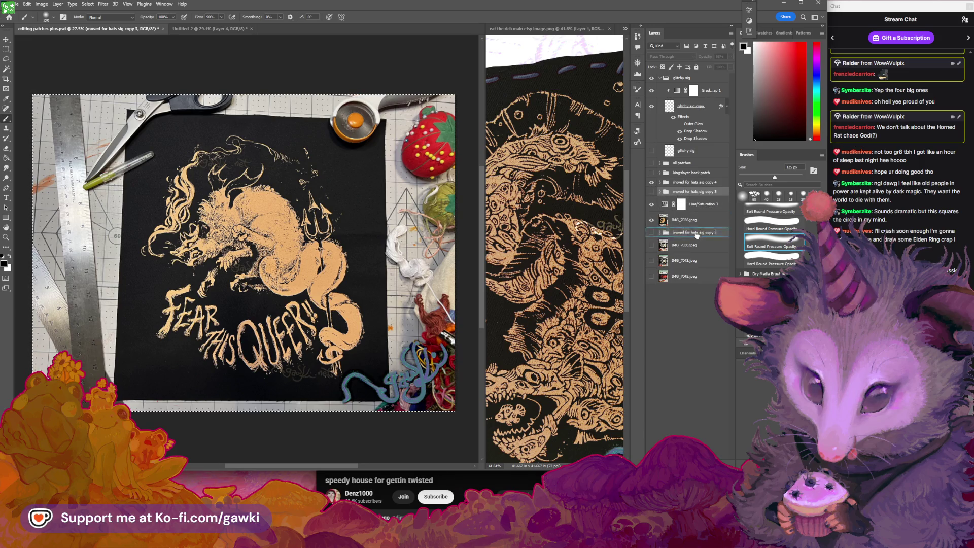
drag(698, 235, 699, 242)
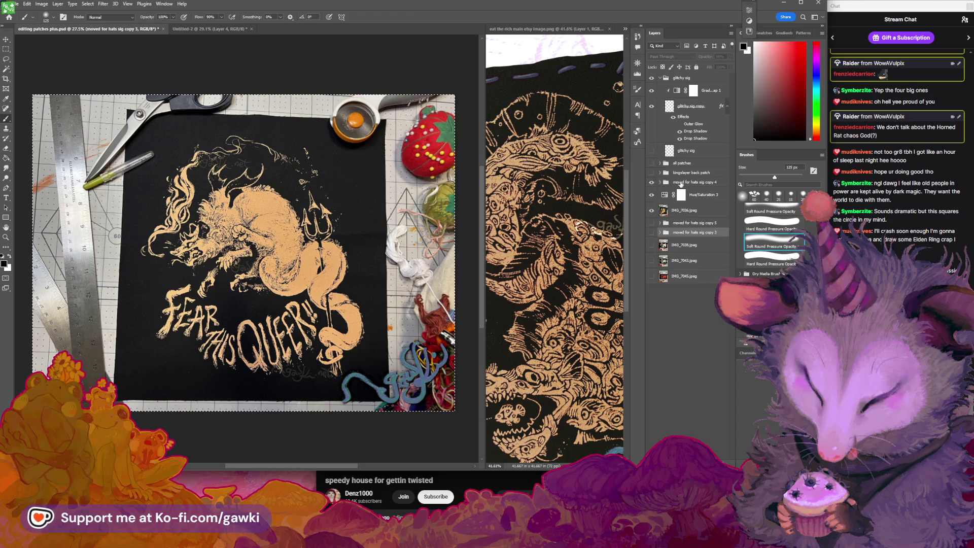
Group copy 4, Hue/Saturation 3 and IMG_7036 as 'ftq back patch' and hide the group.
shift+click(701, 210)
key(ctrl+g)
text(fo)
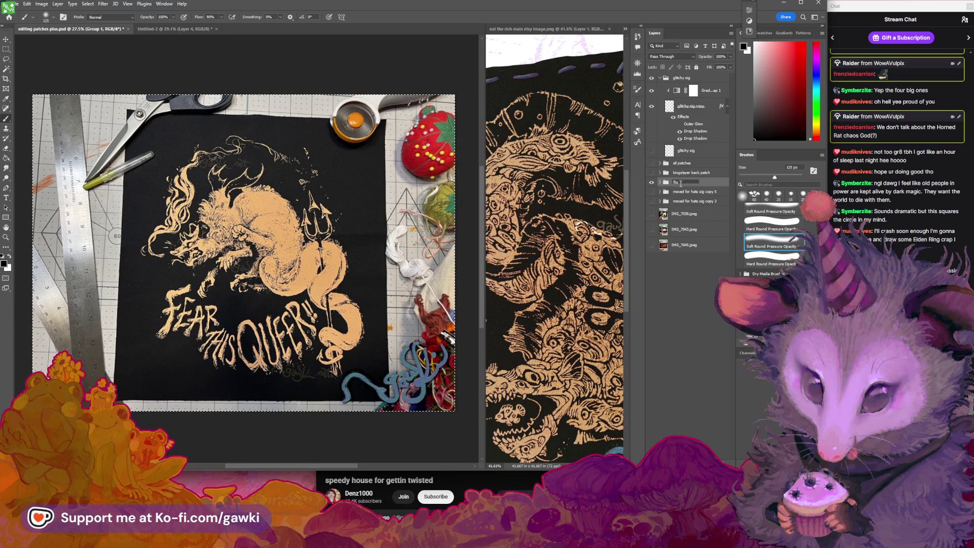
text(back patch)
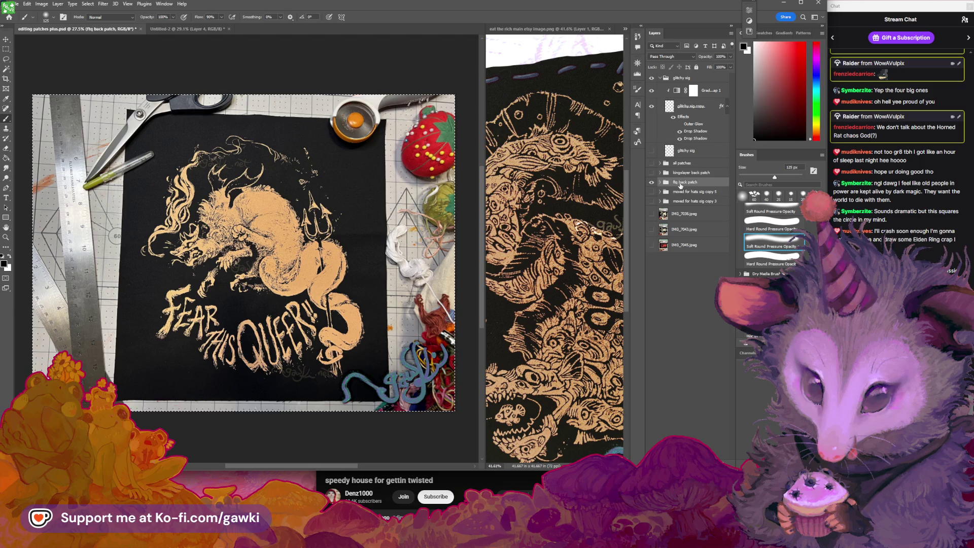
click(652, 182)
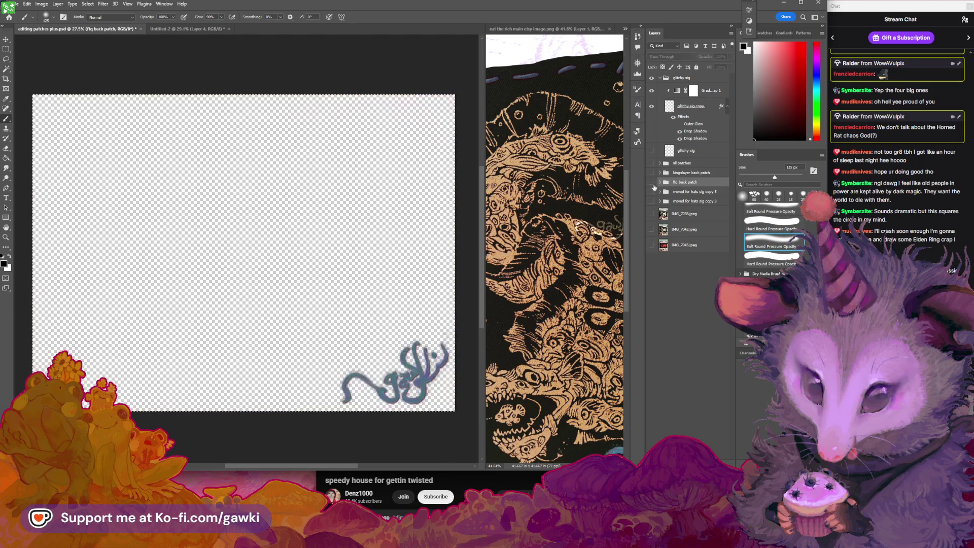
Hide IMG_7045 and toggle IMG_7038 on and off to compare the two patch photos' alignment.
click(653, 213)
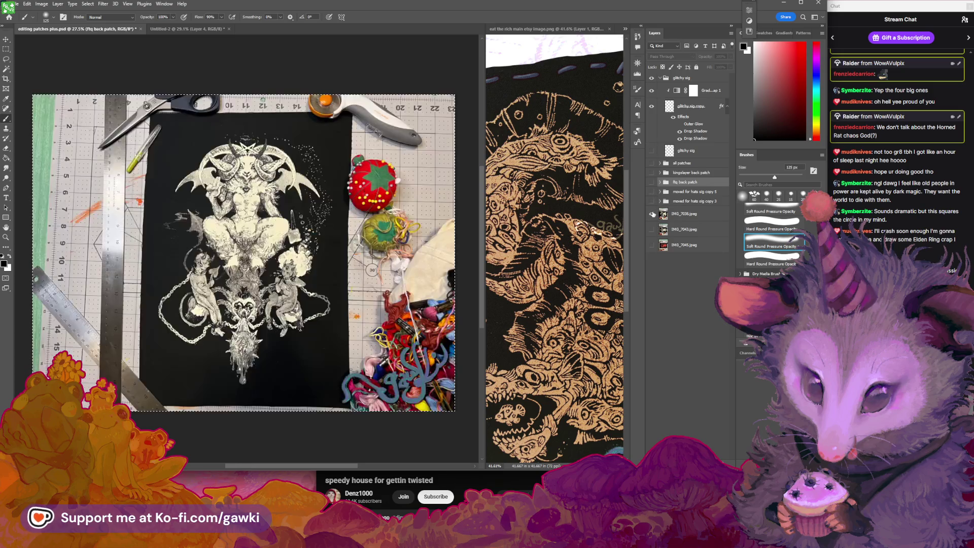
click(652, 214)
click(652, 229)
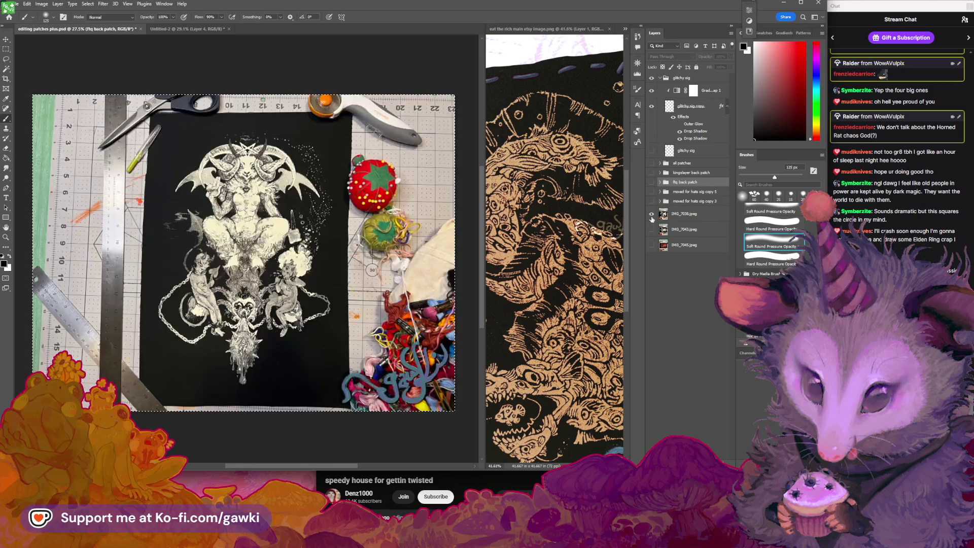
click(652, 229)
click(652, 245)
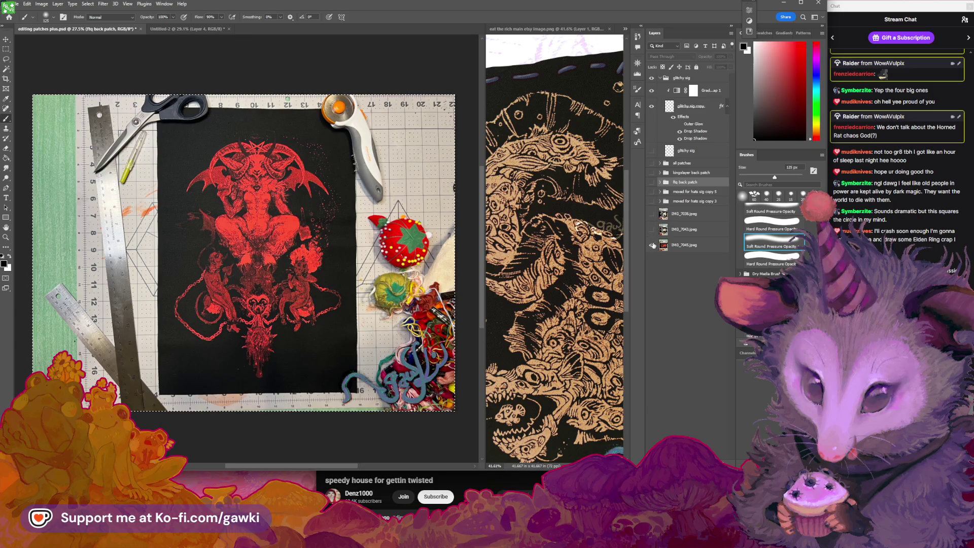
click(653, 245)
click(652, 213)
click(651, 214)
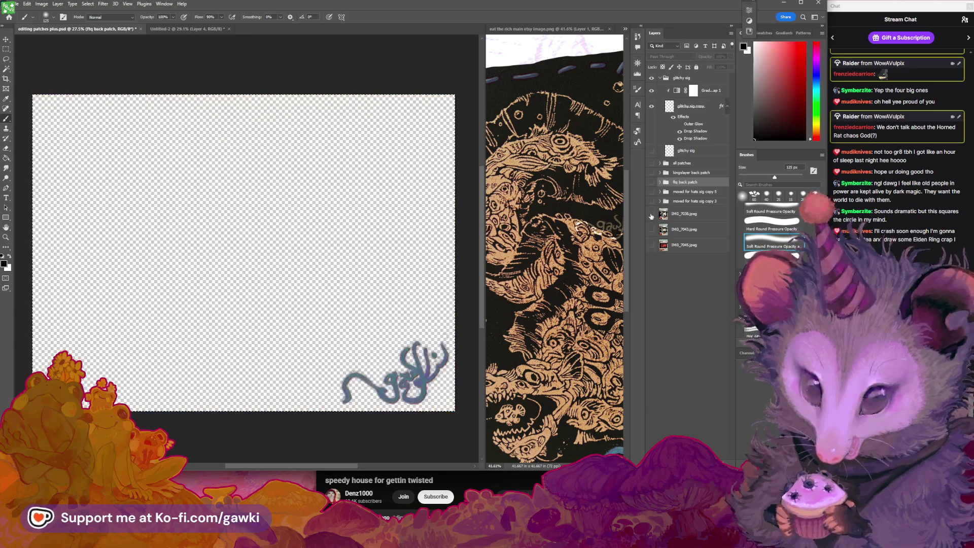
click(652, 214)
click(652, 214)
click(652, 214)
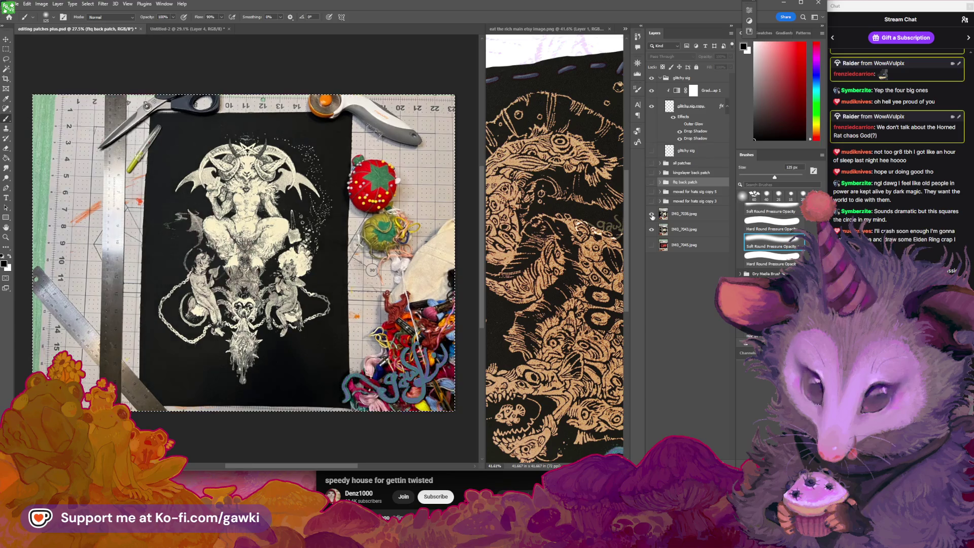
click(653, 213)
click(652, 213)
click(652, 214)
click(652, 213)
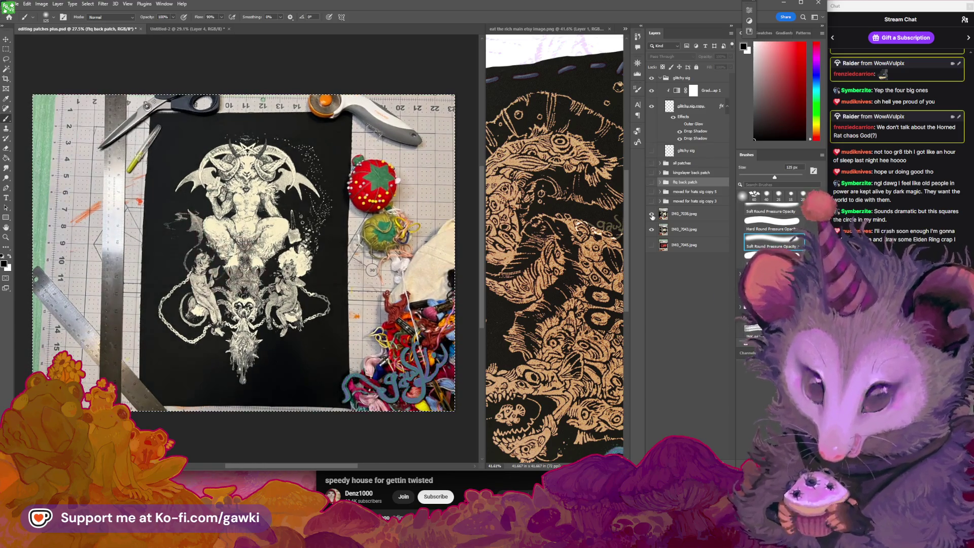
click(652, 214)
click(652, 213)
Leave IMG_7038 visible and scale it up to about 103% with Free Transform.
click(652, 214)
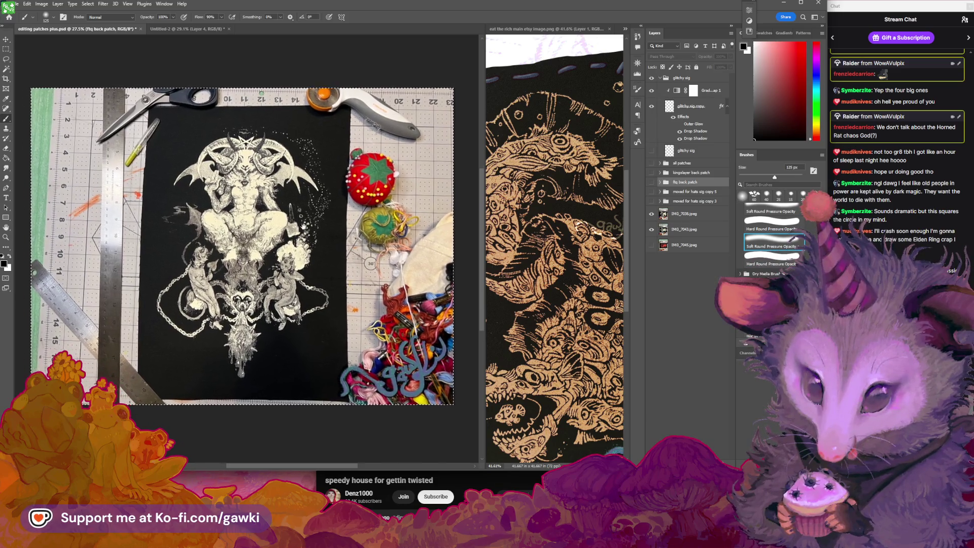
key(ctrl+t)
drag(49, 87, 34, 78)
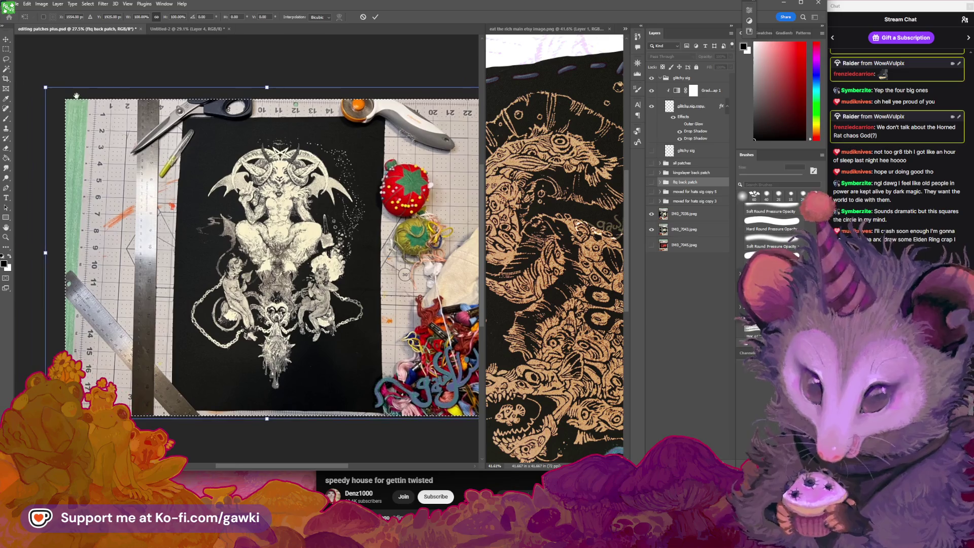
Commit the scale, then rescale the IMG_7038 layer to about 101.56%.
key(Return)
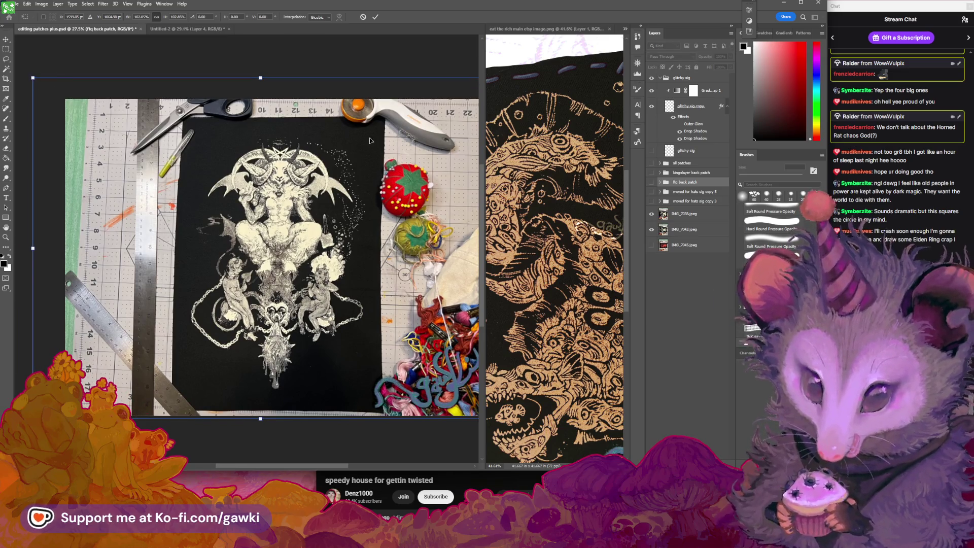
click(691, 218)
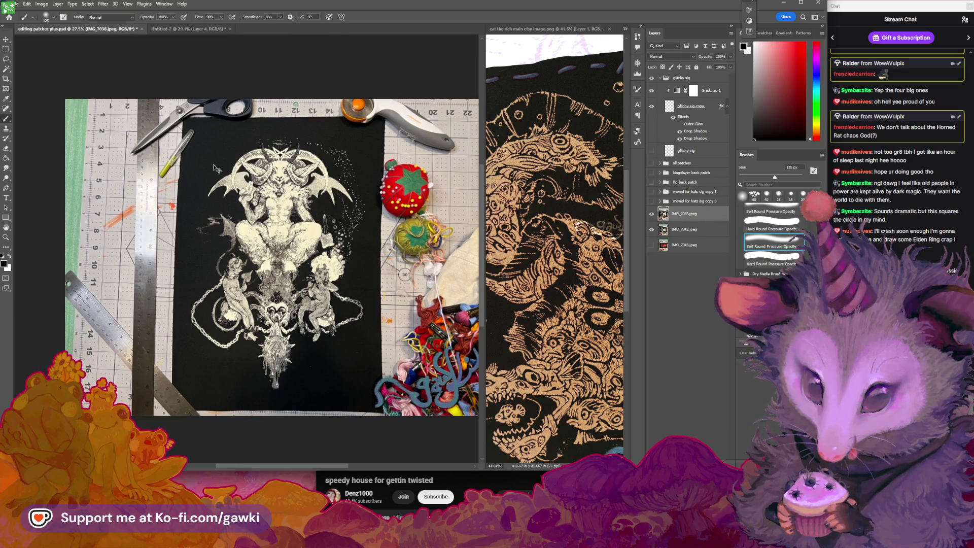
key(ctrl+t)
drag(70, 101, 59, 94)
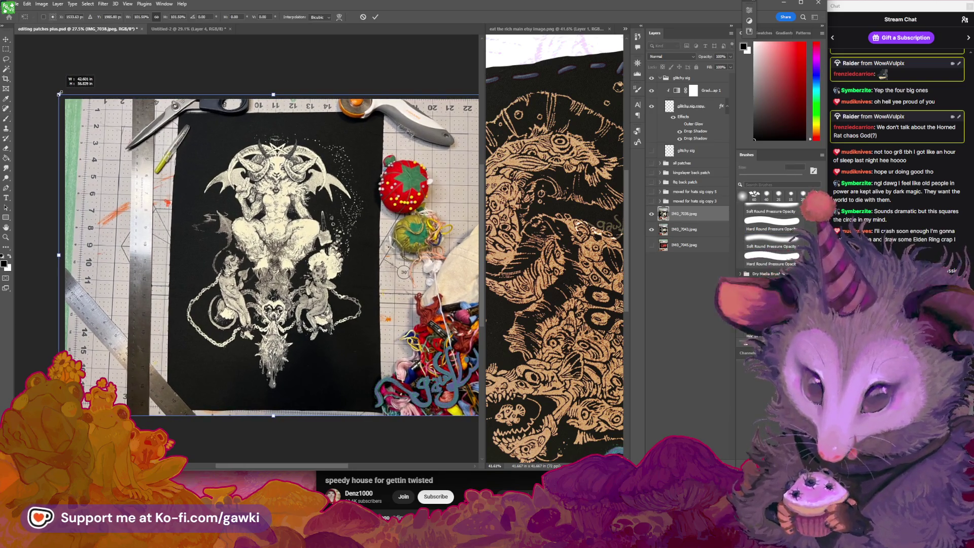
key(Return)
Zoom in on the patch and toggle IMG_7038 to check its alignment with the photo below.
scroll(271, 217, up, 1)
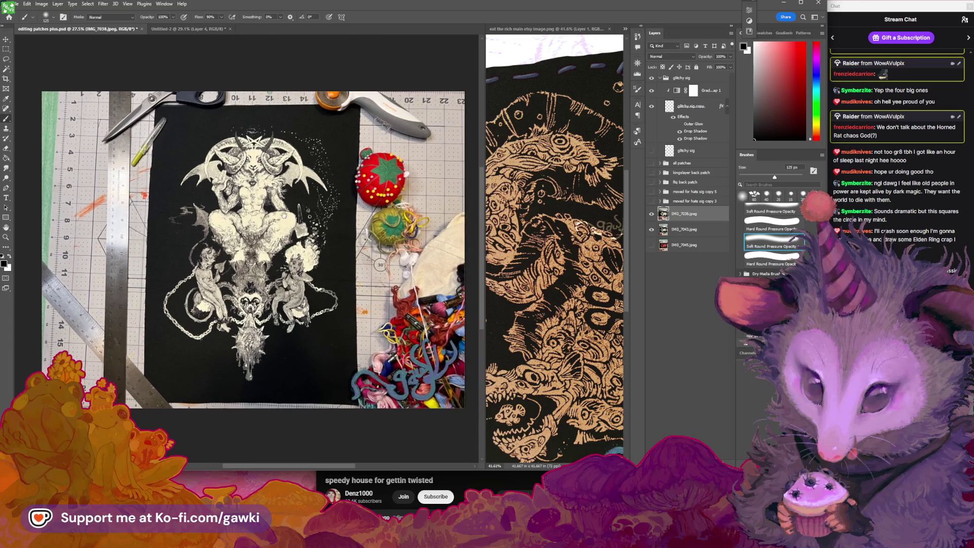
key(z)
click(271, 217)
scroll(272, 218, up, 2)
scroll(271, 217, down, 1)
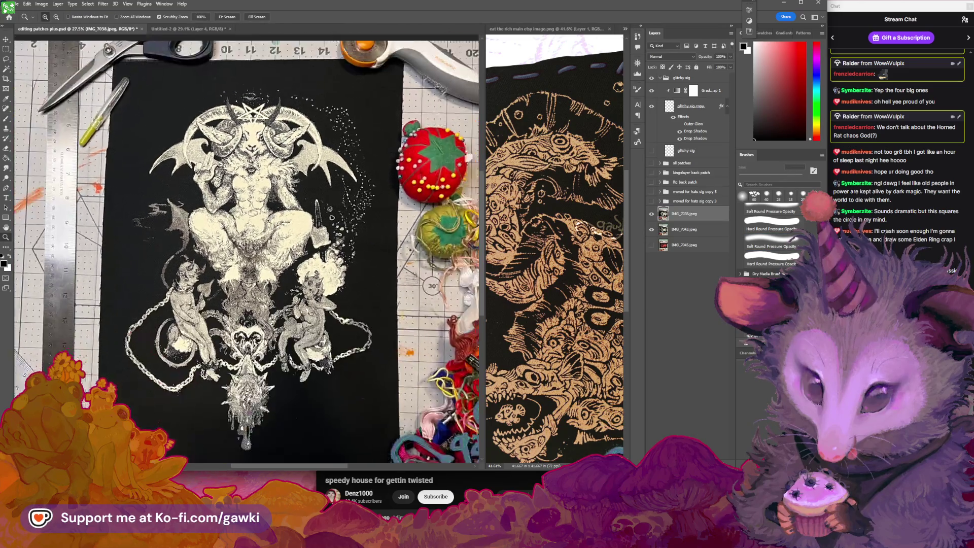
click(772, 242)
click(652, 214)
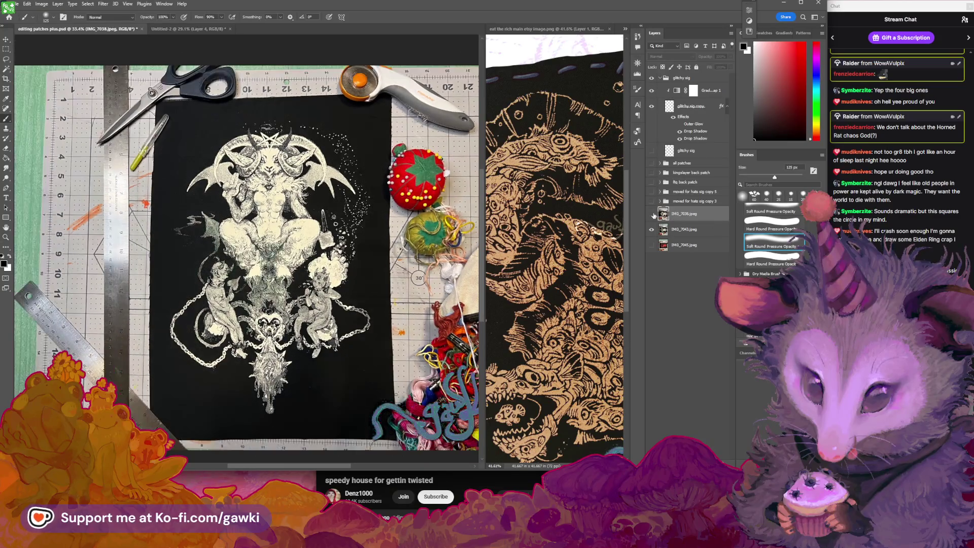
click(652, 214)
click(653, 214)
click(653, 215)
click(653, 214)
click(652, 214)
Zoom in on the demon's torso, zoom back out, and compare the two photos again.
key(z)
click(280, 221)
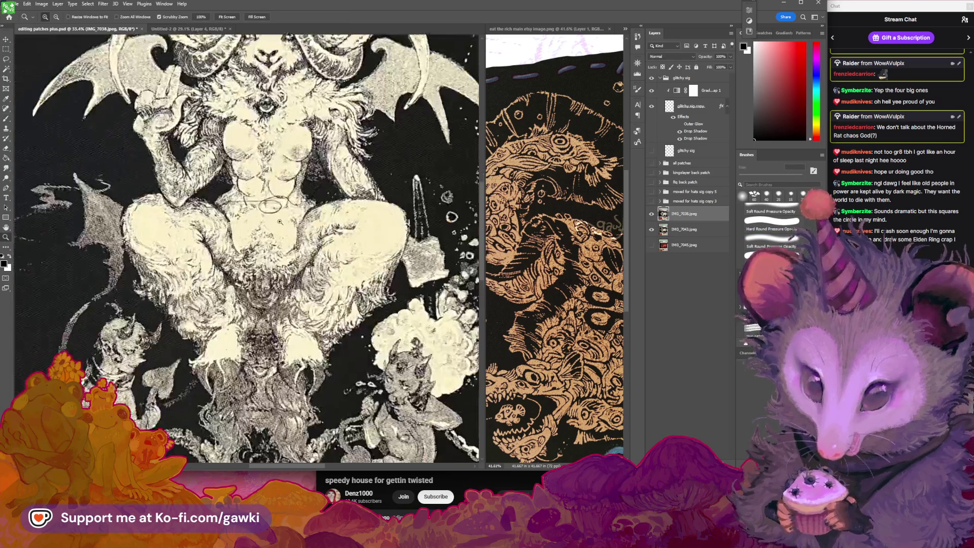
click(280, 221)
key(ctrl+0)
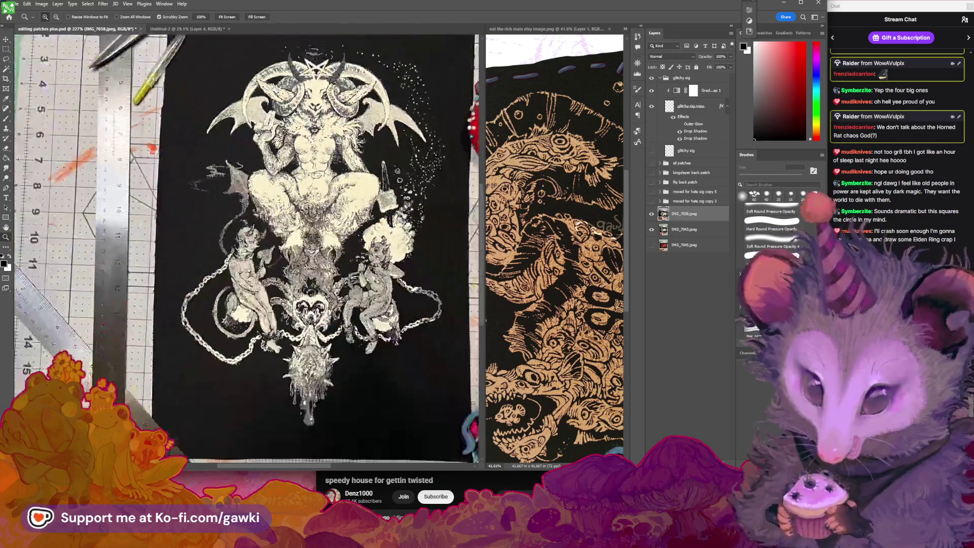
key(b)
click(652, 214)
click(652, 214)
click(653, 214)
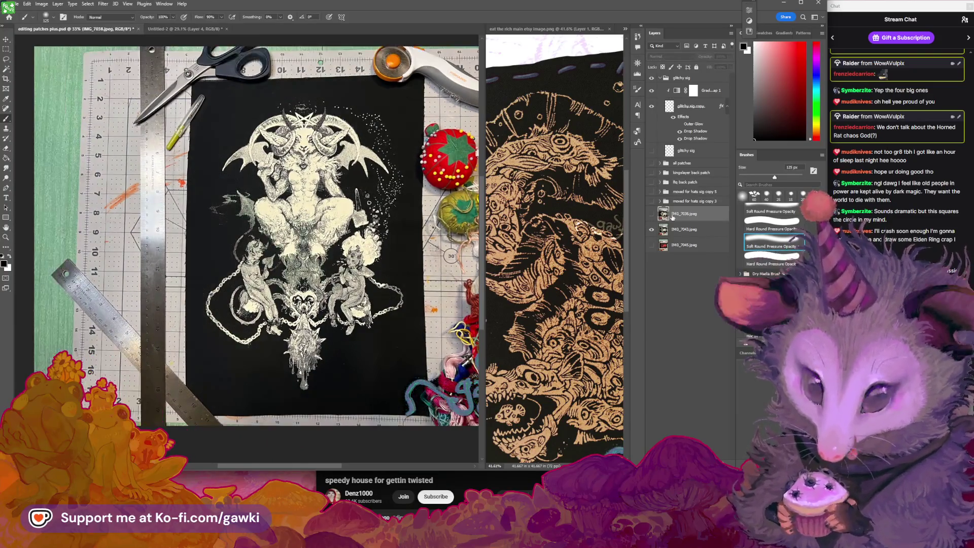
Delete the IMG_7038 layer and start Free Transform on the IMG_7043 photo.
key(Delete)
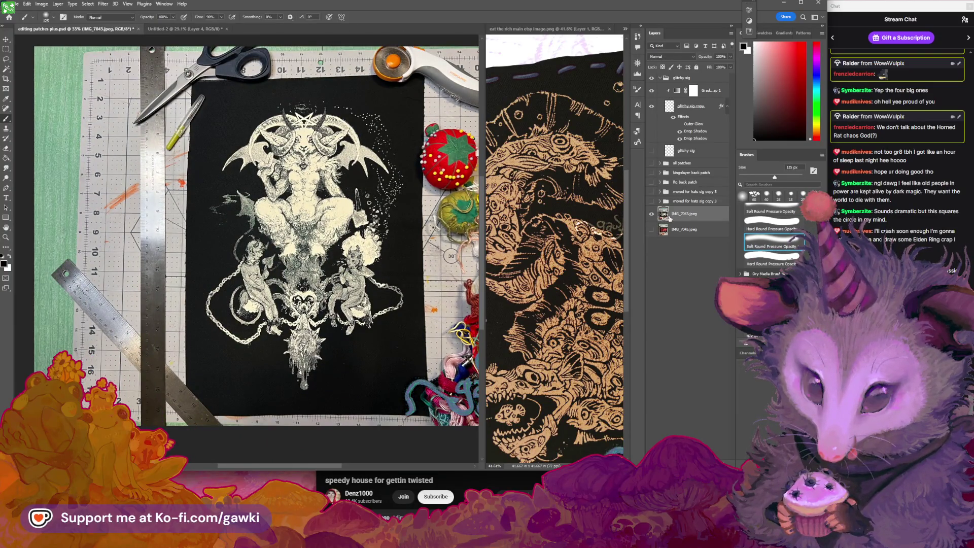
scroll(335, 221, down, 3)
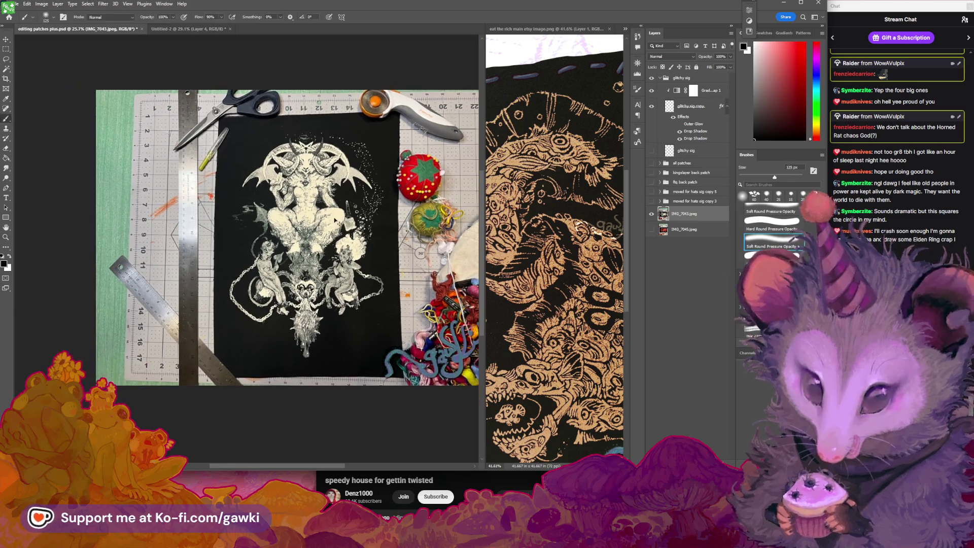
key(ctrl+t)
Scale IMG_7043 to about 105%, nudge it left, and show the moved for hats sig copy 3 group.
drag(95, 90, 73, 80)
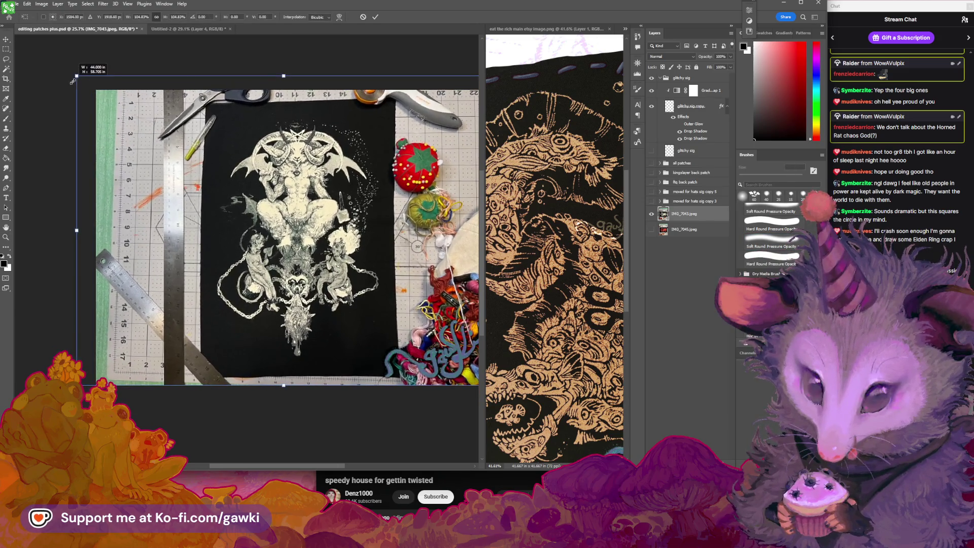
drag(271, 149, 253, 146)
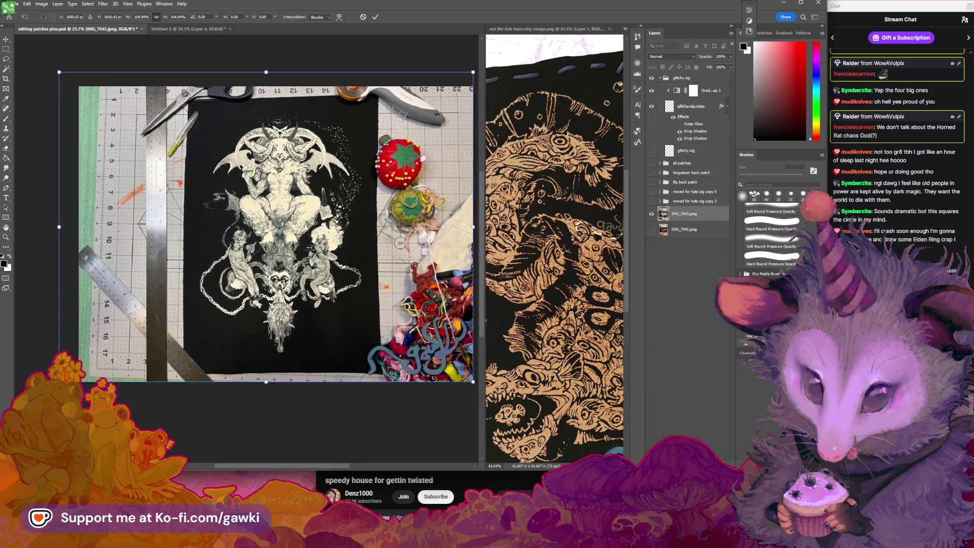
key(Return)
key(z)
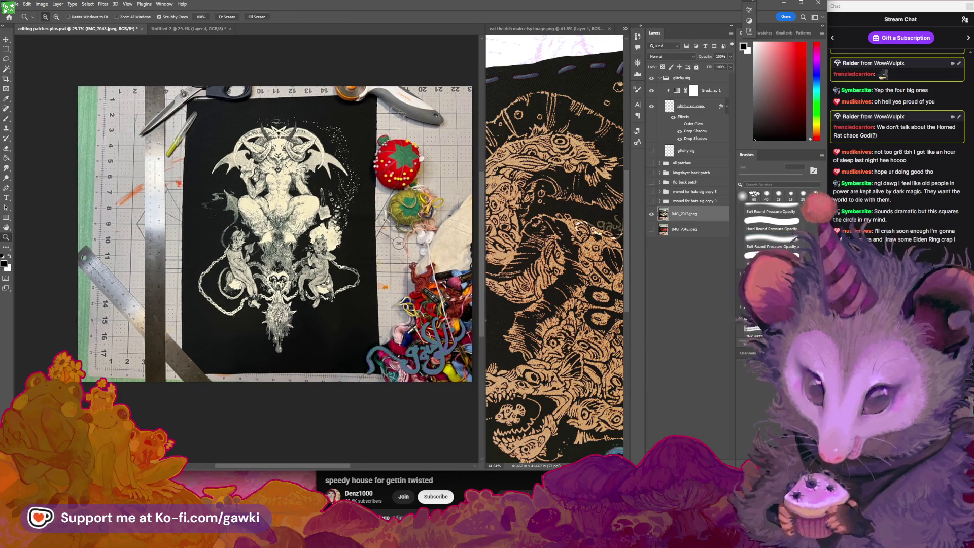
drag(259, 152, 322, 152)
key(b)
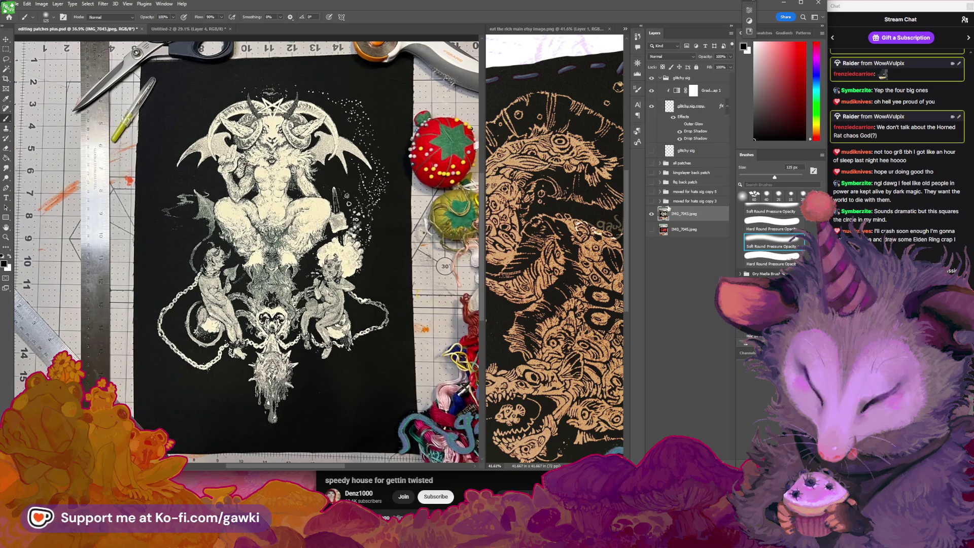
click(651, 203)
click(693, 201)
Move the signature slightly up on the photo and expand its group in the Layers panel.
key(v)
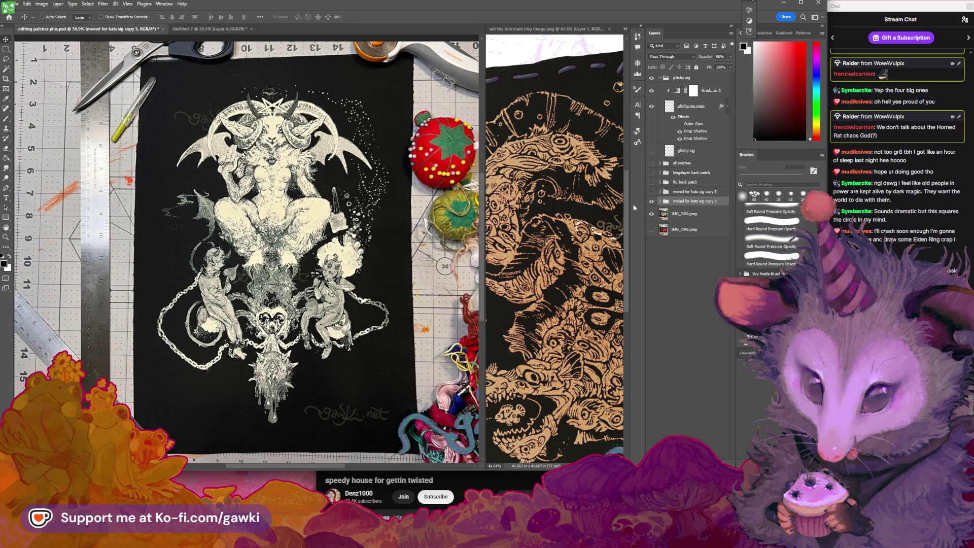
mouse_move(302, 161)
mouse_down()
mouse_move(294, 150)
mouse_move(304, 157)
mouse_up()
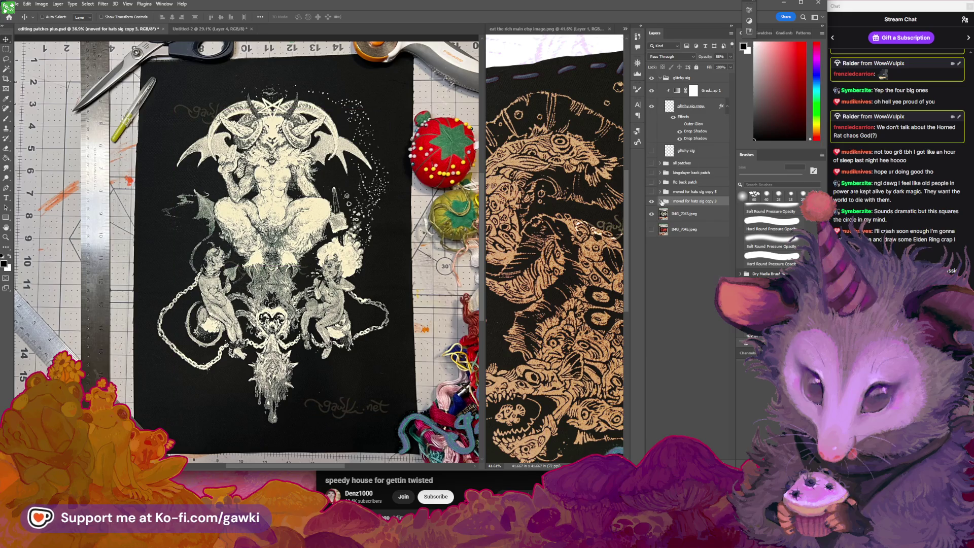
click(660, 202)
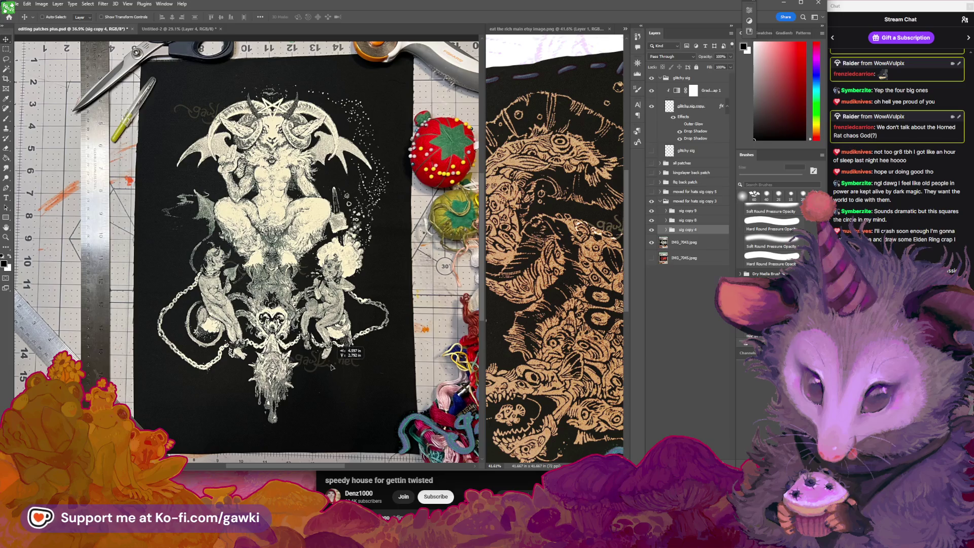
scroll(384, 364, down, 3)
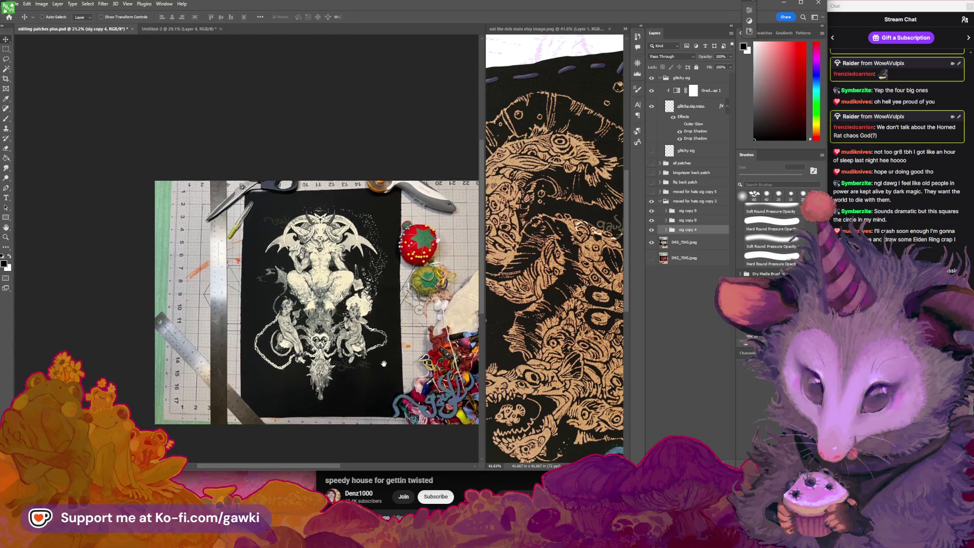
scroll(374, 303, up, 2)
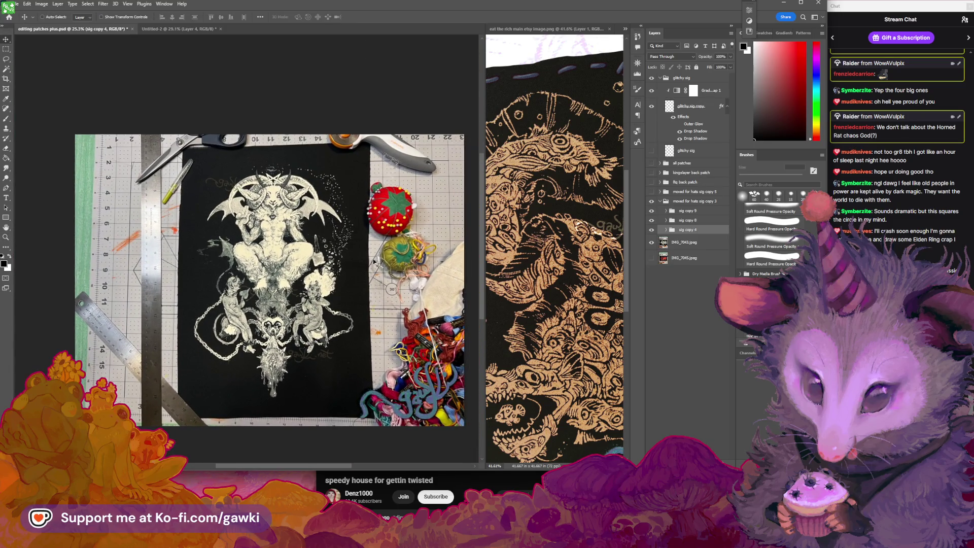
click(20, 5)
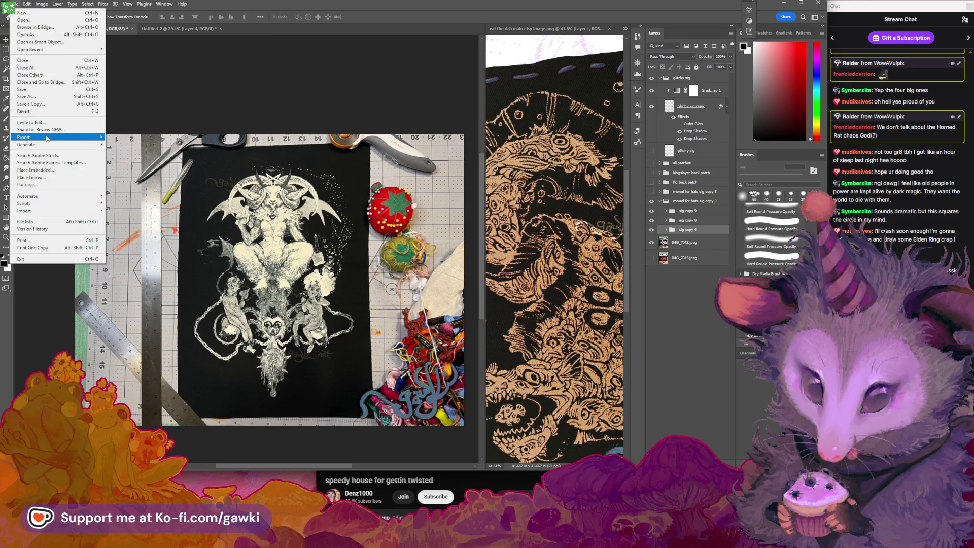
Quick Export the image as a PNG named 'editing patches plus'.
mouse_move(87, 138)
click(129, 137)
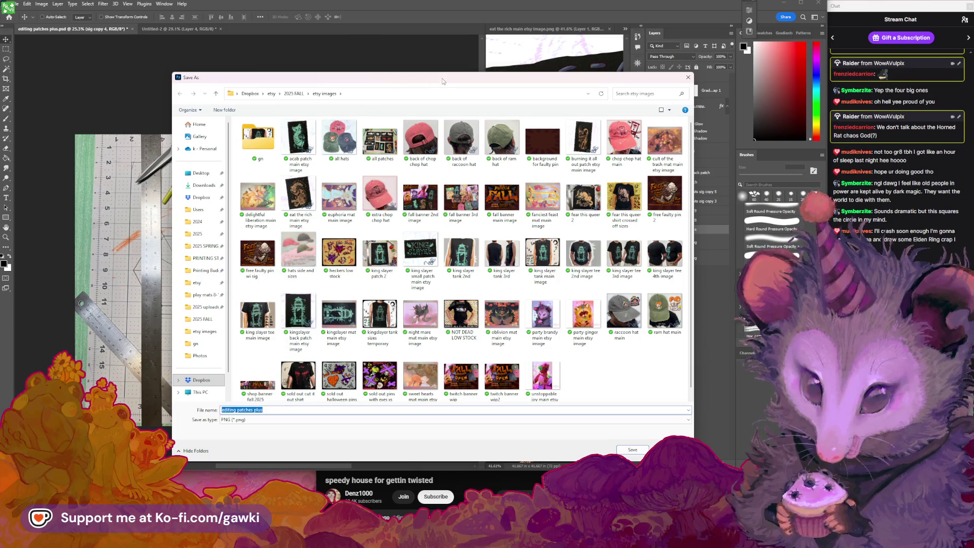
drag(442, 80, 572, 71)
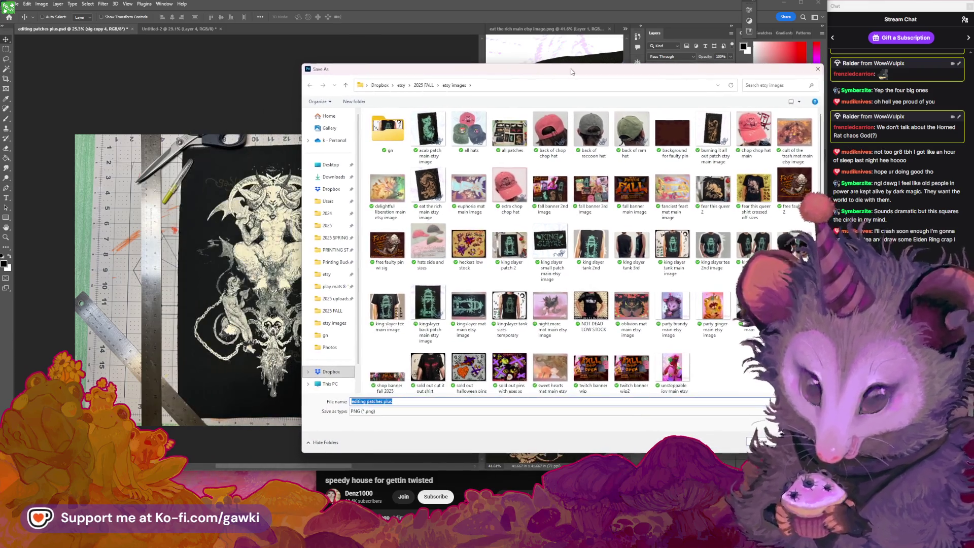
click(403, 402)
drag(404, 401, 320, 403)
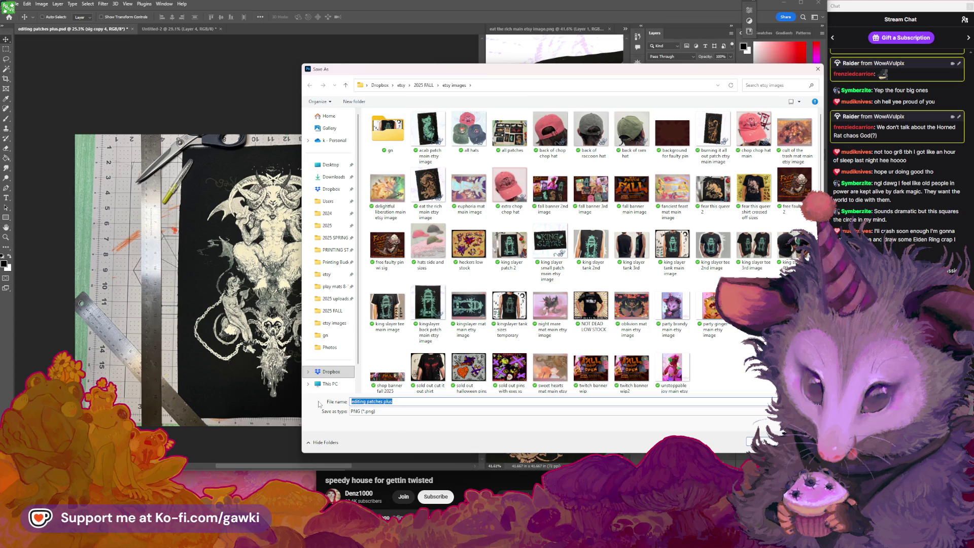
key(Escape)
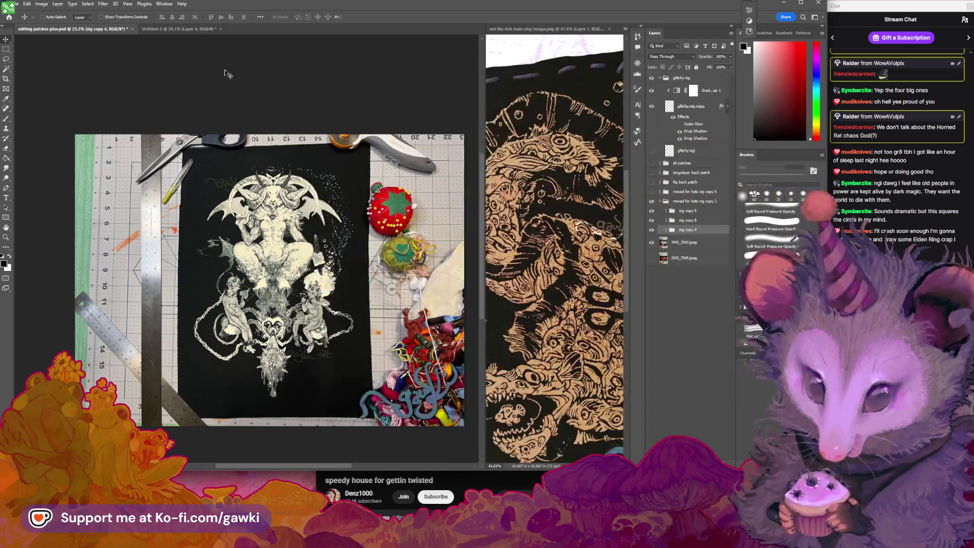
Paste the patch photo into Untitled-2 as a new layer and start transforming it.
click(198, 29)
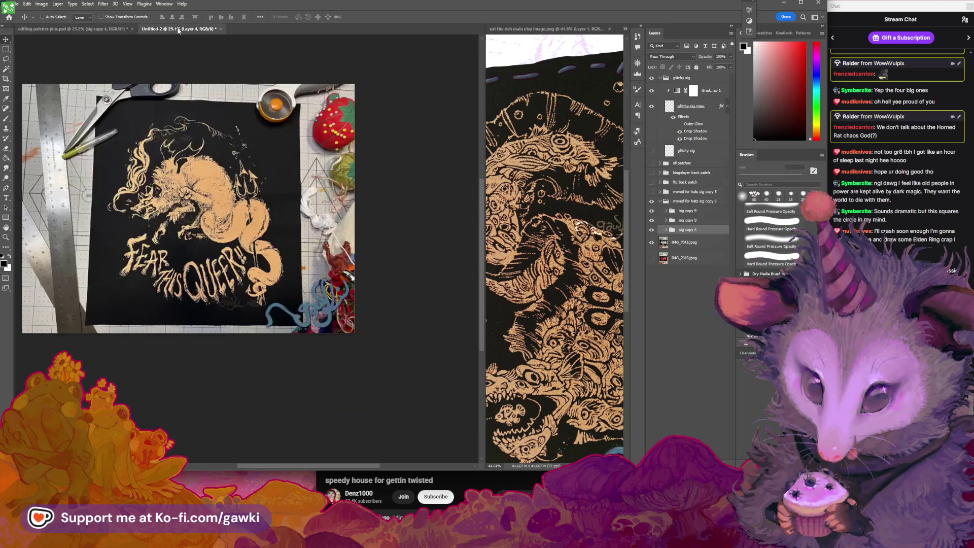
key(ctrl+v)
key(ctrl+t)
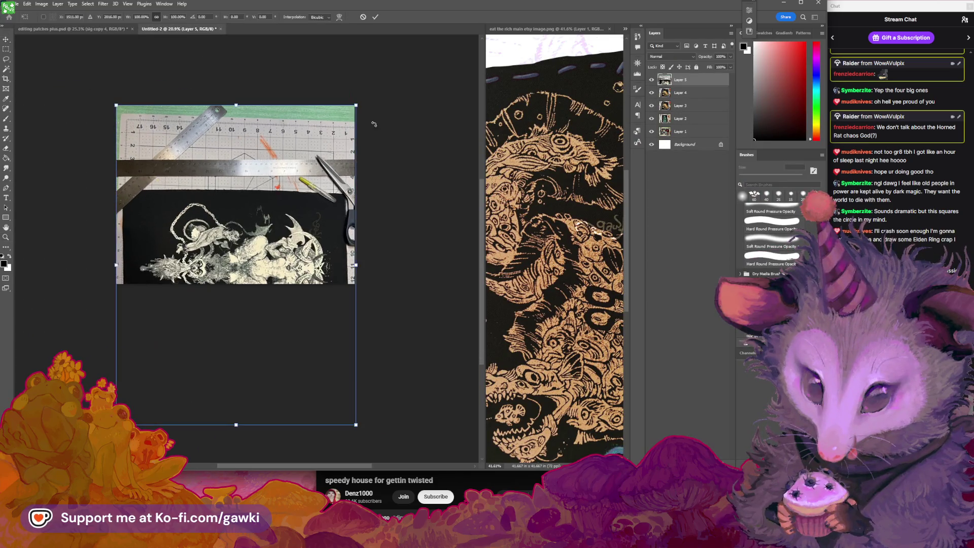
Rotate the pasted photo -90° upright and scale it to 74.66% to fit the canvas.
mouse_move(375, 123)
mouse_down()
mouse_move(237, 98)
mouse_move(119, 166)
mouse_up()
drag(164, 141, 176, 130)
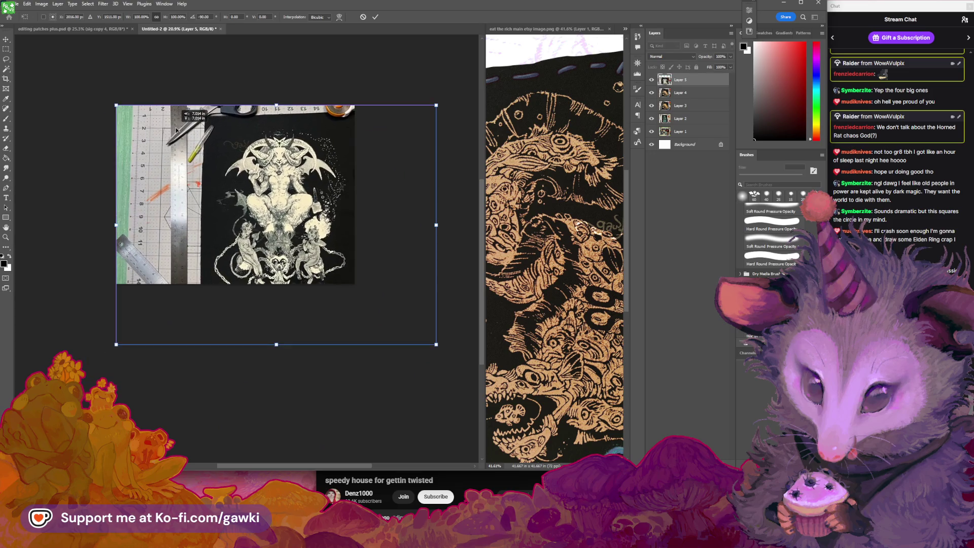
drag(435, 343, 338, 303)
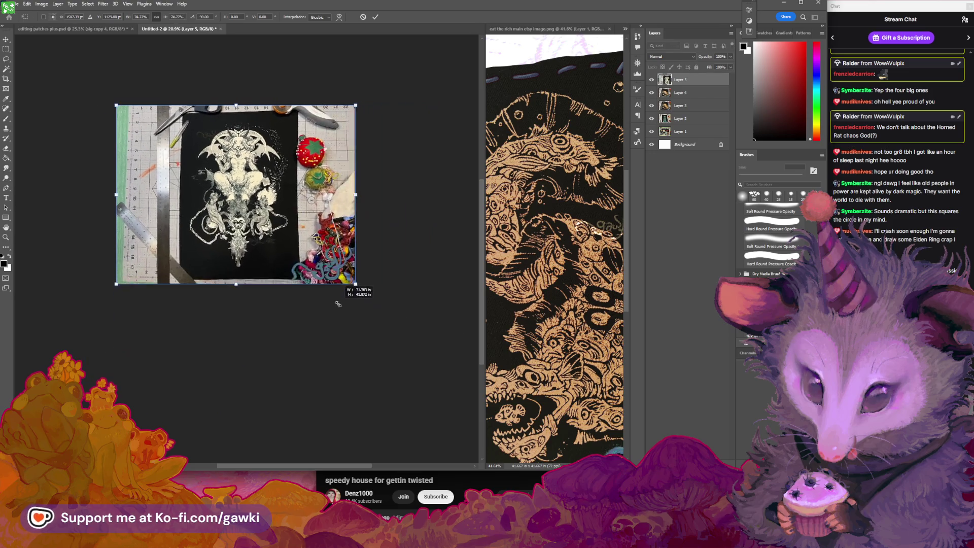
key(Return)
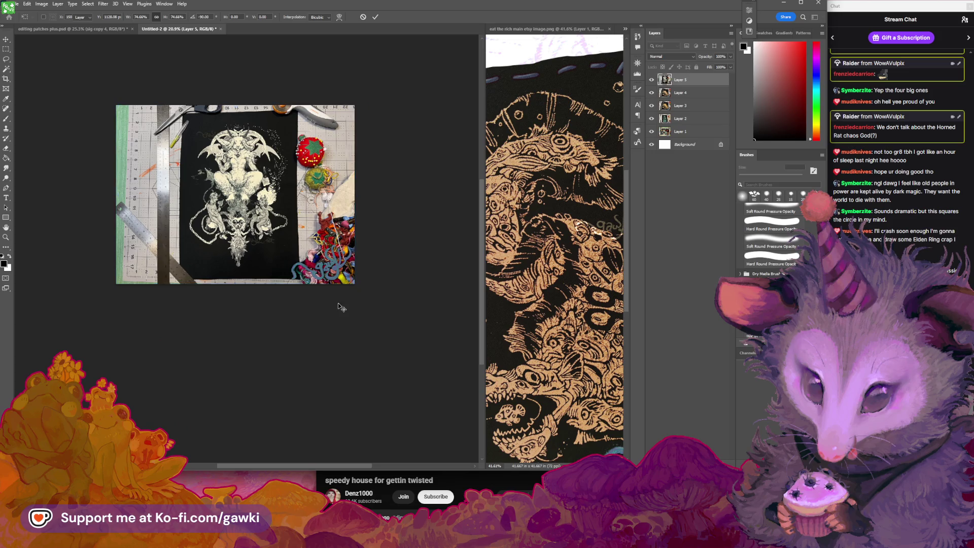
key(z)
click(252, 179)
key(v)
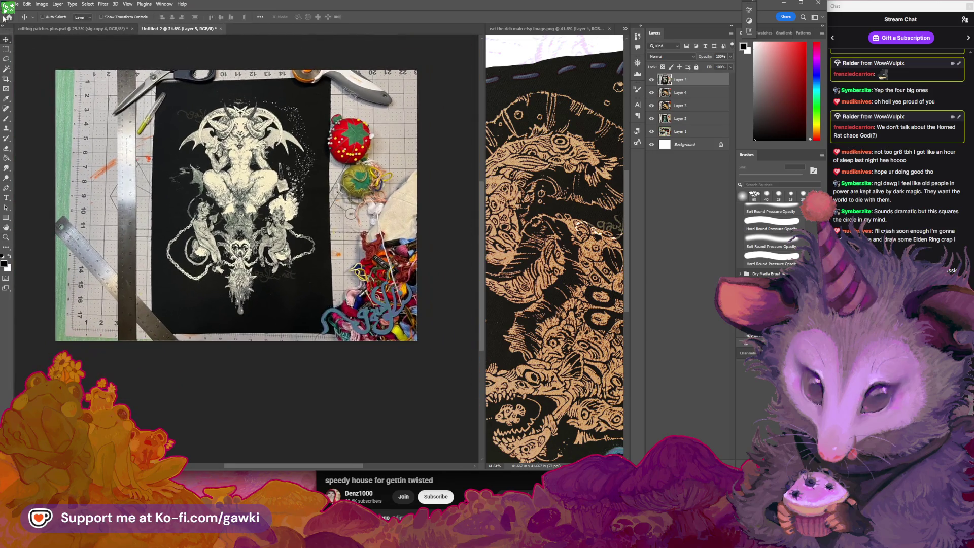
Quick Export Untitled-2 as a PNG named 'devil'.
click(11, 3)
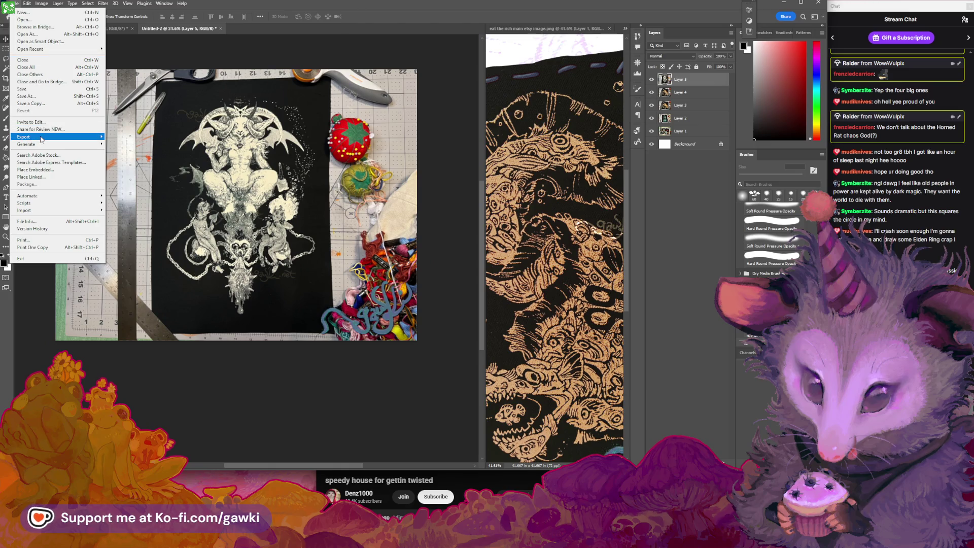
mouse_move(46, 136)
click(143, 138)
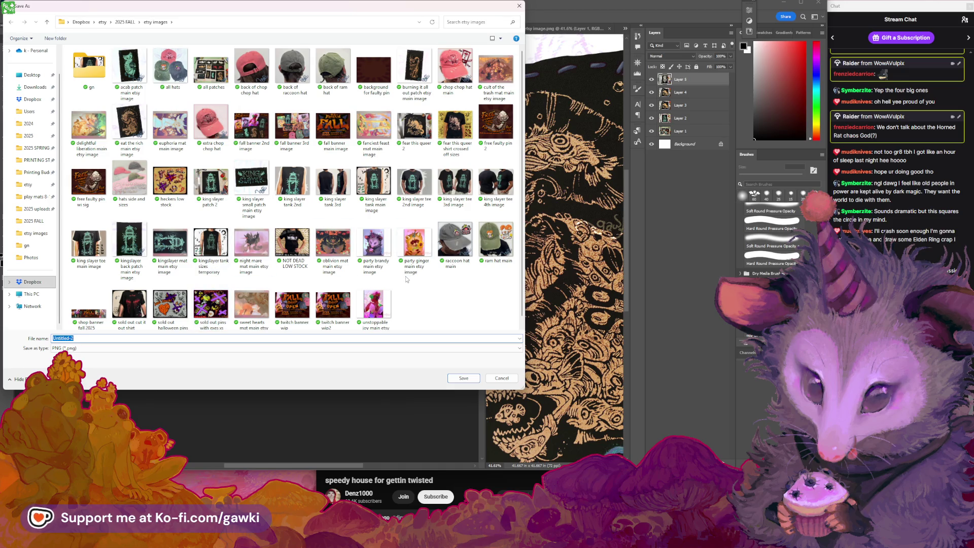
text(devil xv ivory back pa)
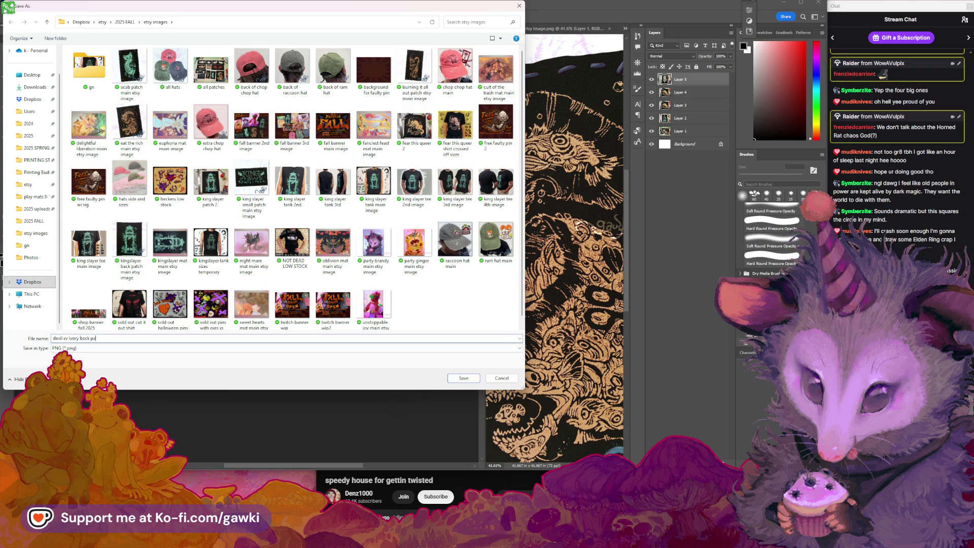
key(Return)
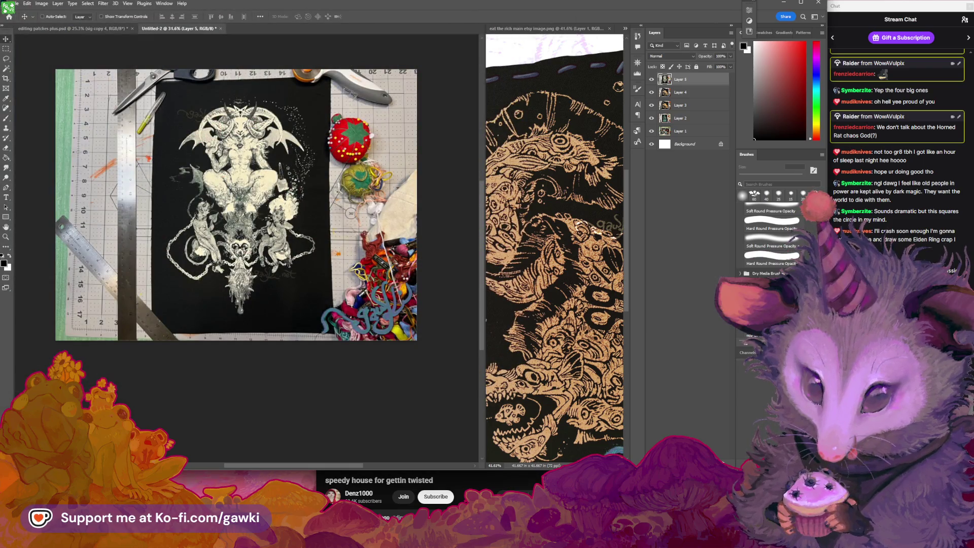
scroll(262, 161, up, 2)
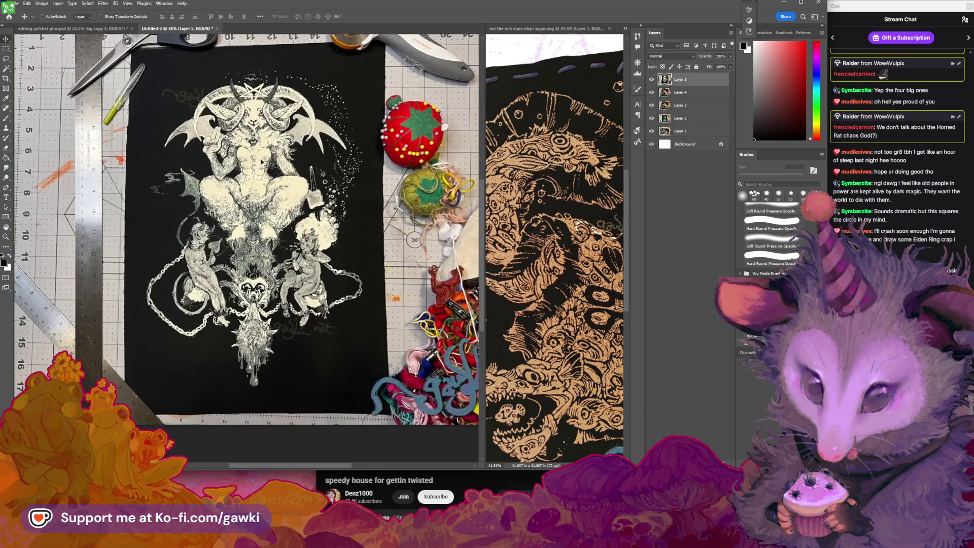
In editing patches plus, zoom in on the patch photo and turn on the sig copy 9 watermark layer.
click(73, 28)
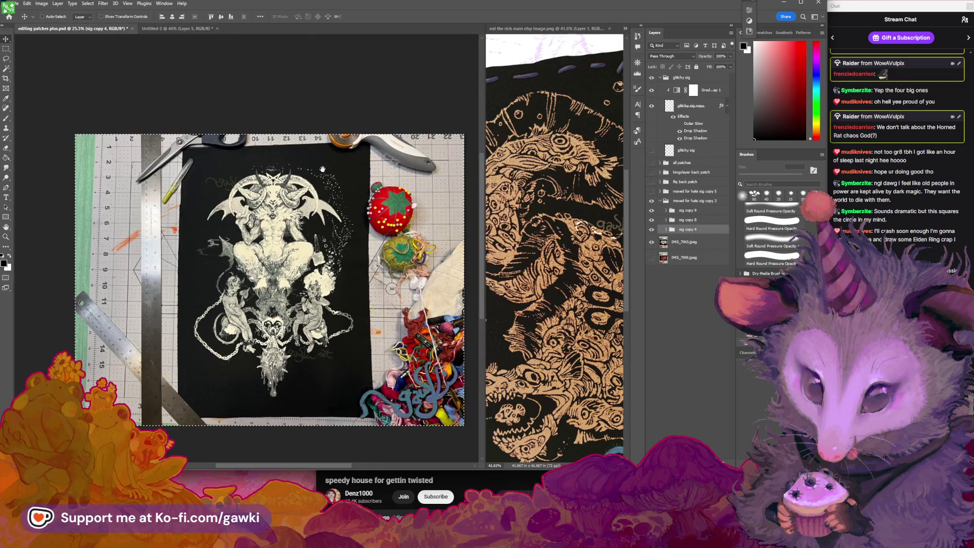
scroll(323, 169, up, 1)
scroll(311, 201, up, 1)
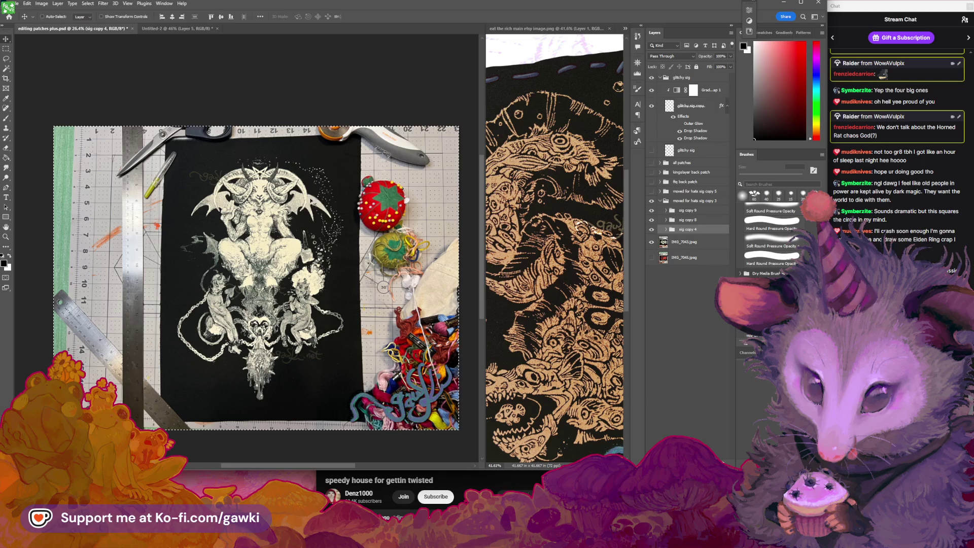
scroll(311, 201, down, 1)
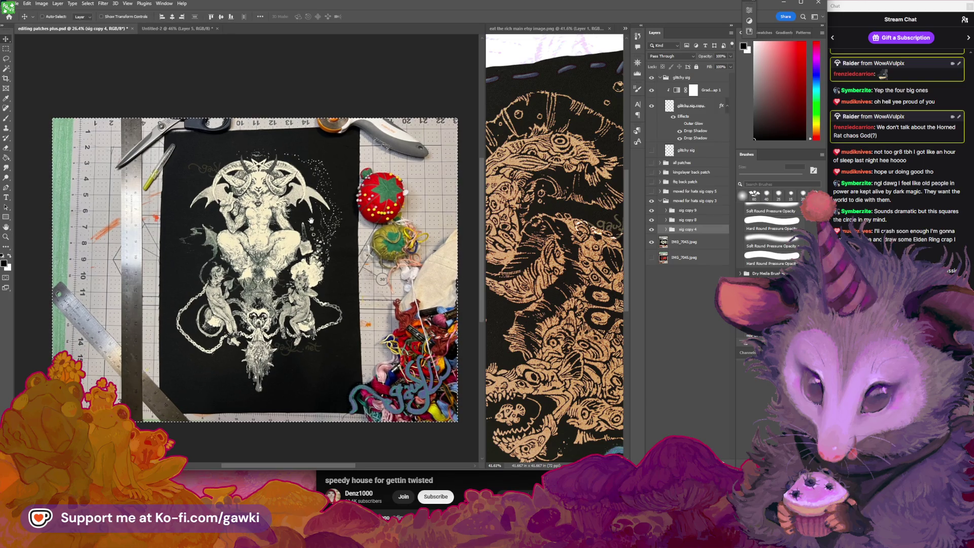
drag(311, 221, 307, 215)
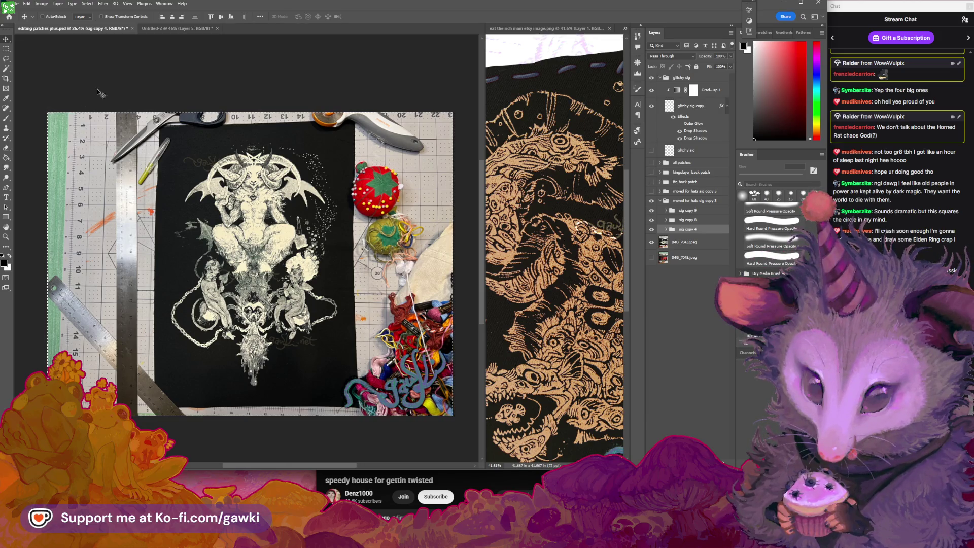
key(ctrl+plus)
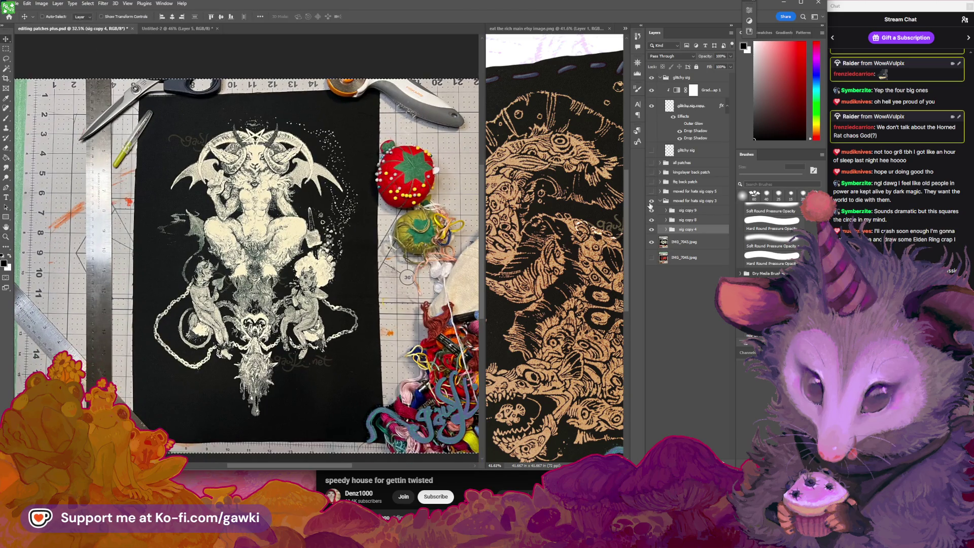
click(652, 210)
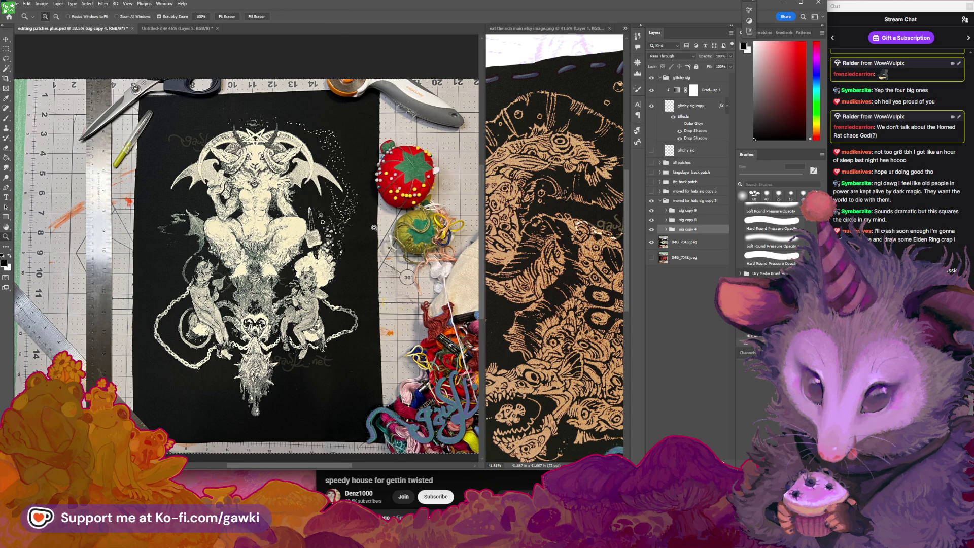
Switch to the Untitled-2 document and back to editing patches plus.psd.
scroll(362, 233, down, 1)
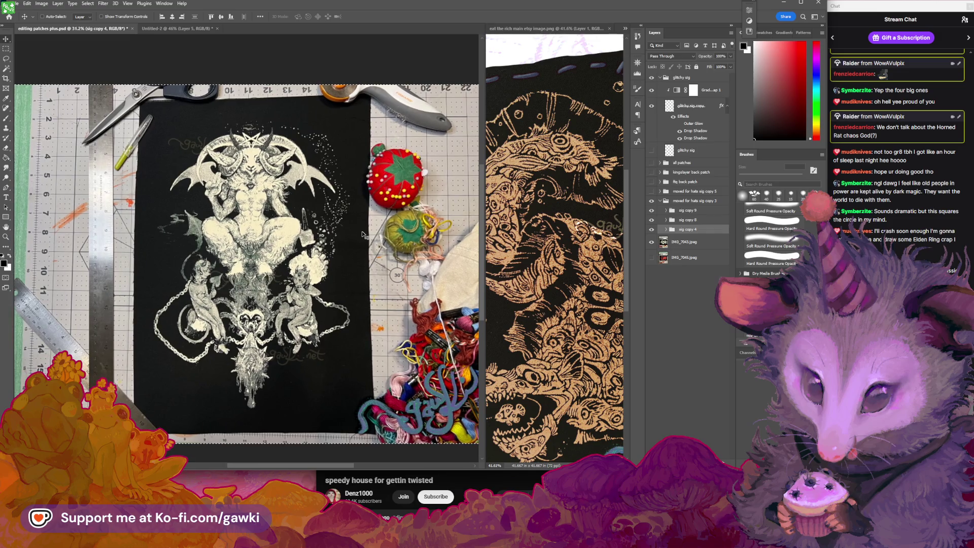
click(146, 29)
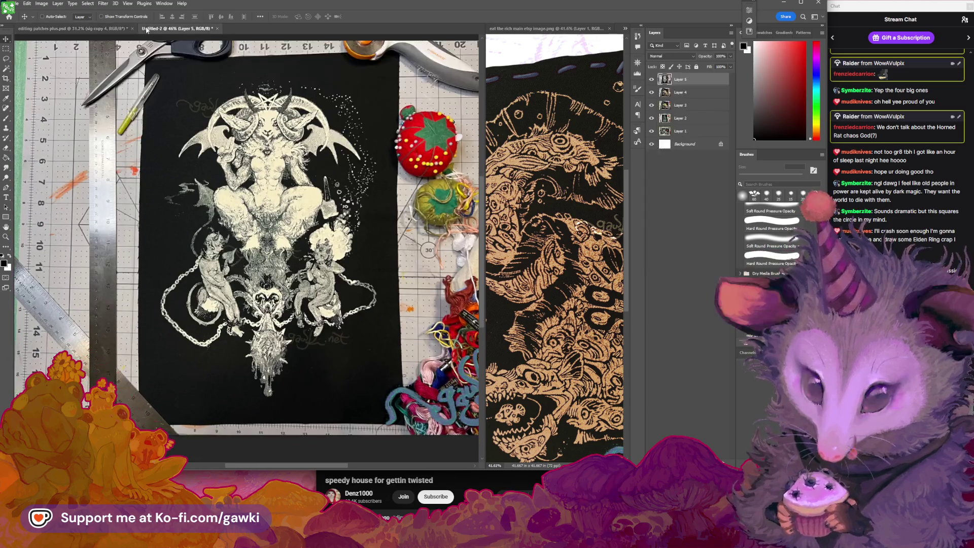
click(125, 29)
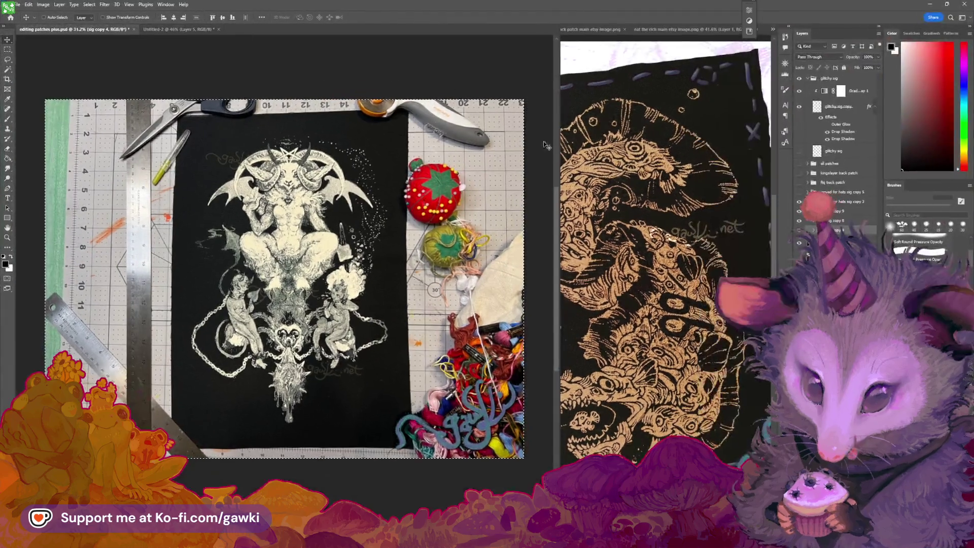
Scroll the editing patches plus.psd view to the right.
scroll(474, 243, right, 2)
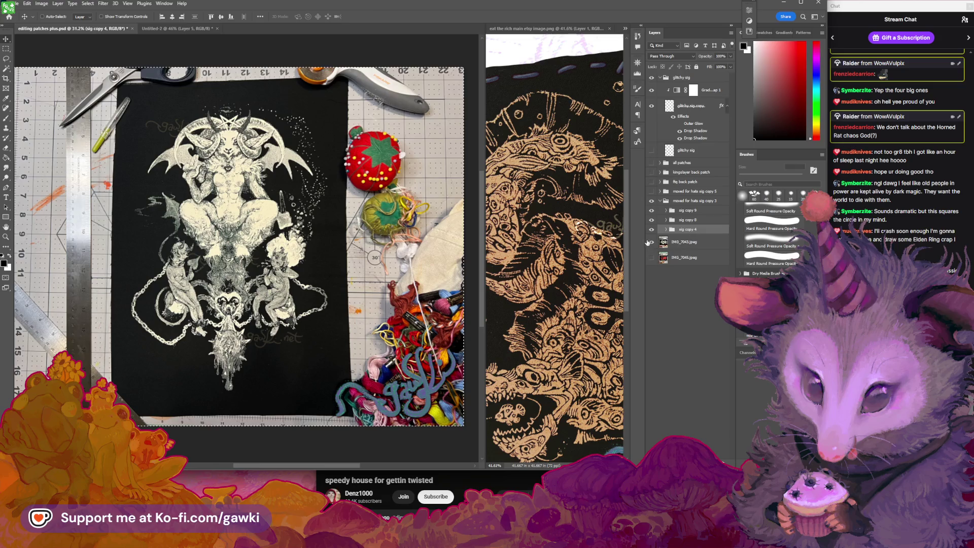
Briefly solo the sig copy 4 layer, then zoom in on the goat's head and back out.
alt+click(652, 231)
alt+click(652, 231)
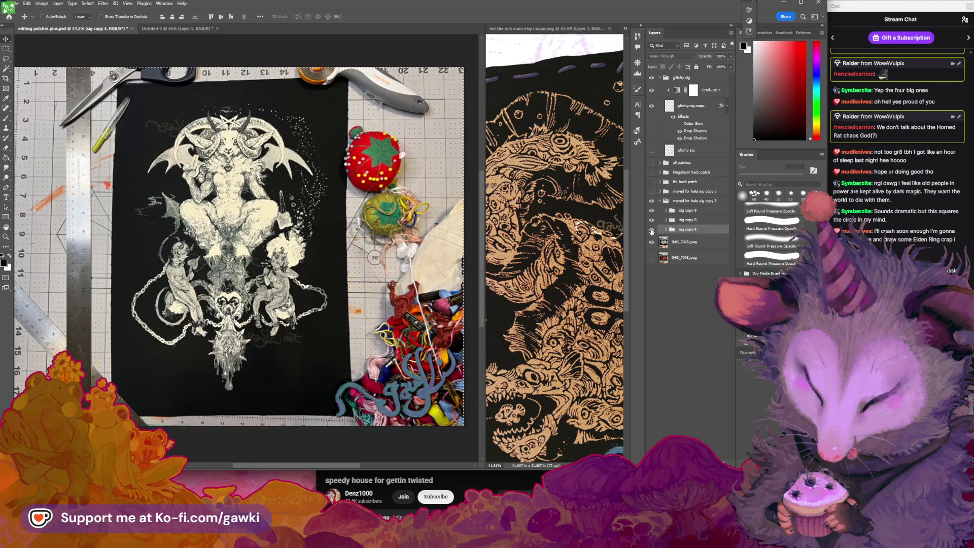
scroll(344, 209, right, 1)
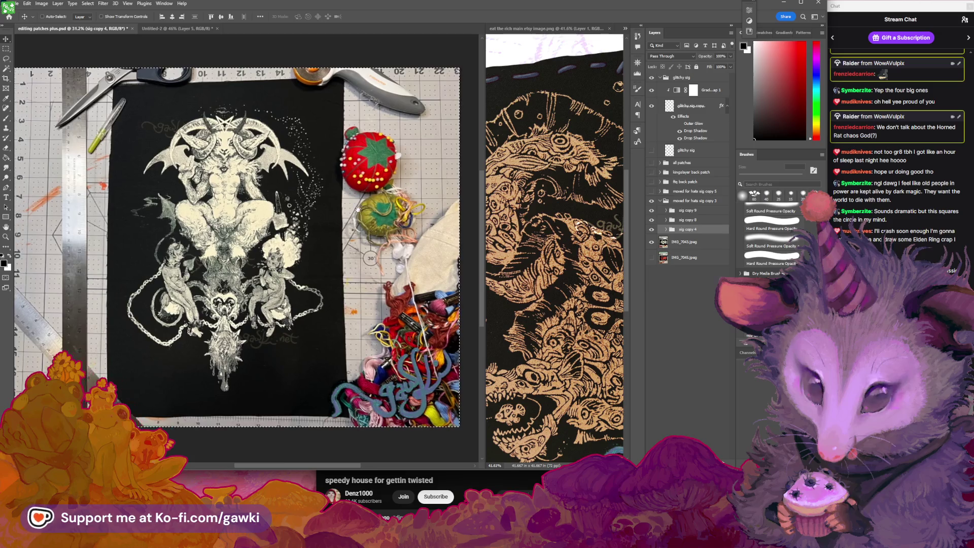
key(z)
drag(223, 145, 294, 179)
key(ctrl+0)
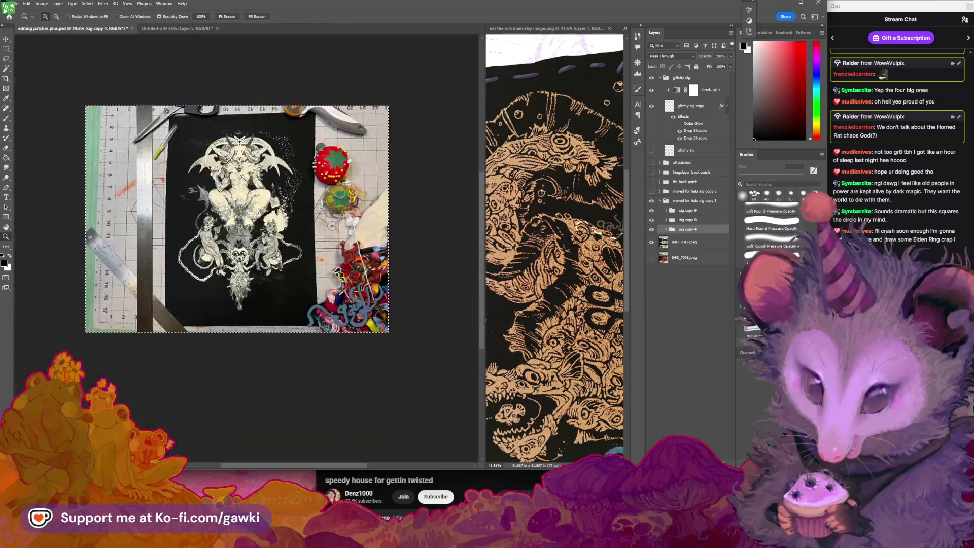
key(v)
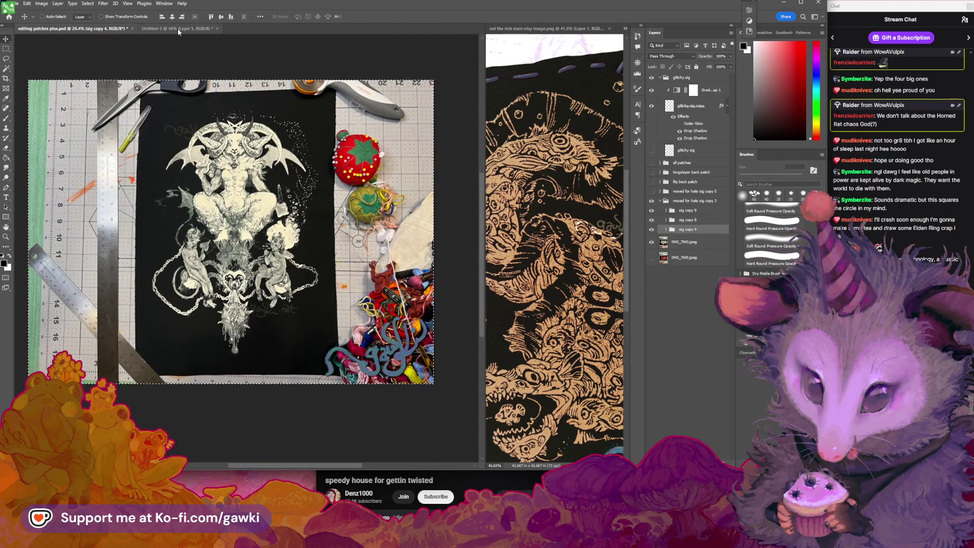
Fit Untitled-2 in its window, then return to editing patches plus.psd.
click(178, 29)
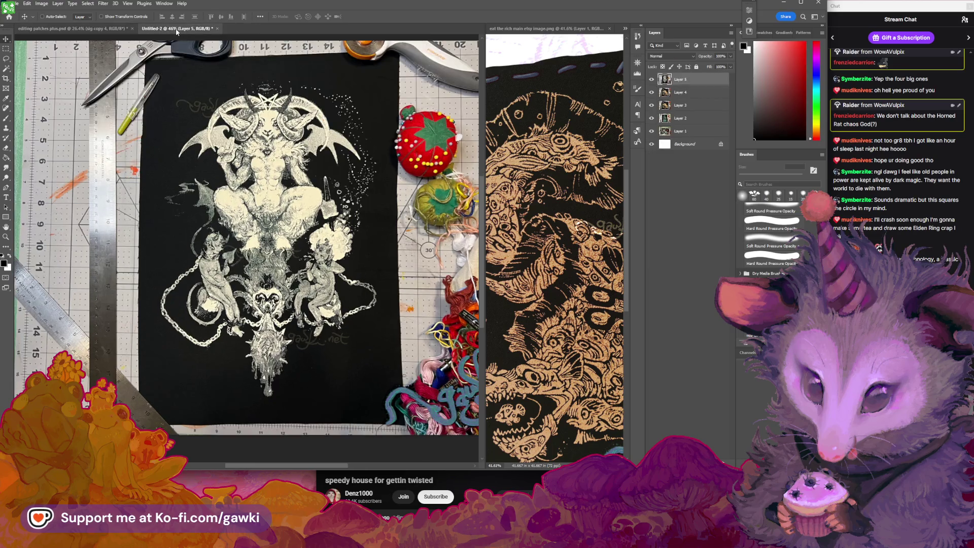
key(ctrl+0)
click(94, 29)
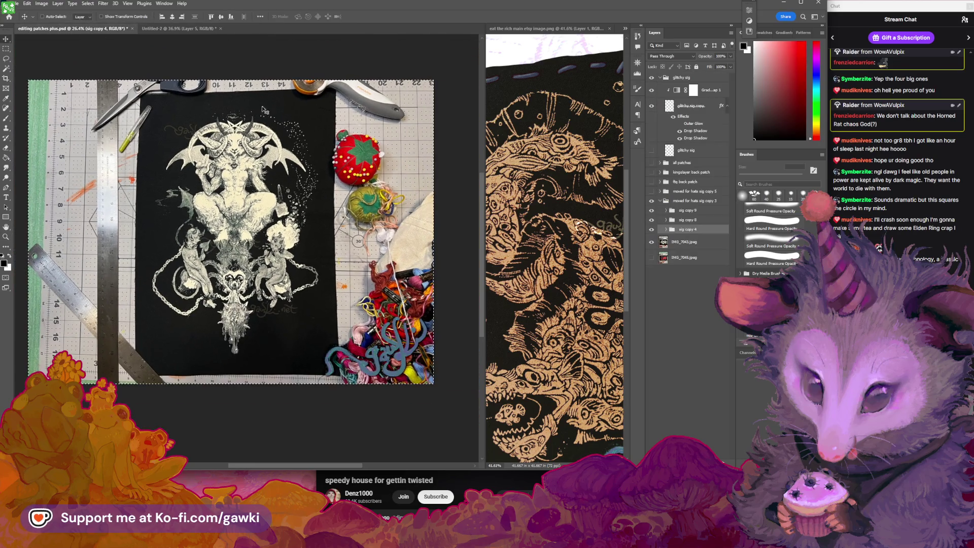
Hide IMG_7043, show IMG_7045 and scale it to about 107% to cover the canvas.
click(652, 243)
click(652, 257)
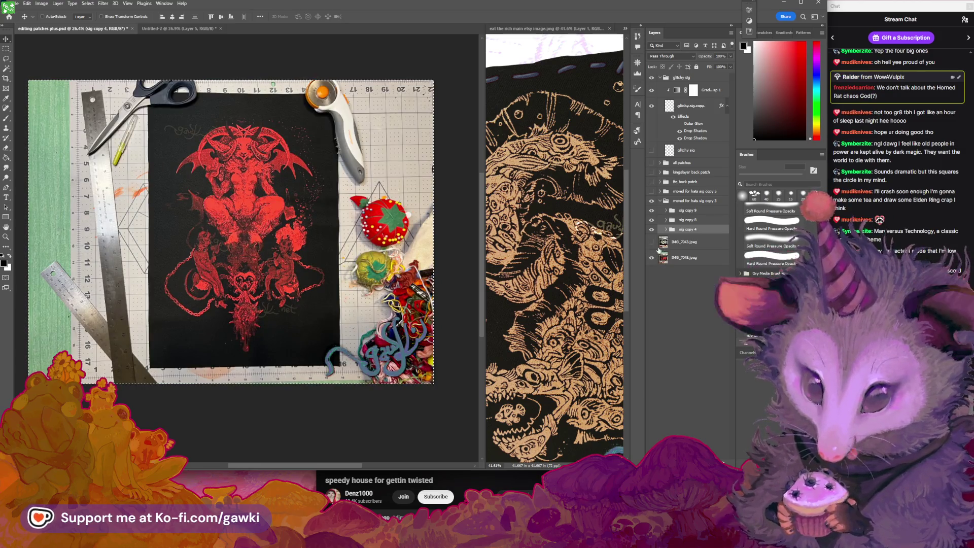
click(683, 257)
key(ctrl+t)
drag(295, 303, 303, 295)
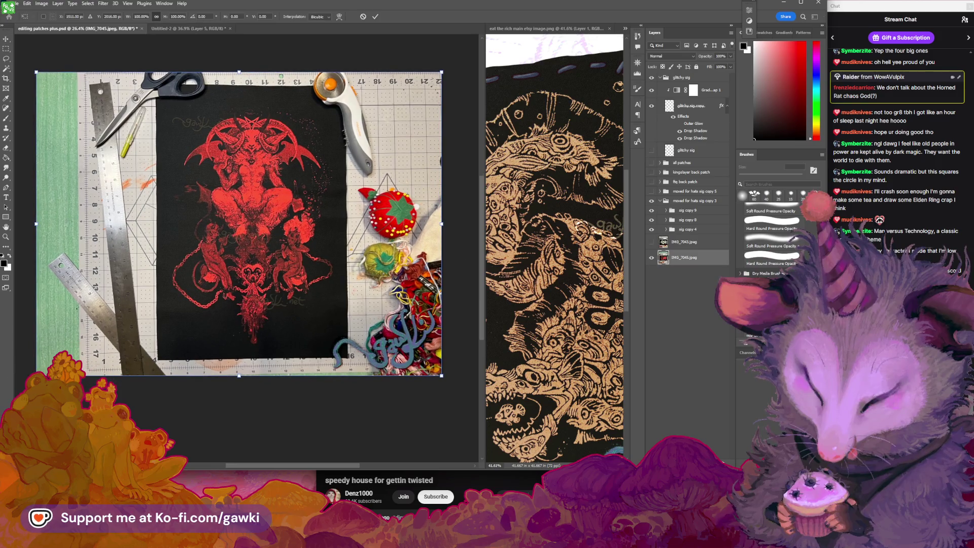
drag(36, 376, 15, 390)
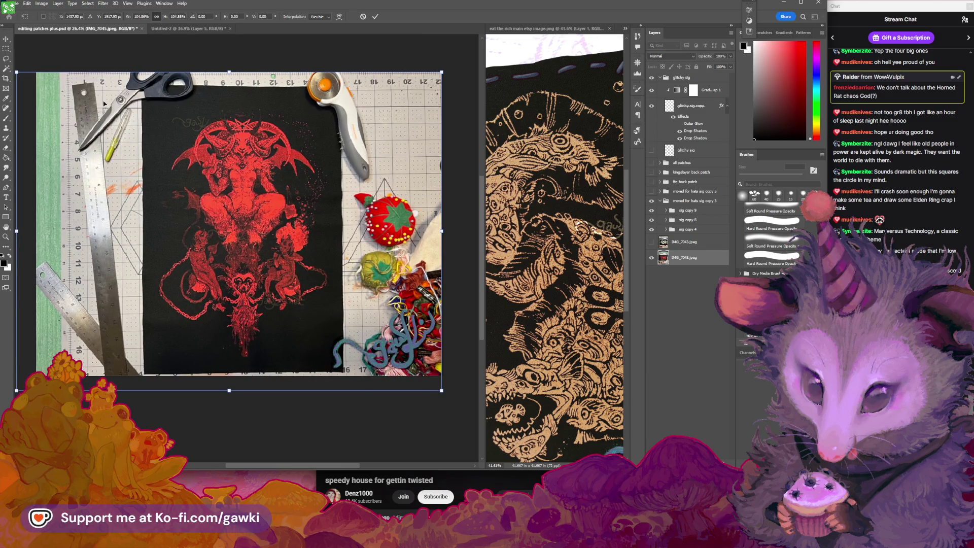
drag(17, 72, 16, 65)
drag(218, 166, 228, 185)
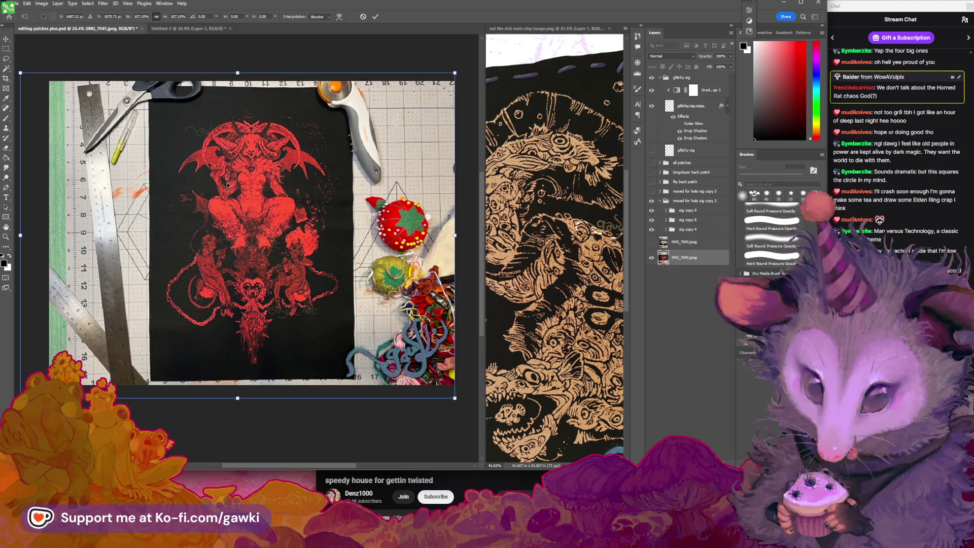
key(Return)
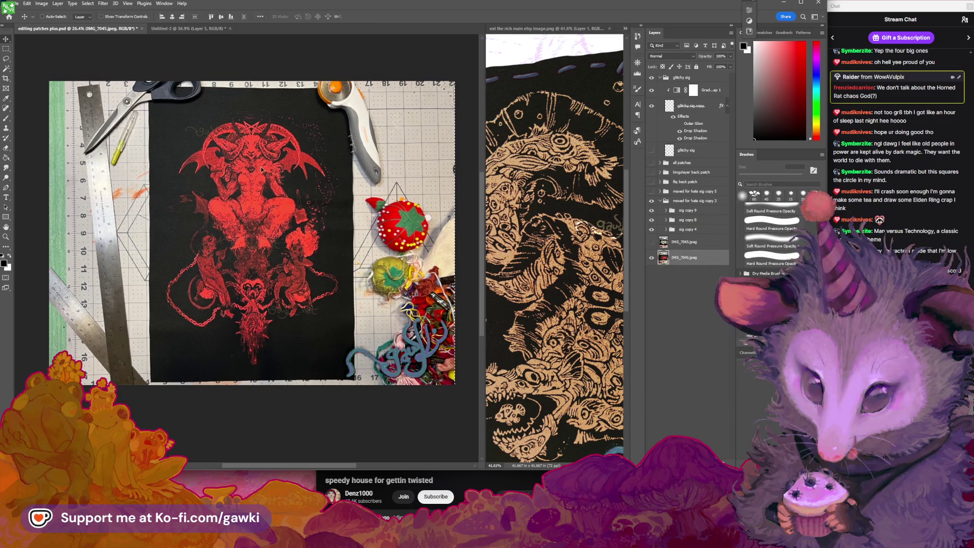
Zoom in to check the red-print photo's edges against the canvas.
key(z)
mouse_move(264, 172)
mouse_down()
mouse_move(274, 179)
mouse_move(270, 203)
mouse_up()
key(v)
click(15, 3)
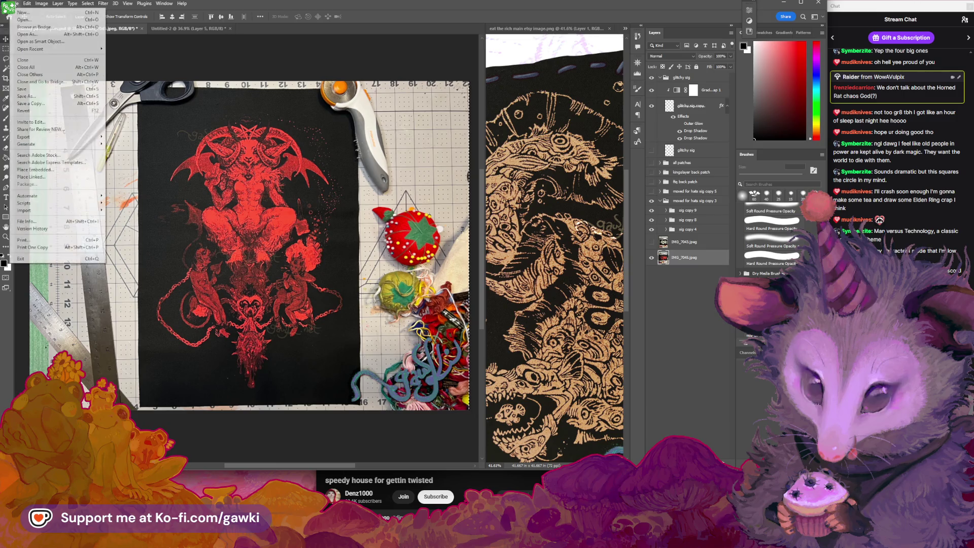
Try a PNG export, then in Untitled-2 rotate Layer 6 upright and shrink it to about 75%.
mouse_move(40, 137)
click(141, 138)
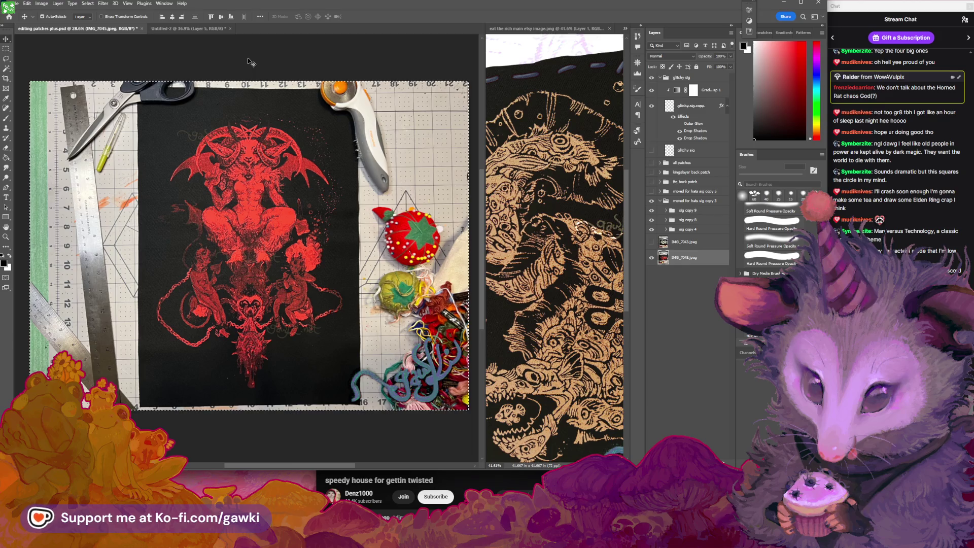
click(188, 28)
key(ctrl+t)
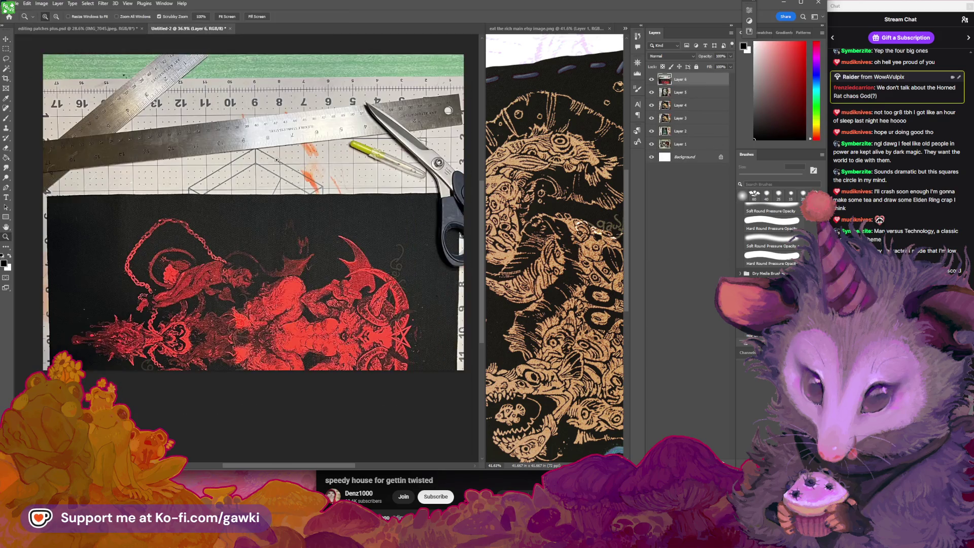
key(ctrl+0)
mouse_move(415, 112)
mouse_down()
mouse_move(104, 123)
mouse_move(135, 175)
mouse_up()
drag(252, 244, 246, 163)
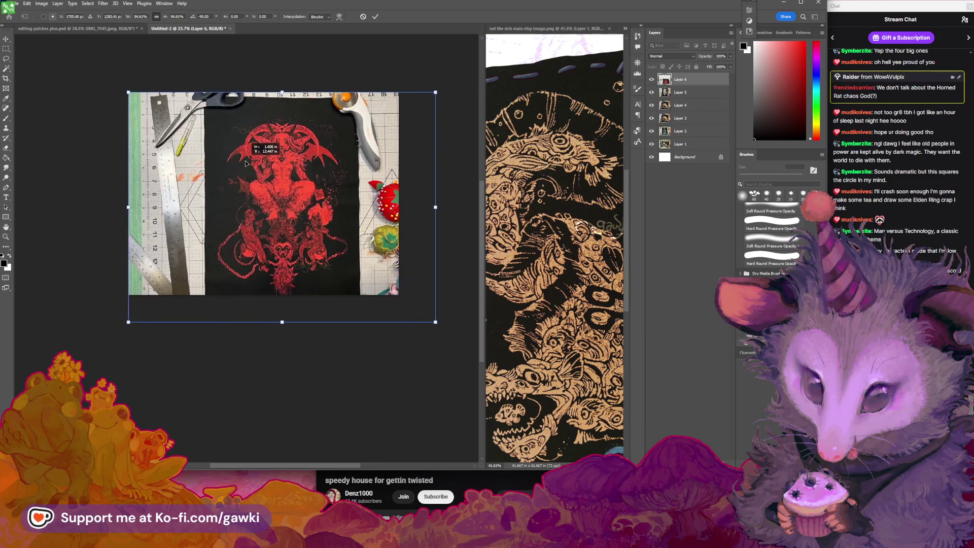
drag(435, 322, 401, 295)
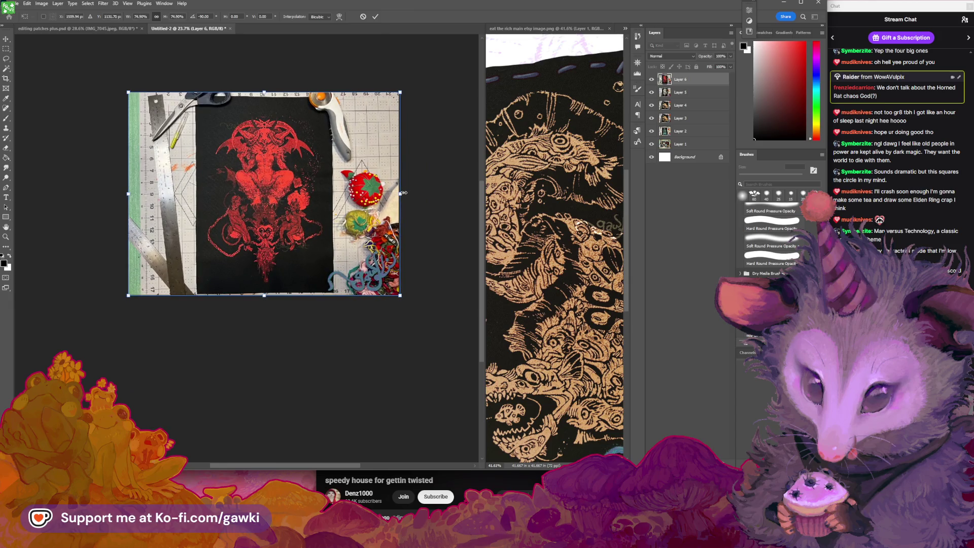
key(Return)
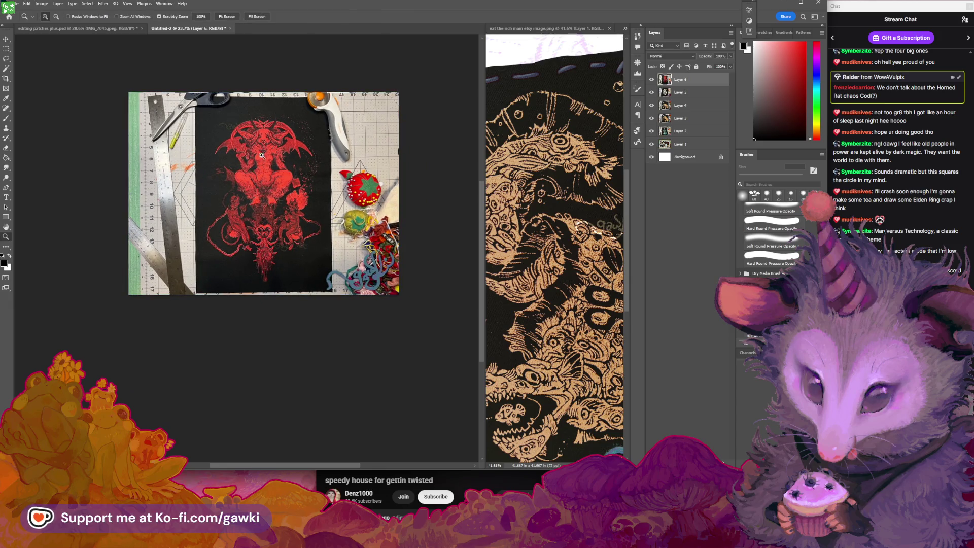
Redo the Layer 6 transform: rotate it -90°, reposition it on the canvas and scale to about 75%.
scroll(379, 200, up, 2)
key(ctrl+z)
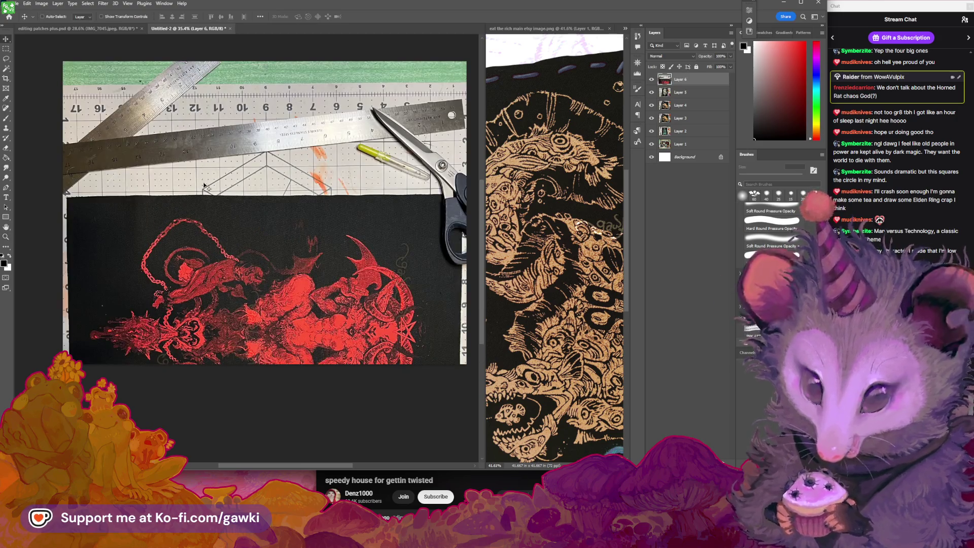
key(ctrl+t)
scroll(257, 202, down, 1)
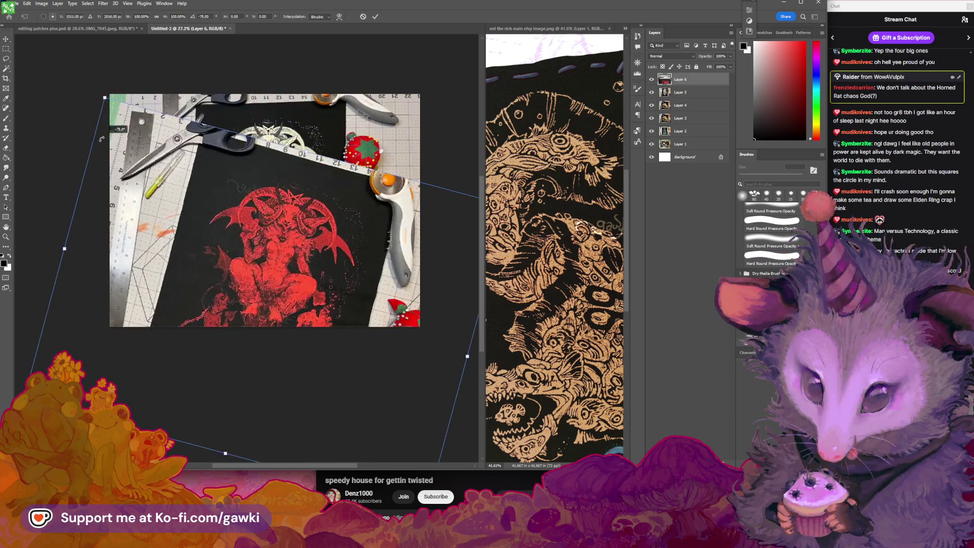
drag(369, 76, 162, 77)
drag(228, 152, 184, 128)
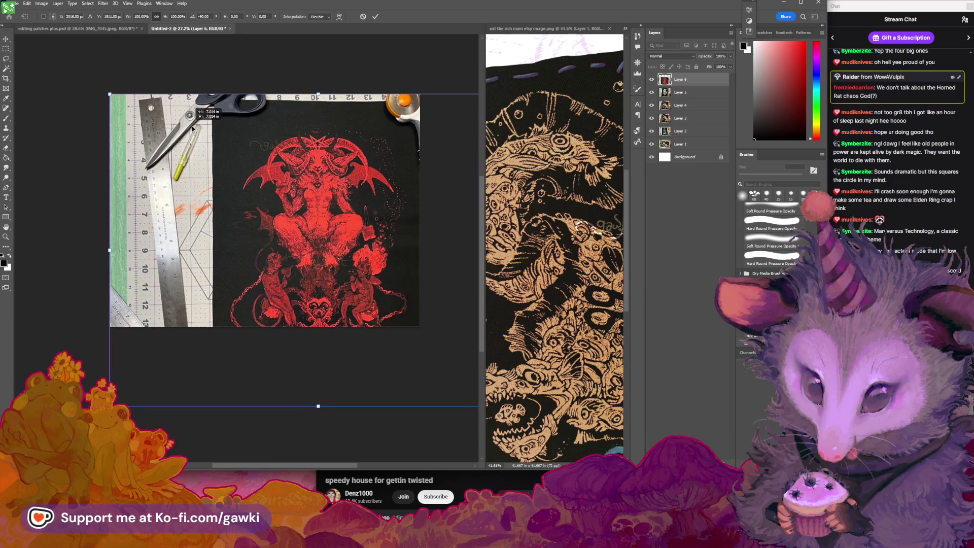
drag(376, 238, 231, 233)
drag(372, 400, 257, 336)
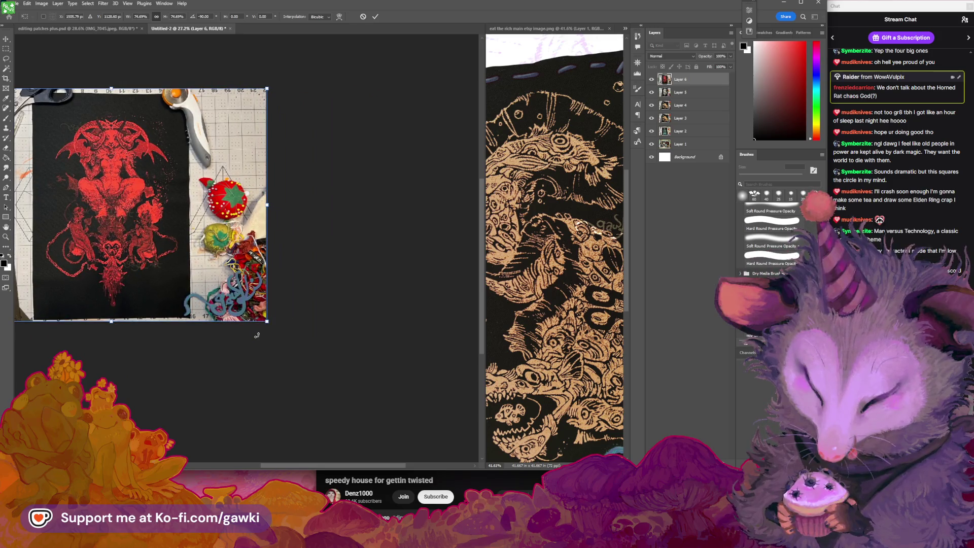
key(Return)
Zoom out to see more of the patch photo and start a Quick Export as PNG.
mouse_move(134, 156)
mouse_down()
mouse_move(231, 193)
mouse_move(282, 171)
mouse_up()
key(z)
key(ctrl+minus)
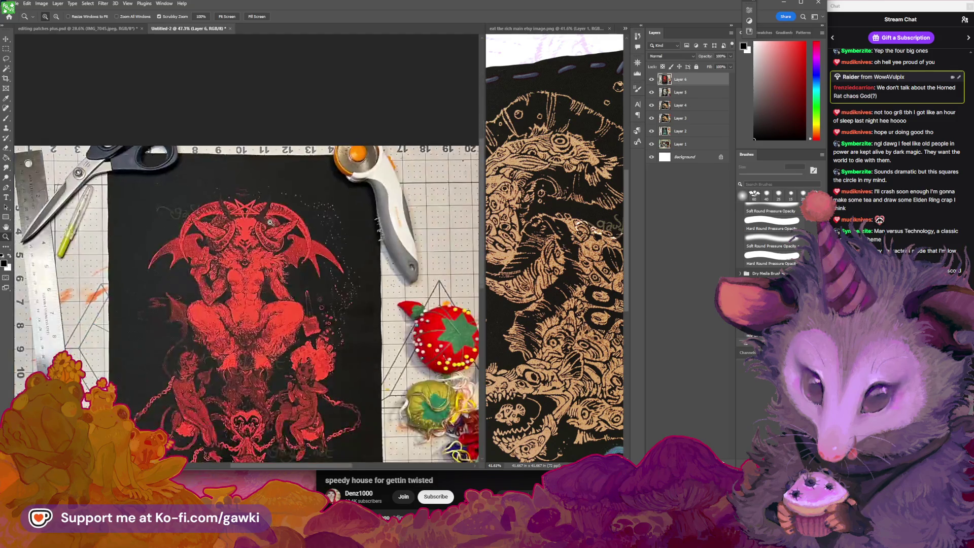
key(ctrl+minus)
mouse_move(250, 364)
mouse_down()
mouse_move(348, 391)
mouse_move(274, 391)
mouse_move(310, 199)
mouse_move(285, 199)
mouse_up()
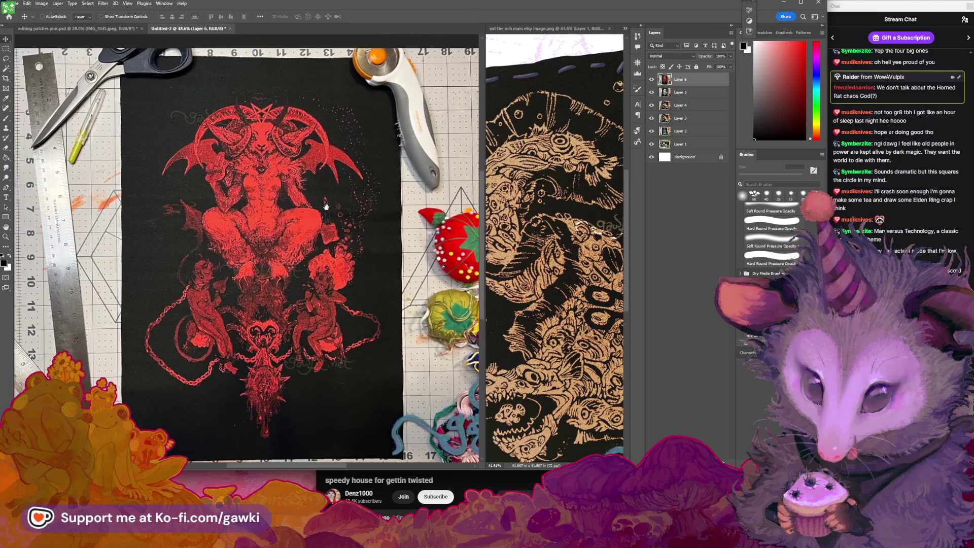
click(4, 39)
click(13, 3)
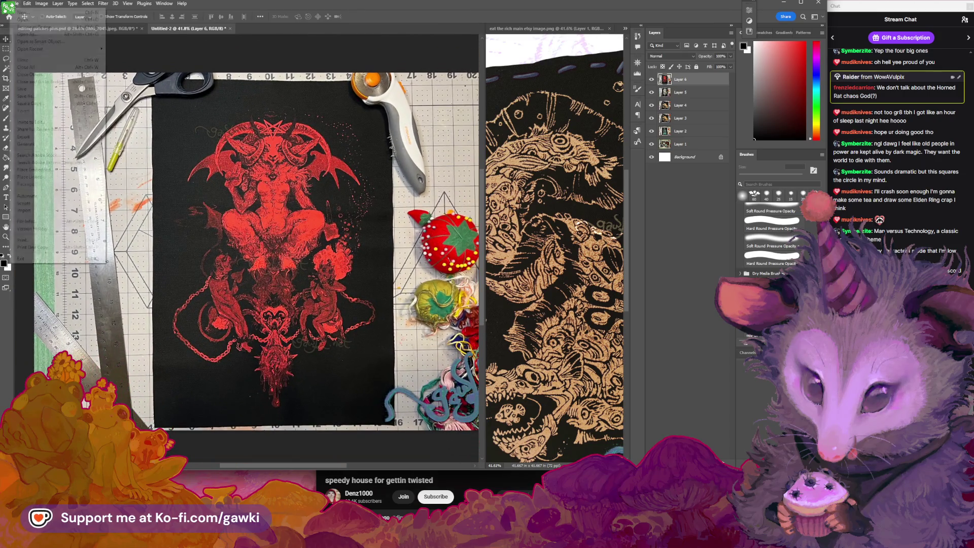
mouse_move(76, 137)
click(128, 137)
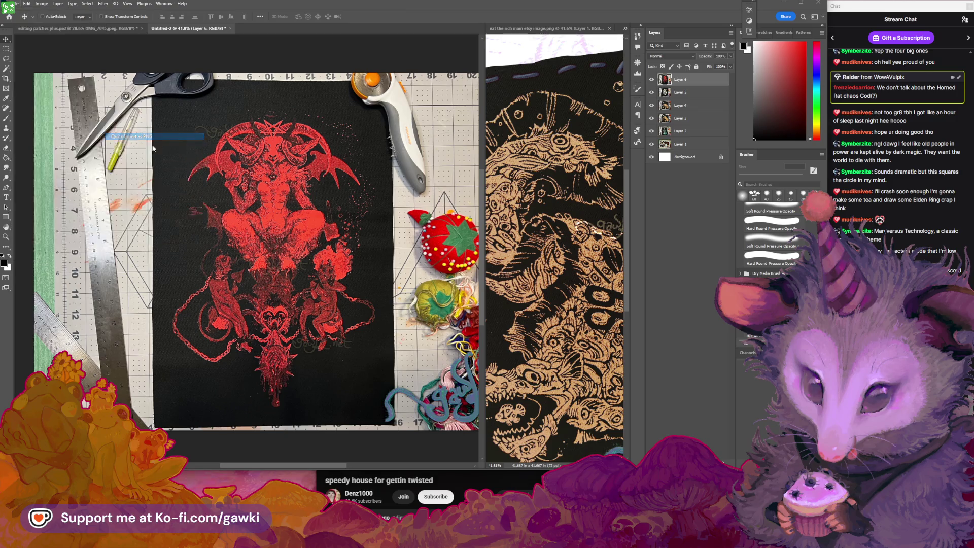
Cancel the quick export and check the image's pixel dimensions in Image Size.
click(502, 378)
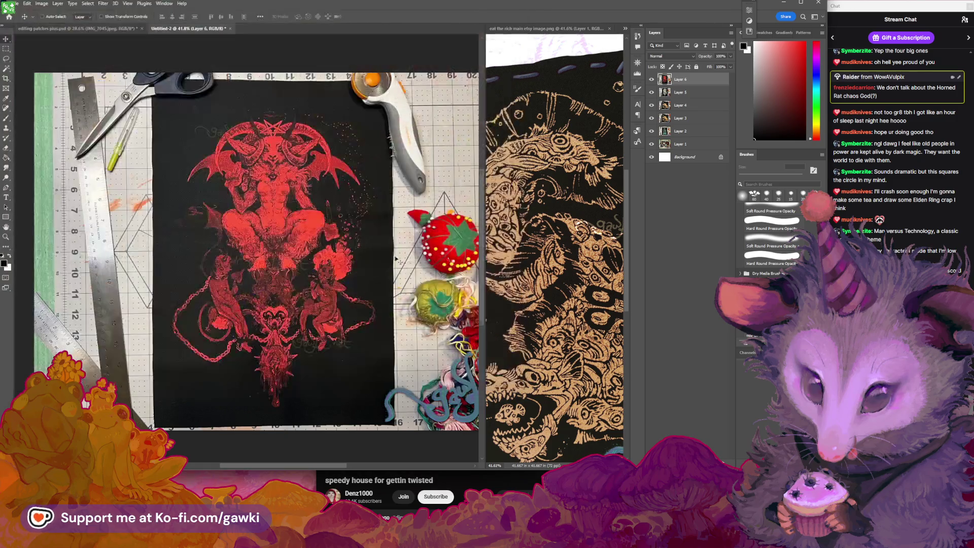
click(42, 3)
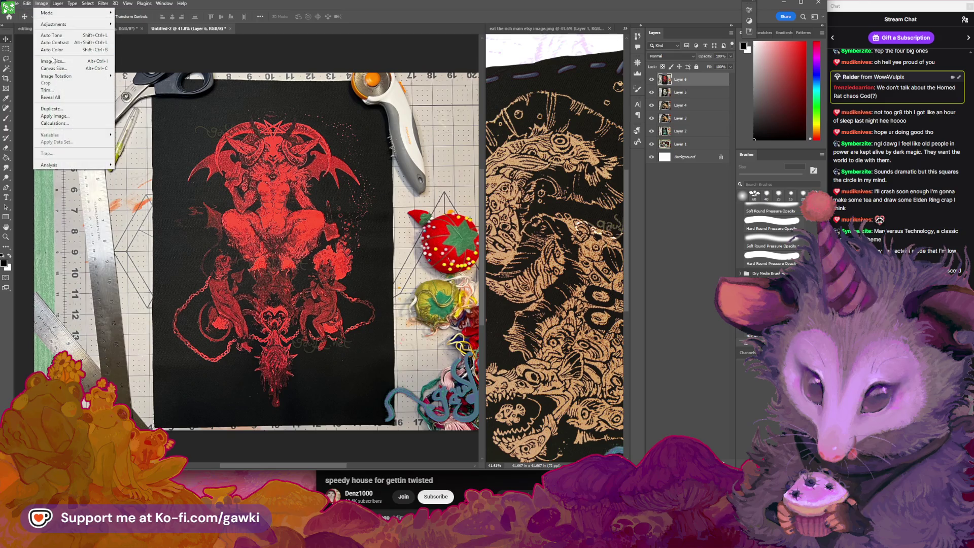
click(53, 61)
click(725, 228)
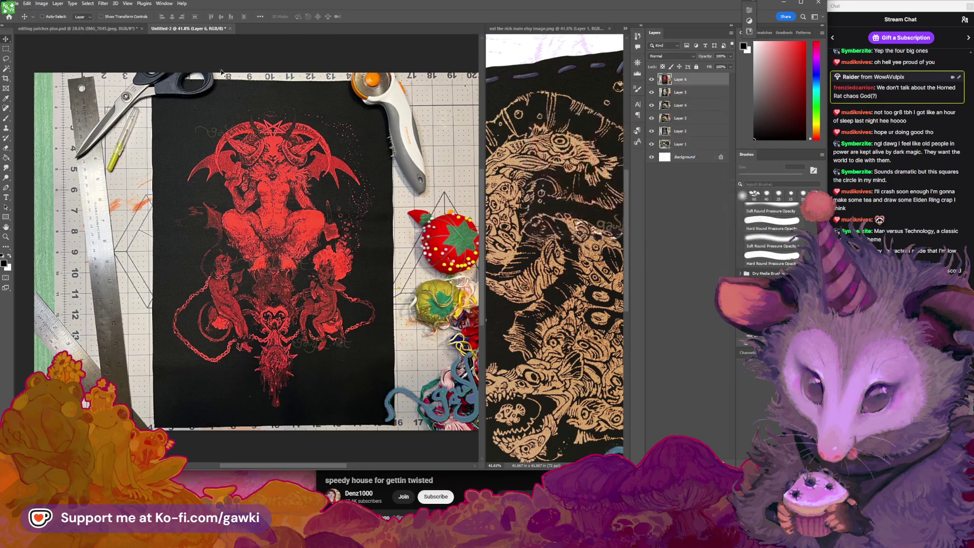
Export the image as a PNG named 'devil xv red back patch'.
click(19, 5)
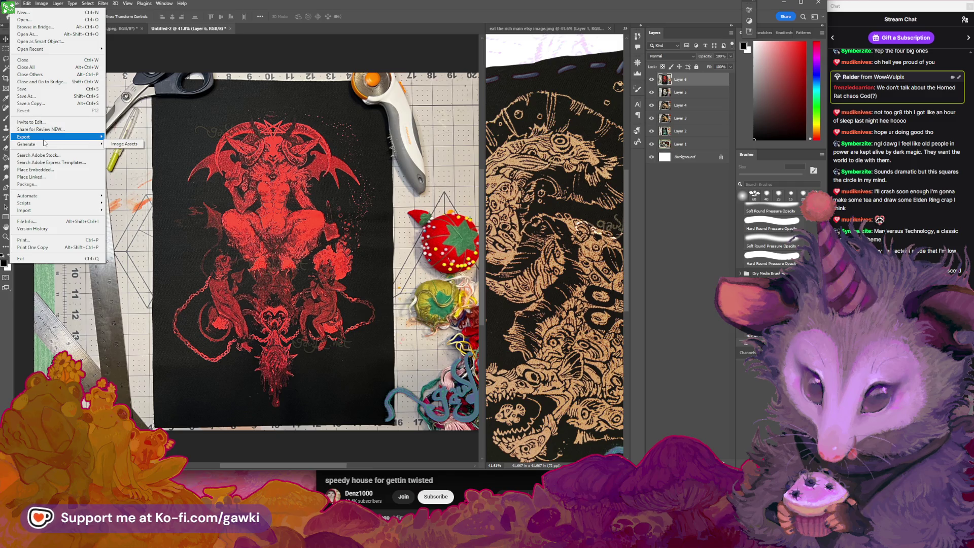
mouse_move(91, 137)
click(134, 137)
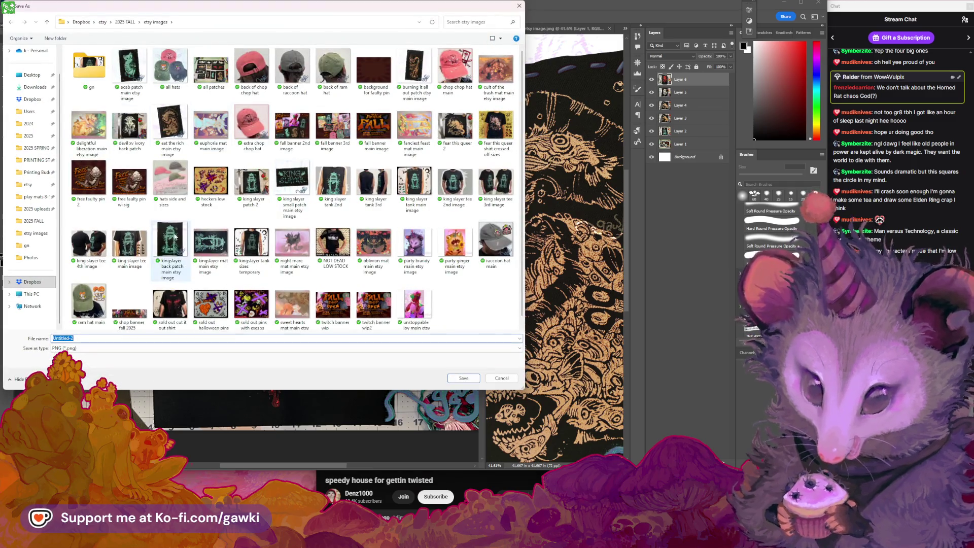
triple_click(81, 337)
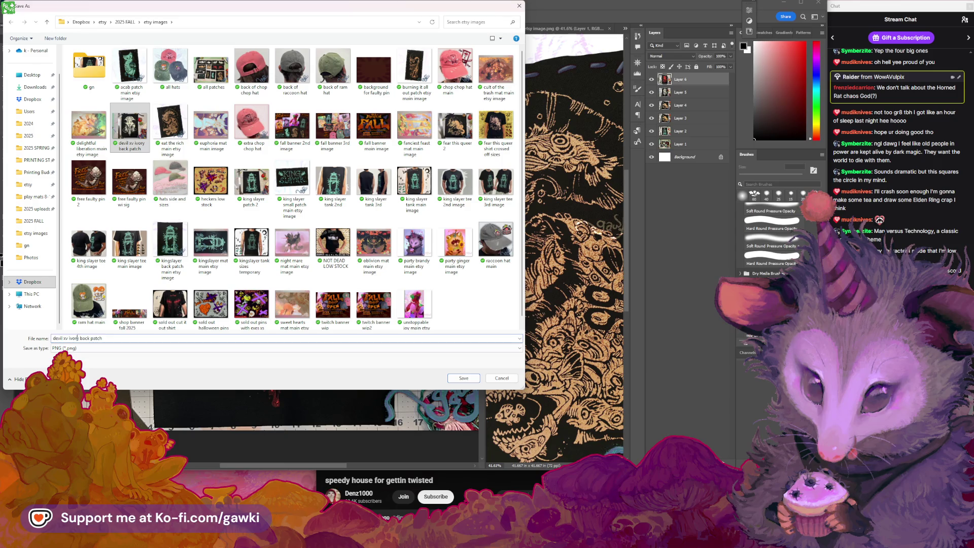
double_click(76, 338)
text(red)
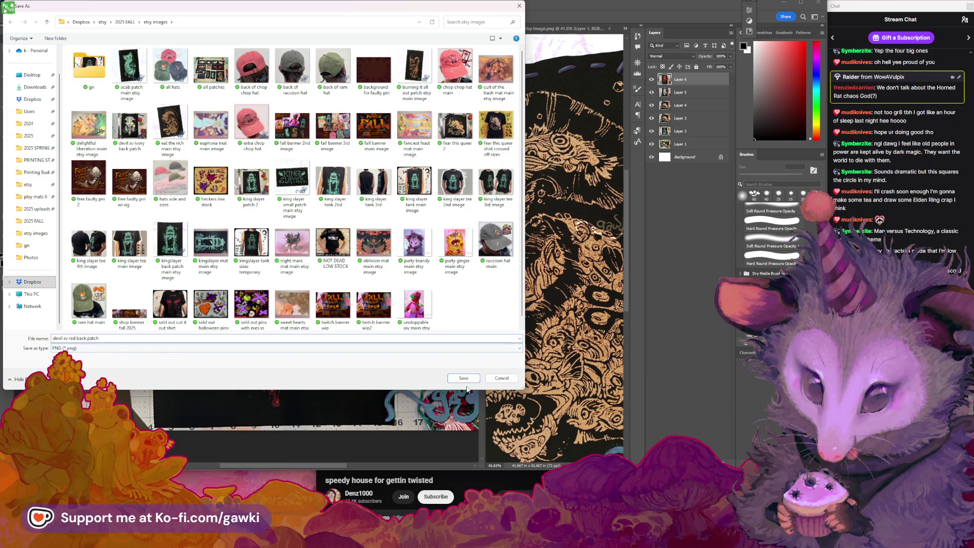
click(464, 378)
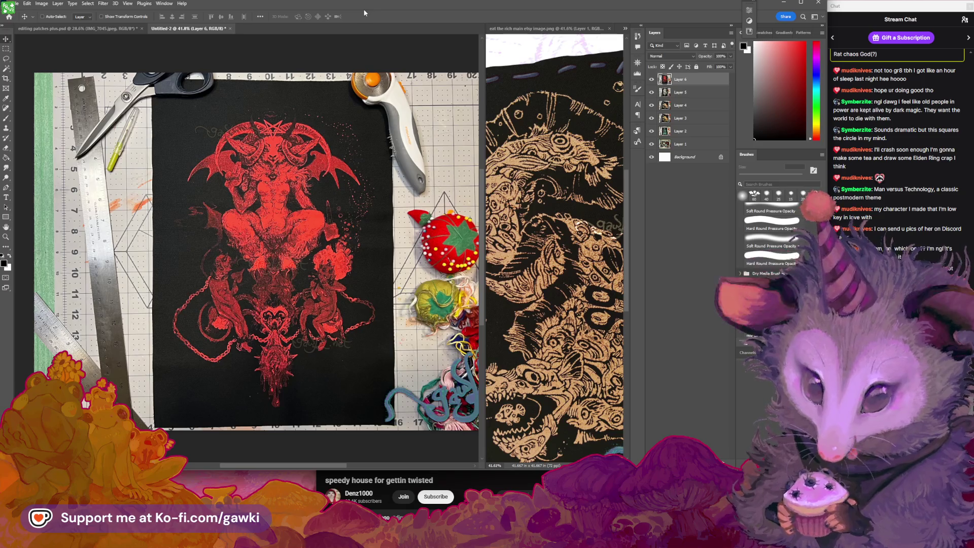
Zoom in on the red patch photo, then make the eat the rich patch document active.
mouse_move(333, 201)
mouse_down()
mouse_move(321, 203)
mouse_move(342, 201)
mouse_up()
key(z)
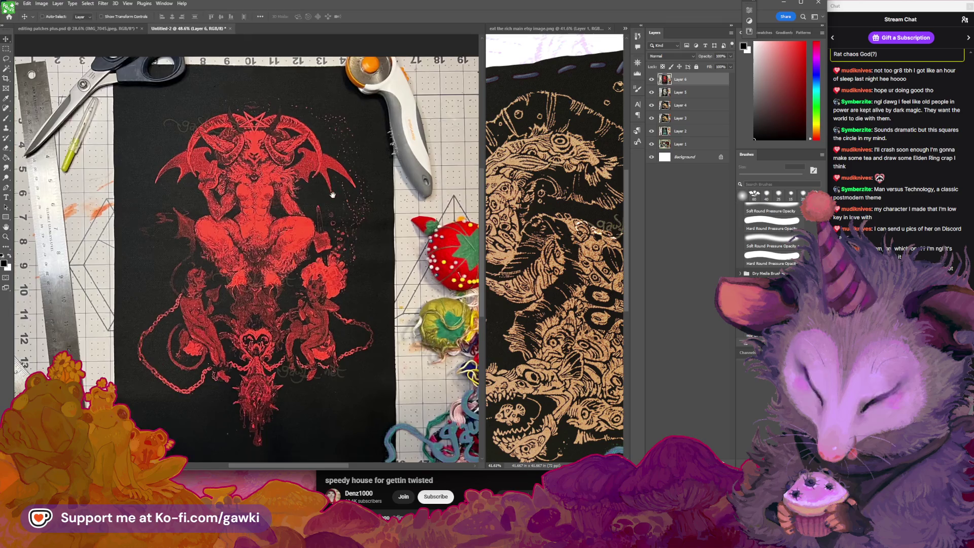
click(578, 249)
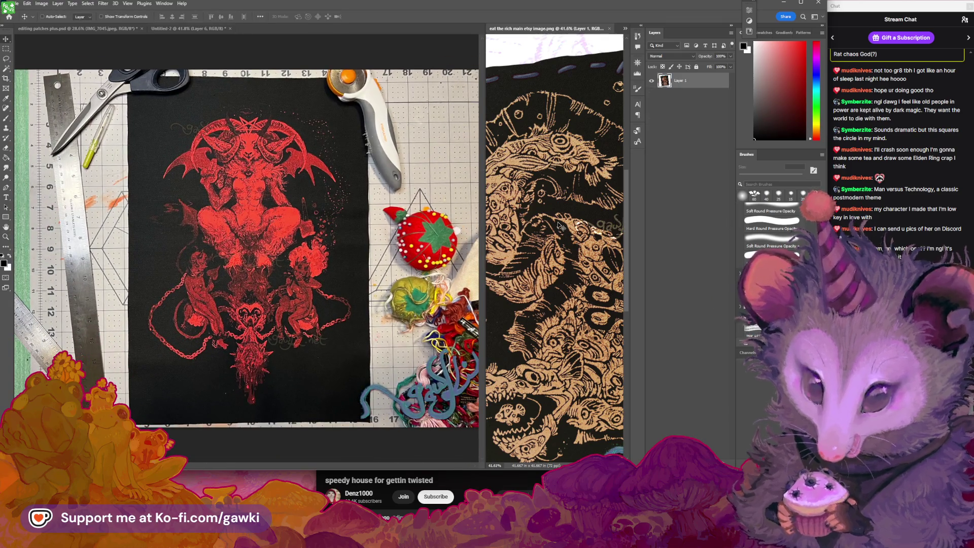
Fit the eat the rich document to the window and nudge its photo slightly right and down.
key(v)
key(ctrl+0)
drag(578, 249, 619, 255)
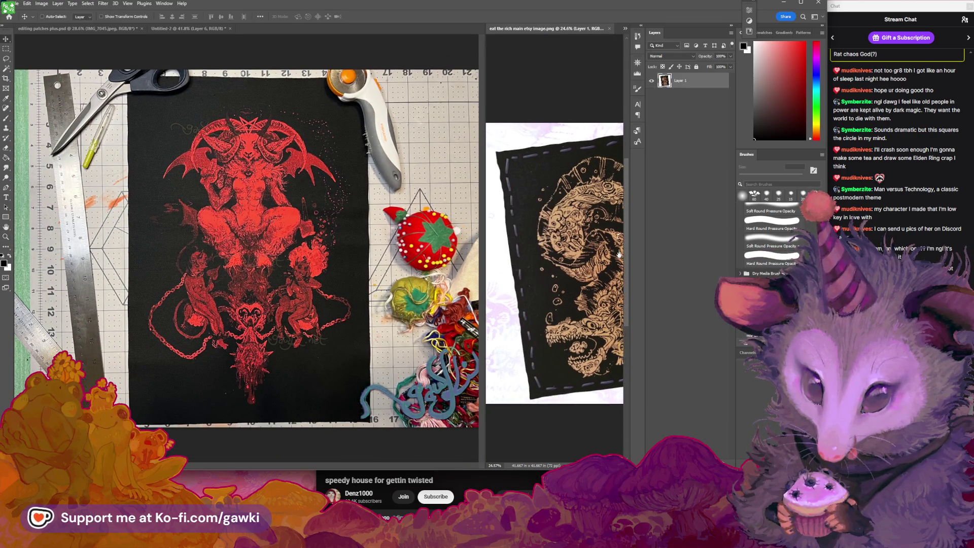
Return to the six-layer Untitled-2 document and deselect Layer 6.
click(274, 58)
scroll(314, 91, down, 2)
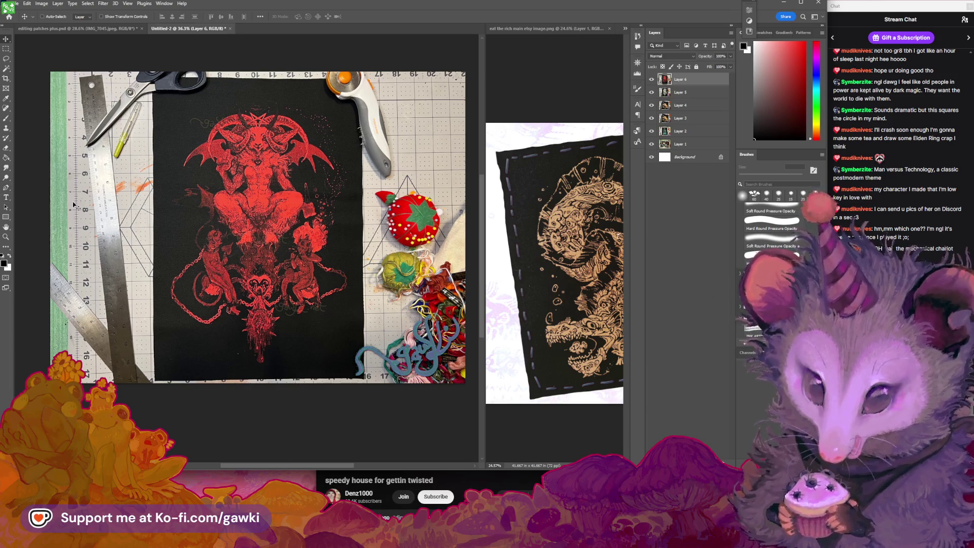
click(682, 303)
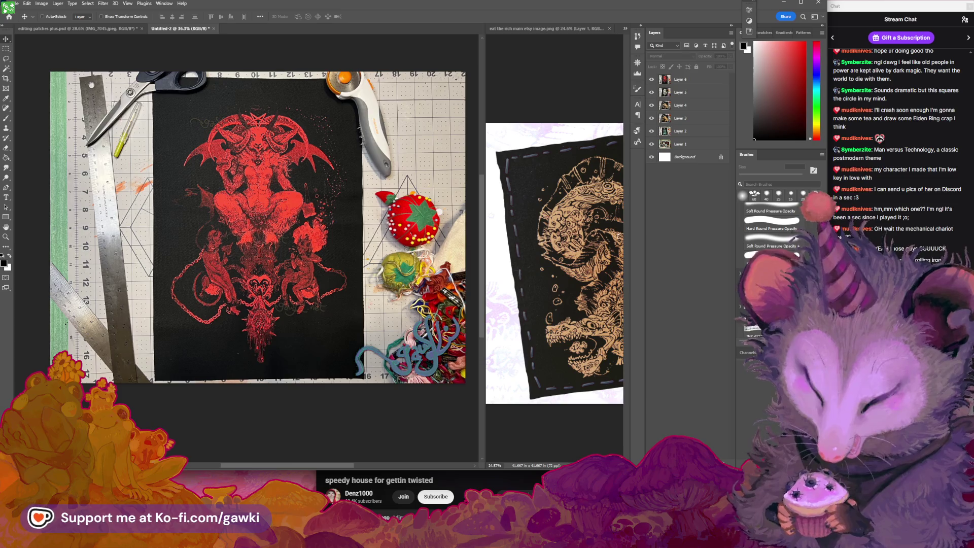
key(alt+Tab)
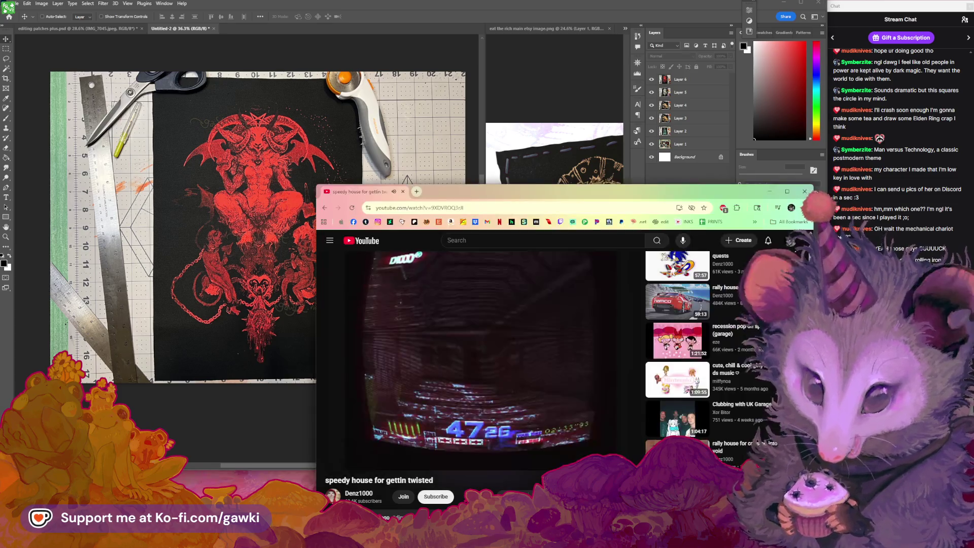
click(417, 191)
click(464, 191)
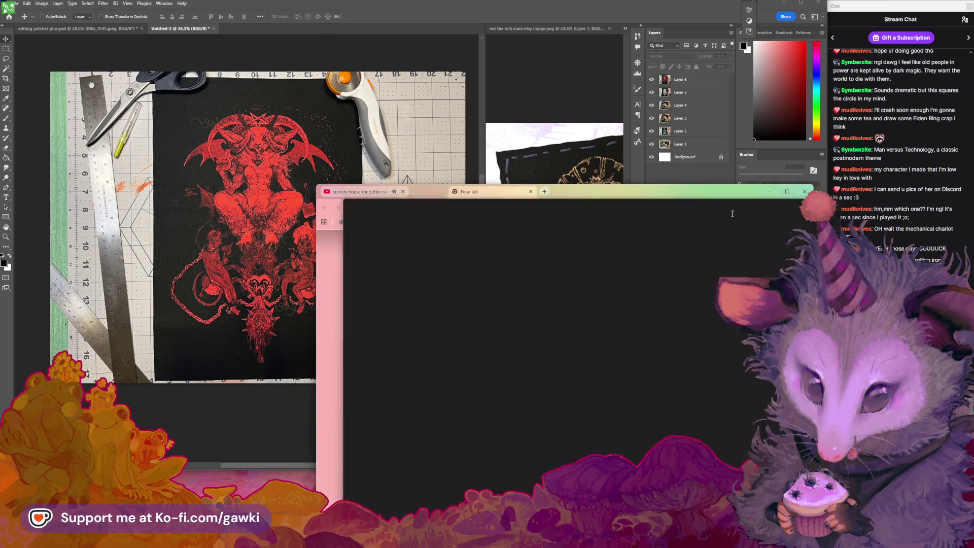
click(652, 21)
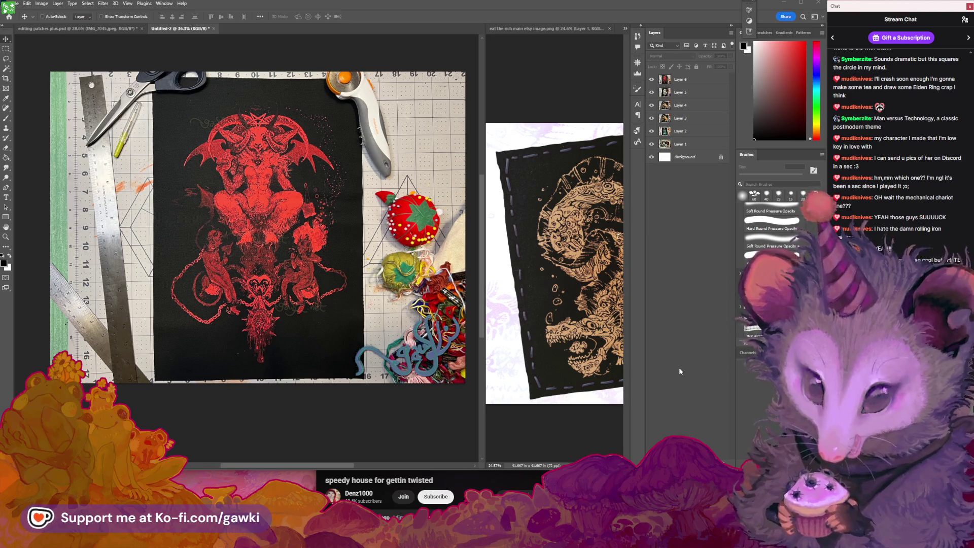
Maximize and restore the Photoshop window, then reapply the last filter to the red artwork.
double_click(408, 4)
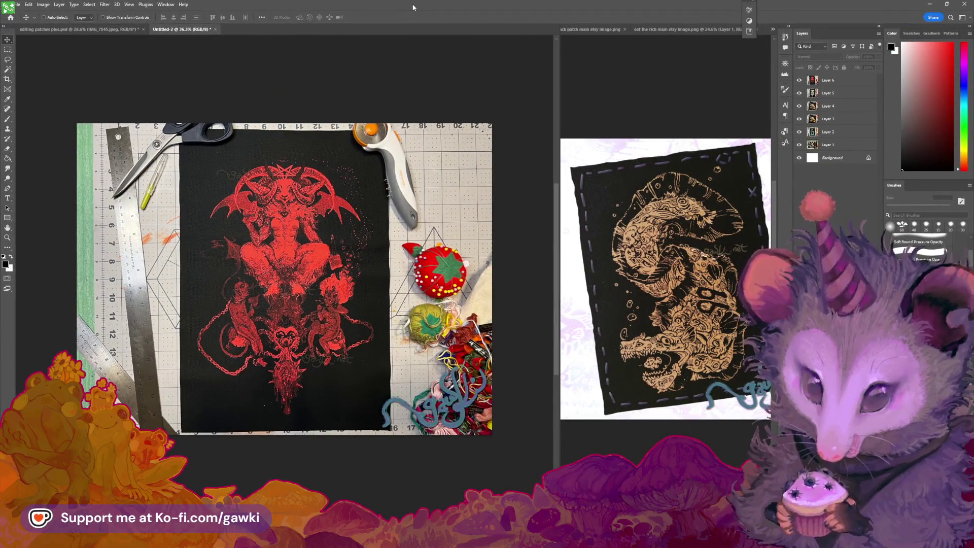
double_click(418, 4)
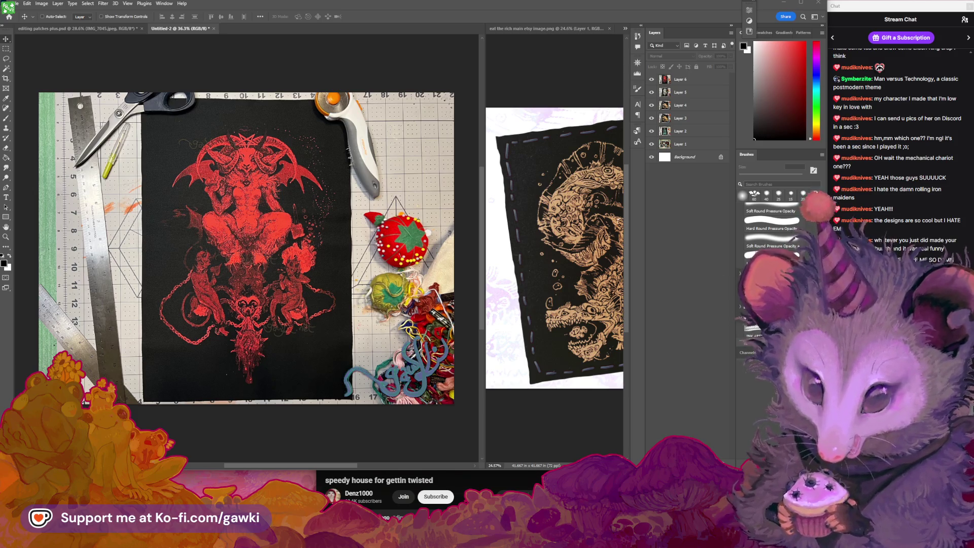
key(ctrl+f)
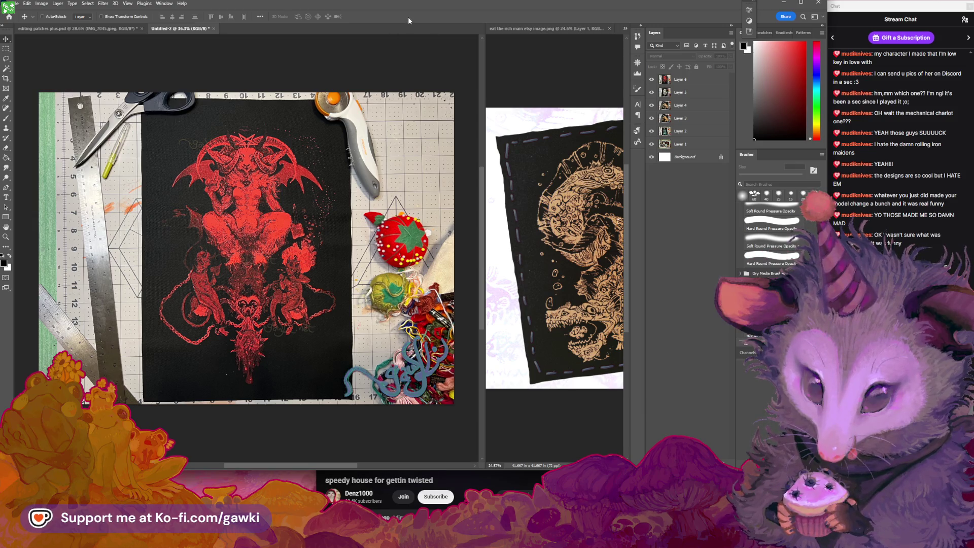
In editing patches plus, select sig copy 4, collapse the sig copy 3 group, and toggle the red patch layer's visibility.
click(132, 28)
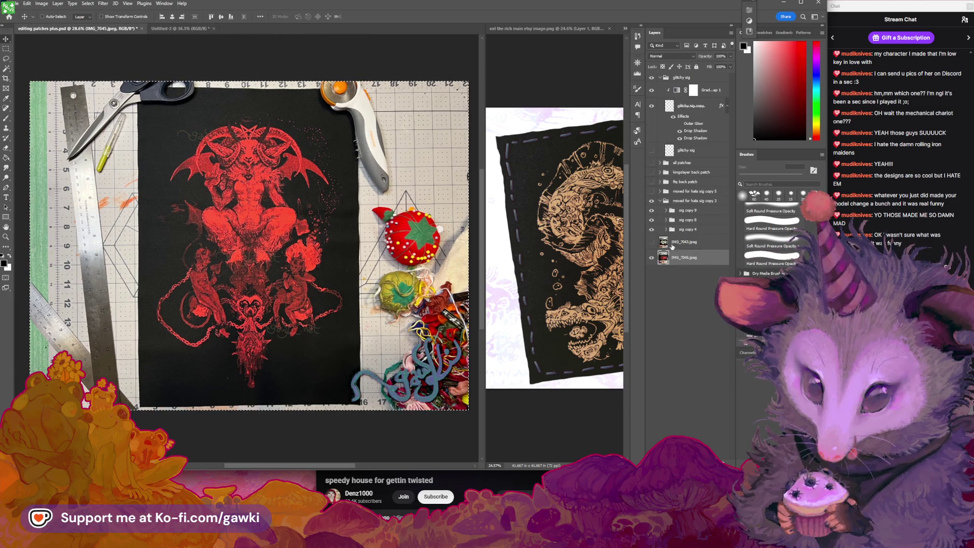
click(690, 229)
click(663, 201)
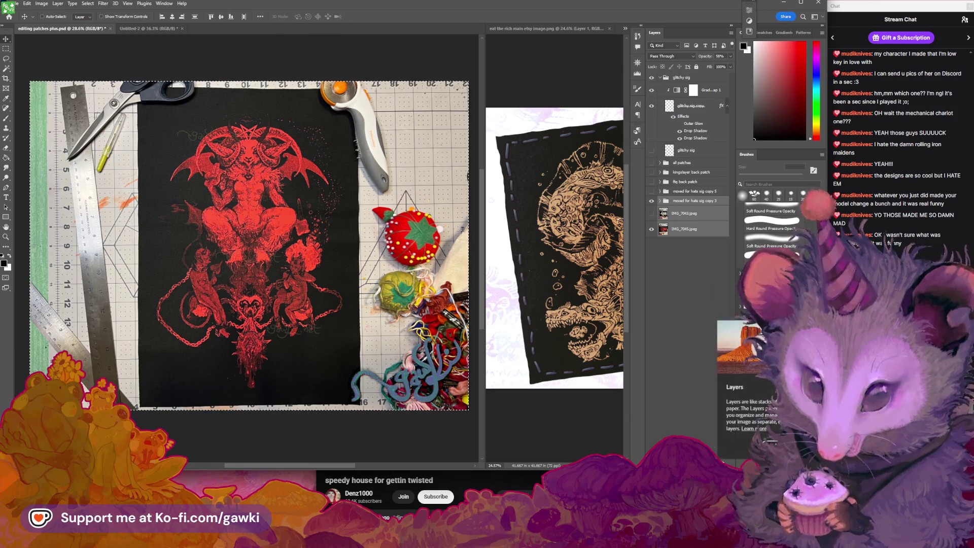
click(652, 229)
click(652, 229)
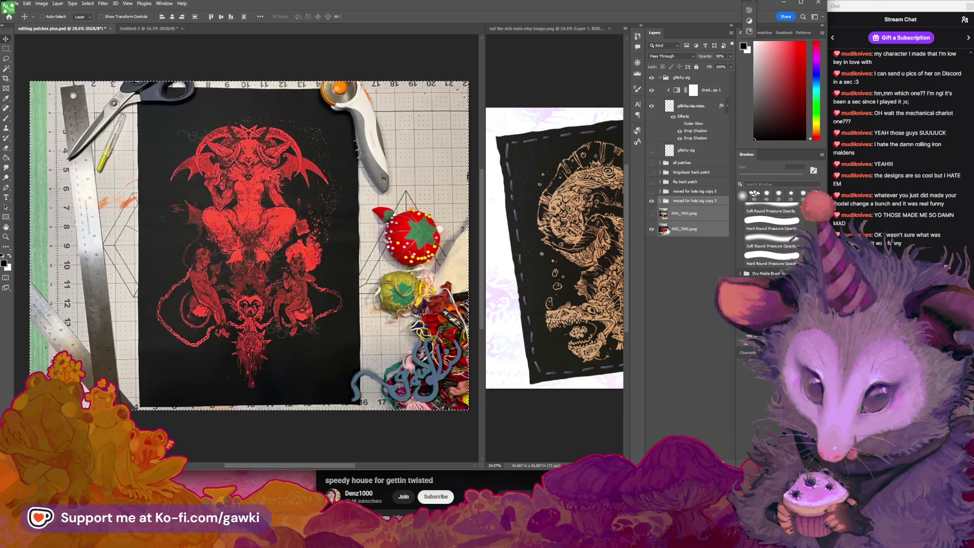
click(685, 229)
Glance at Untitled-2 and the Layer and Window menus, then return to editing patches plus.
click(172, 28)
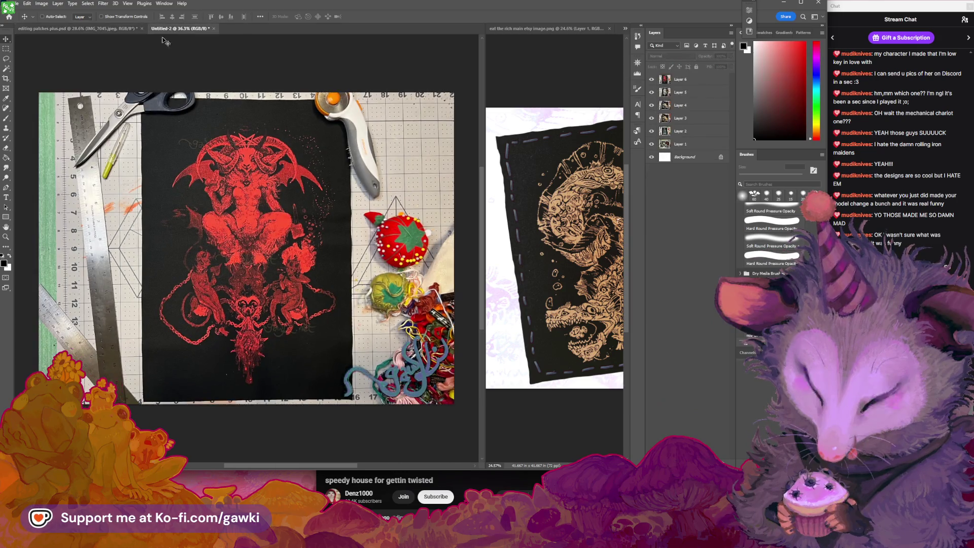
click(58, 3)
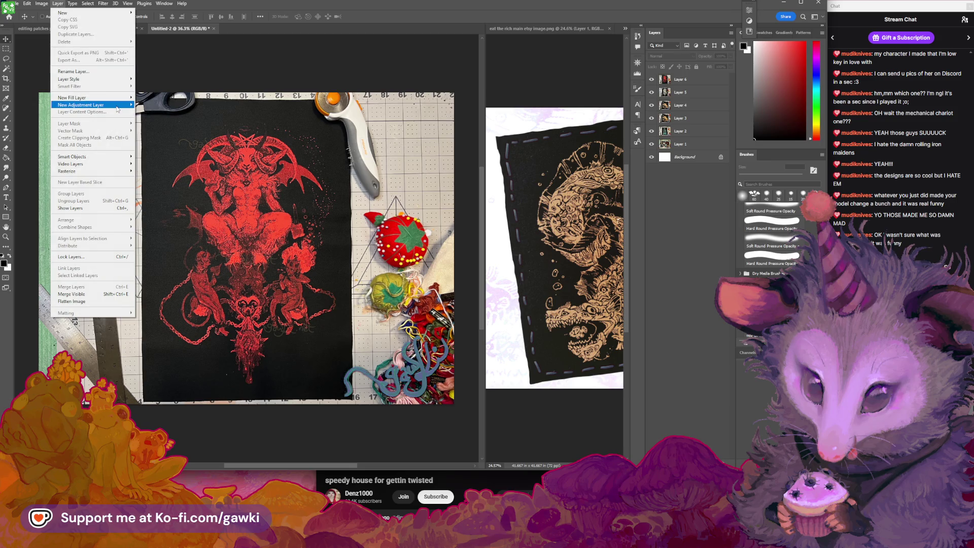
click(171, 3)
click(183, 333)
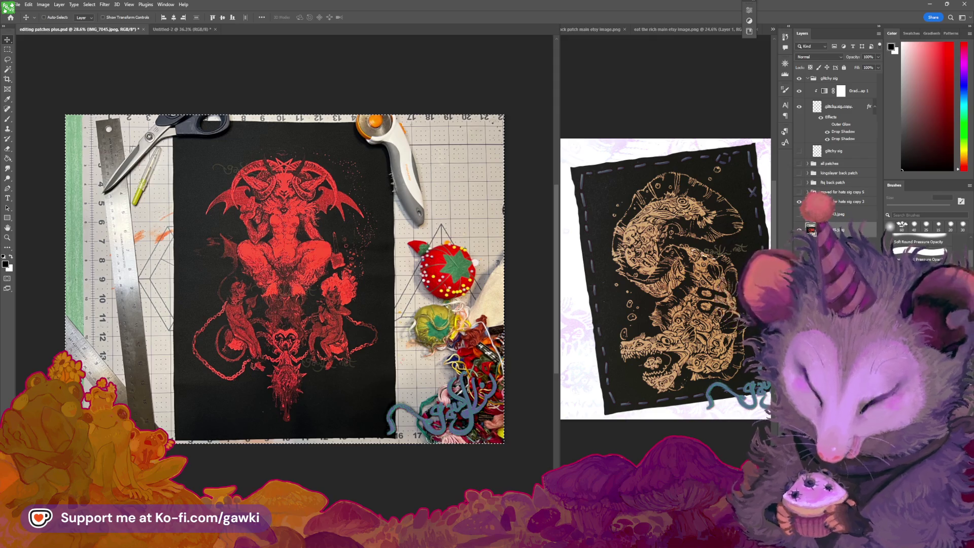
Add a new layer, then a Hue/Saturation 4 adjustment layer above the red patch photo.
key(ctrl+shift+alt+n)
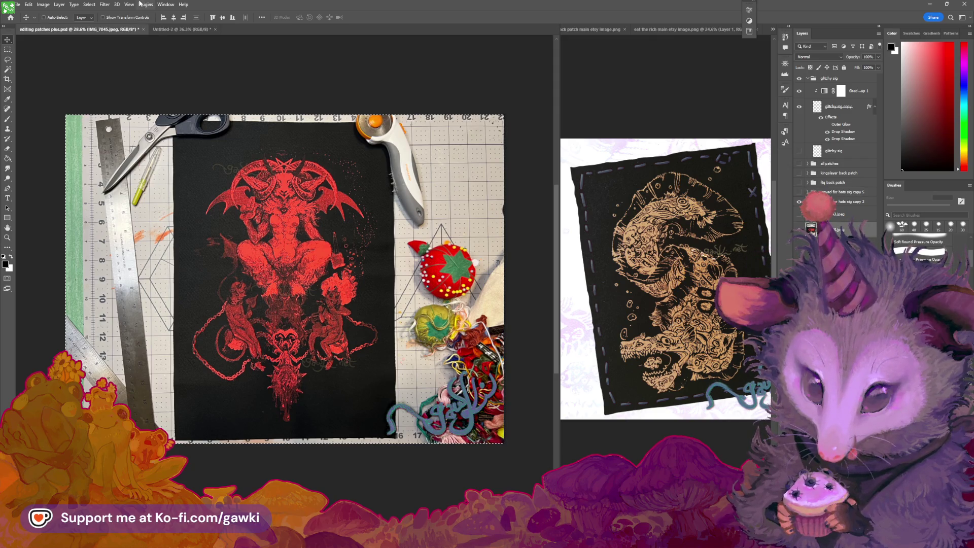
click(59, 4)
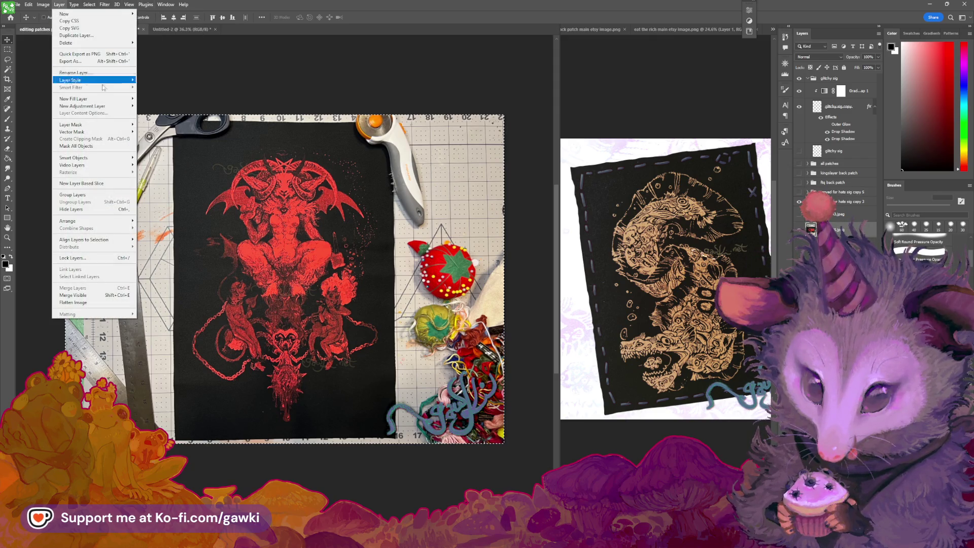
mouse_move(130, 106)
click(167, 146)
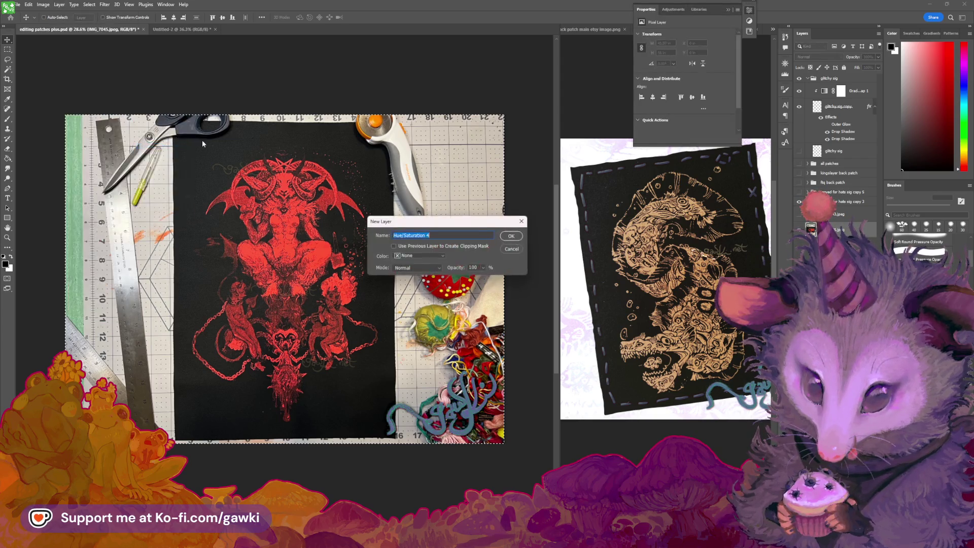
click(479, 213)
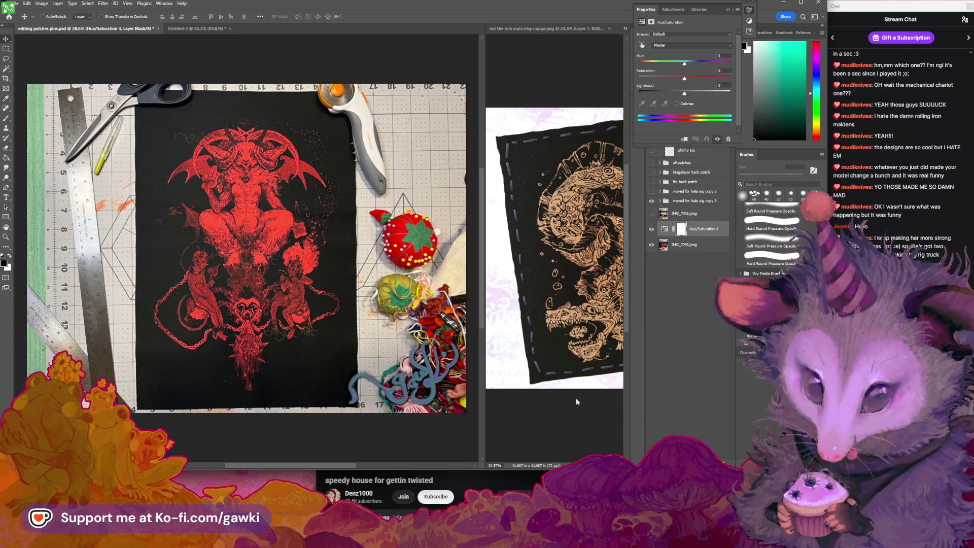
click(193, 29)
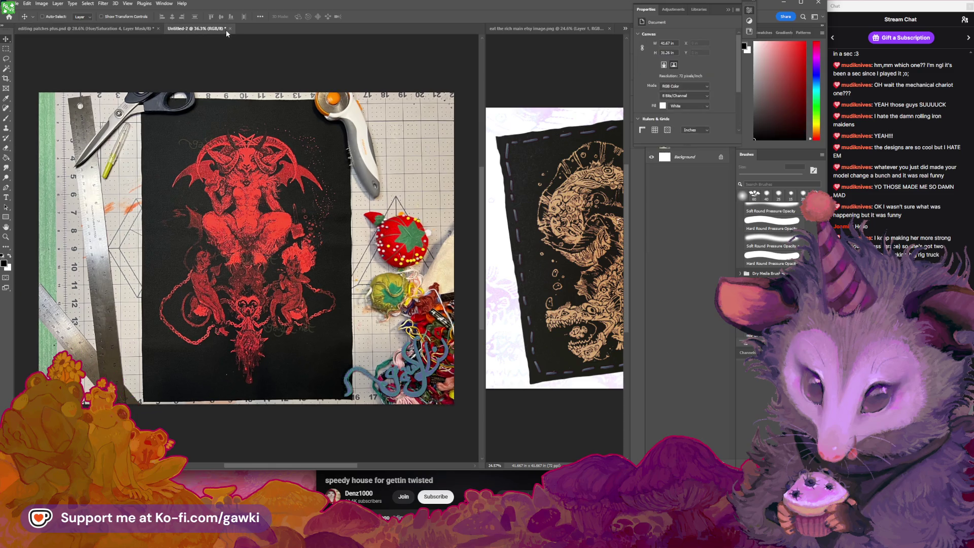
click(86, 29)
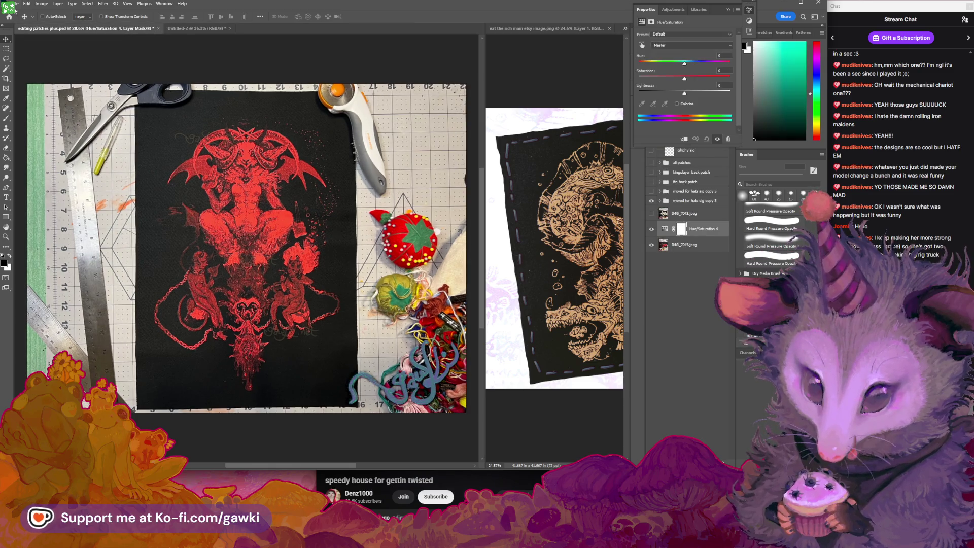
click(13, 4)
click(26, 21)
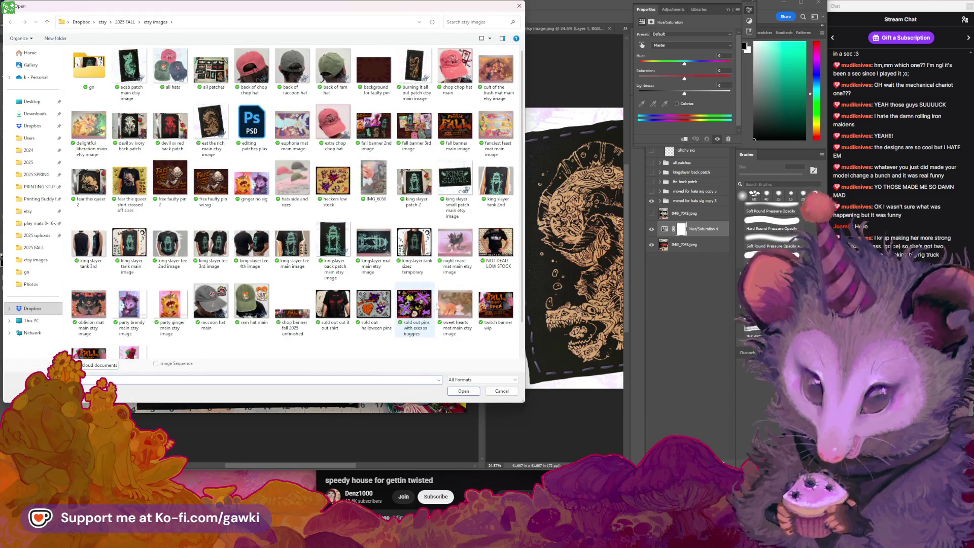
click(495, 394)
click(181, 29)
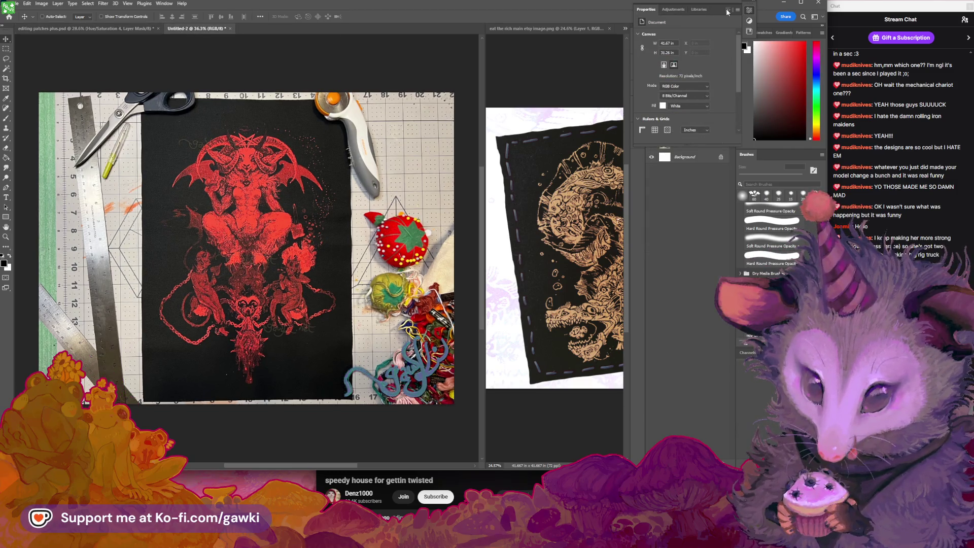
click(728, 10)
click(155, 29)
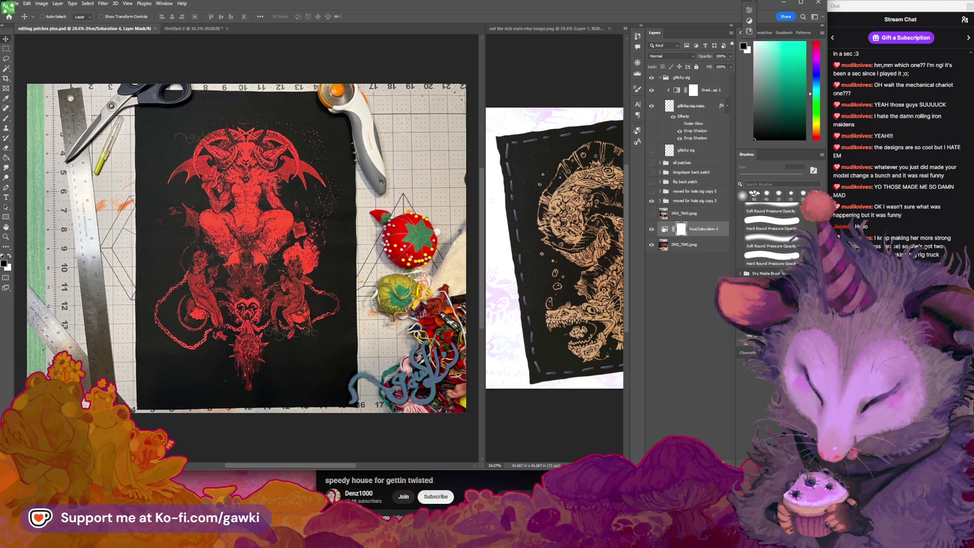
Set the Hue/Saturation 4 adjustment's Reds saturation to -13.
double_click(665, 229)
click(666, 45)
click(667, 54)
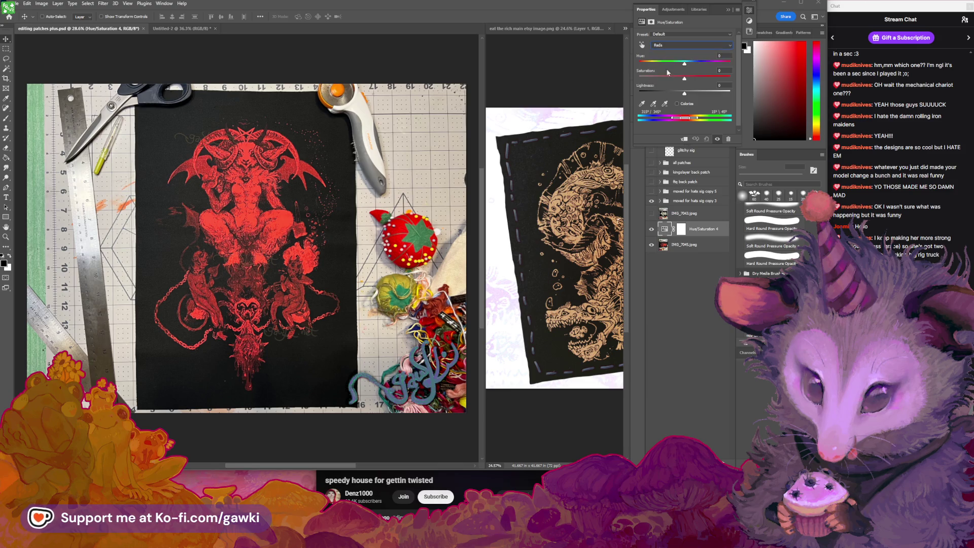
drag(685, 78, 678, 79)
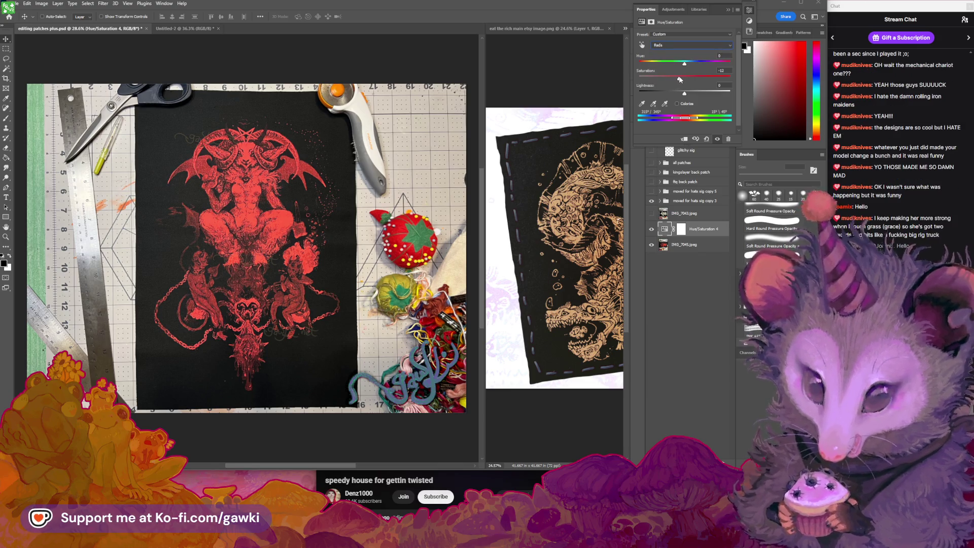
drag(678, 77, 680, 77)
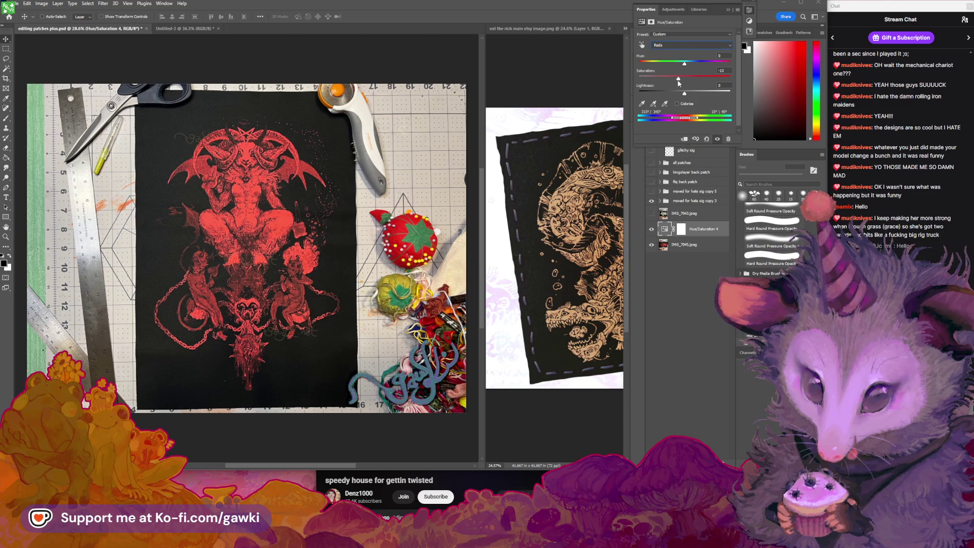
click(728, 10)
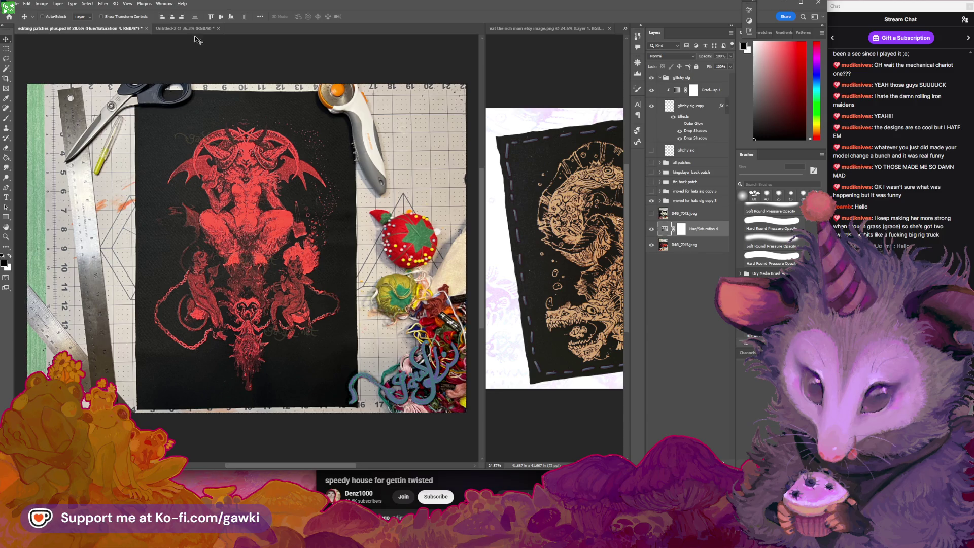
In Untitled-2, rotate Layer 7 upright and scale it to about 75% over the canvas.
key(ctrl+Tab)
key(z)
drag(327, 199, 294, 199)
key(v)
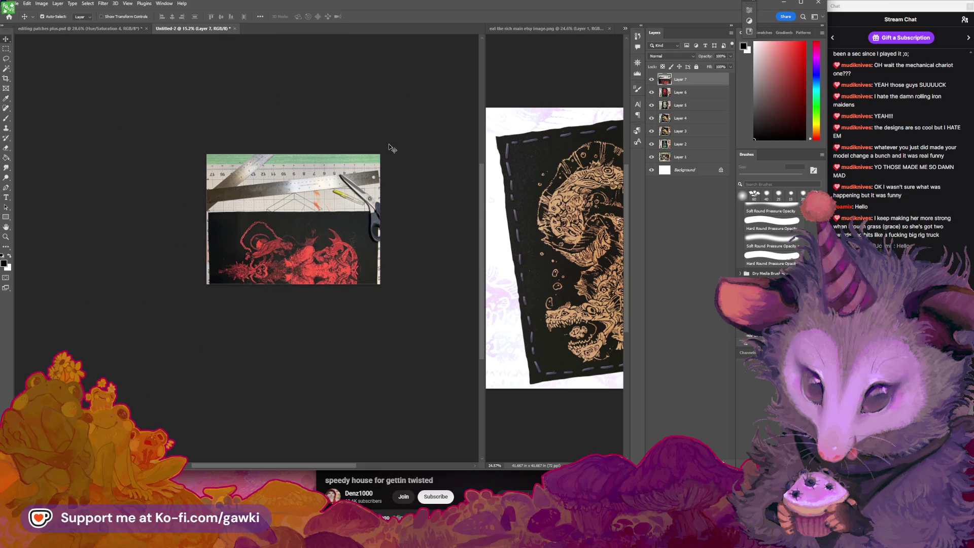
key(ctrl+t)
drag(388, 148, 223, 127)
drag(278, 232, 278, 205)
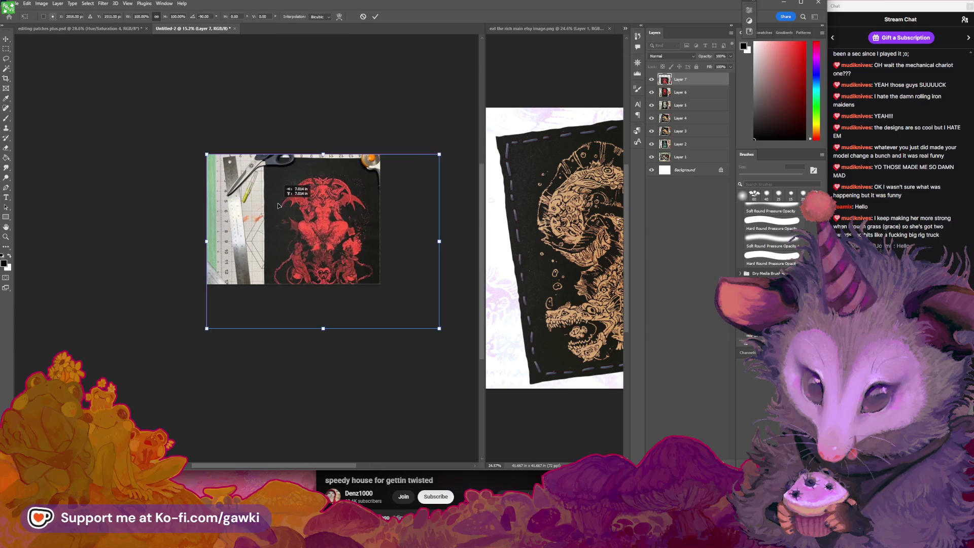
drag(439, 328, 376, 289)
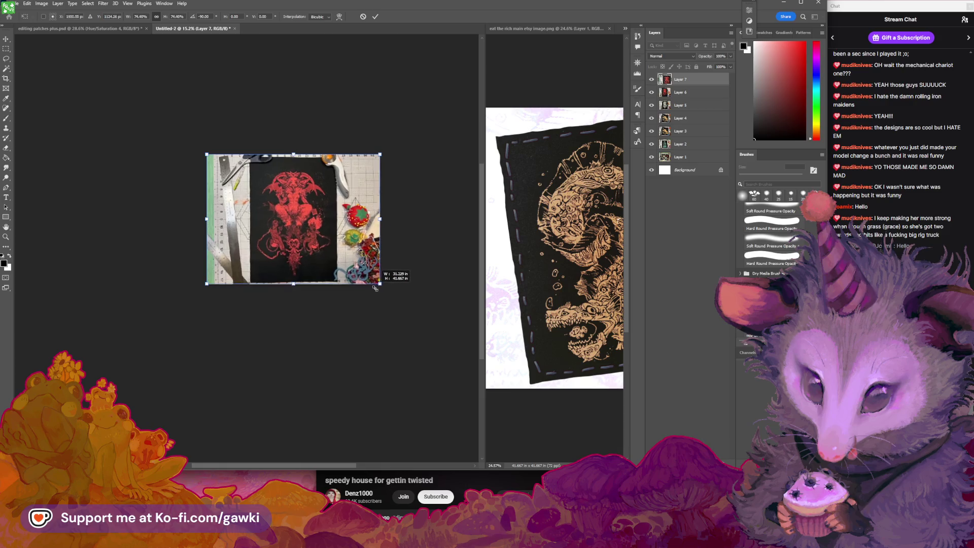
key(Return)
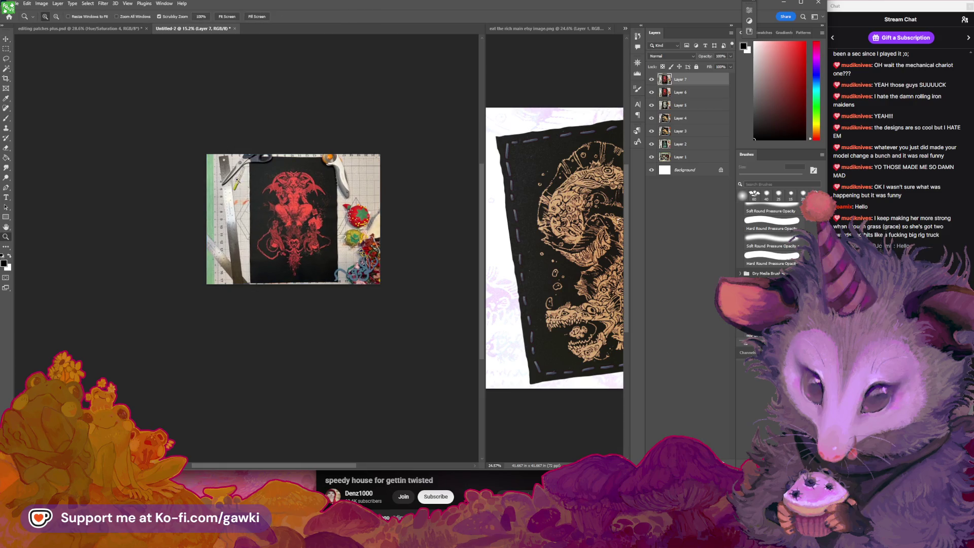
Fine-tune Layer 7's corner to the canvas edge and zoom out to review the whole image.
drag(236, 180, 373, 274)
key(ctrl+t)
mouse_move(310, 260)
mouse_down()
mouse_move(272, 217)
mouse_move(299, 218)
mouse_up()
key(Return)
key(z)
key(v)
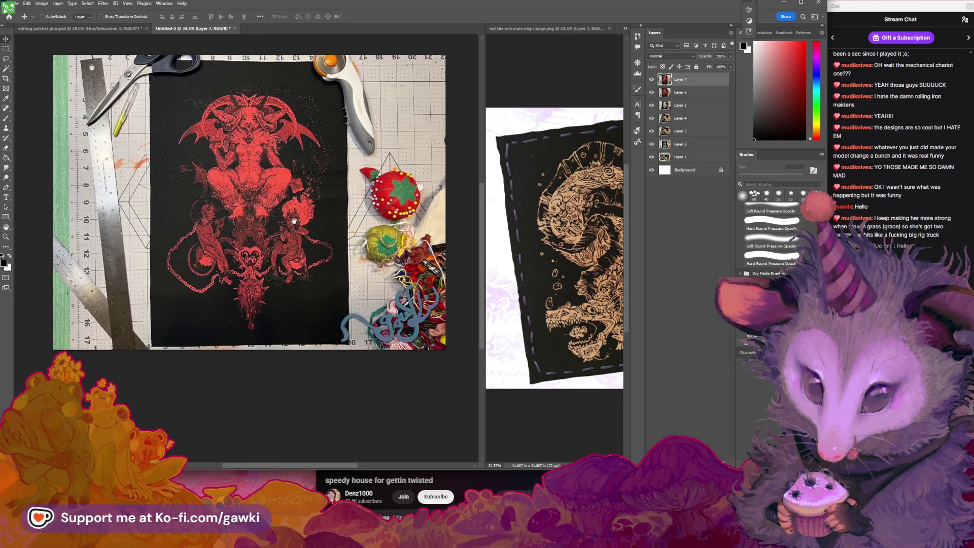
click(19, 4)
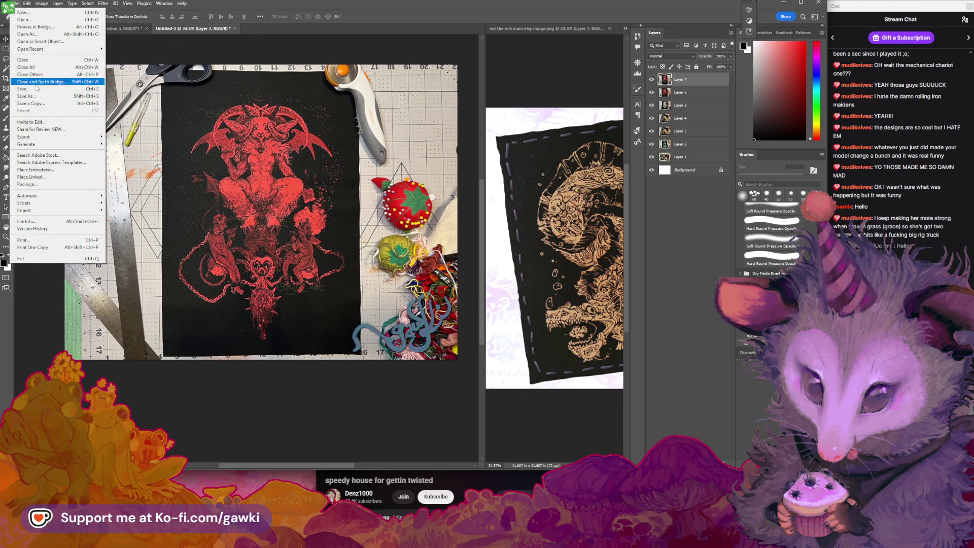
Save Untitled-2 as the PNG 'devil xv red back patch', replacing the existing file.
mouse_move(56, 133)
click(132, 135)
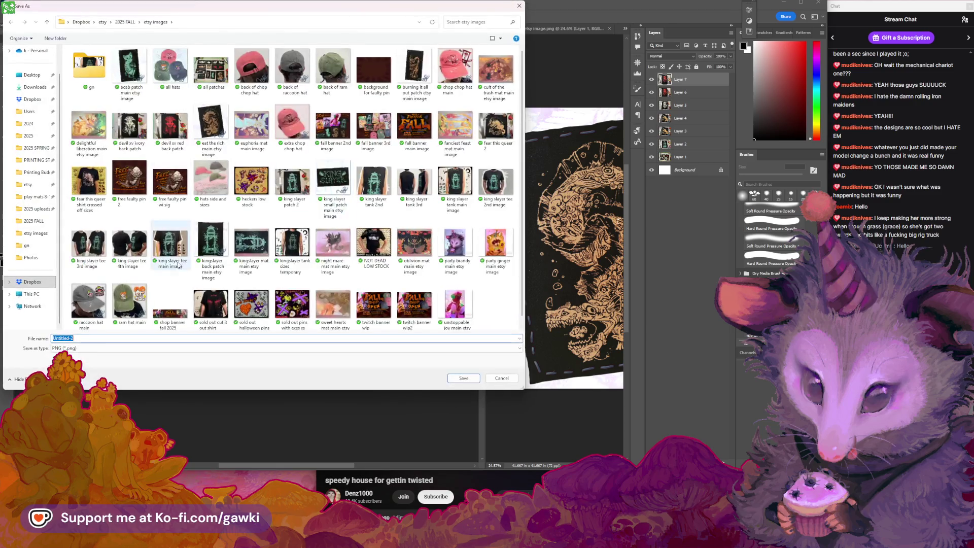
click(179, 122)
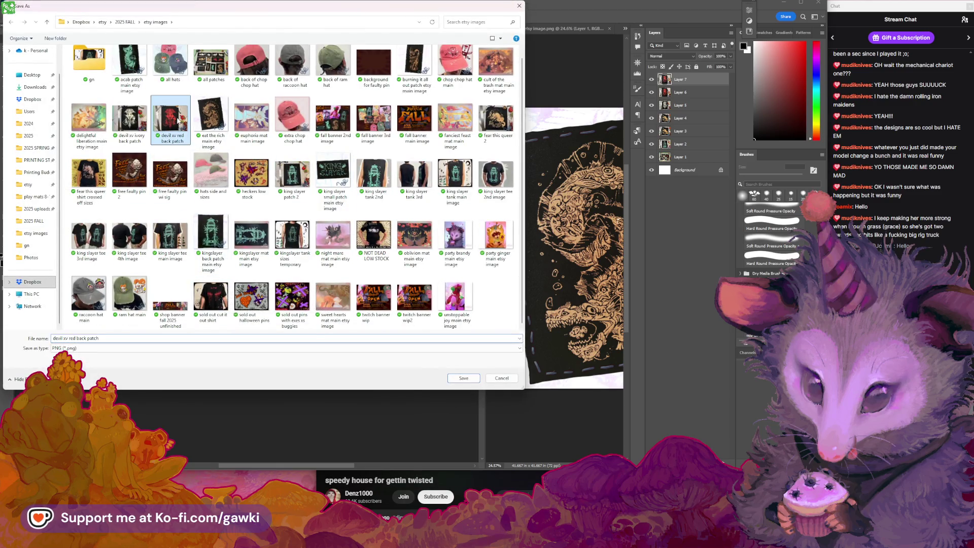
click(458, 378)
click(504, 269)
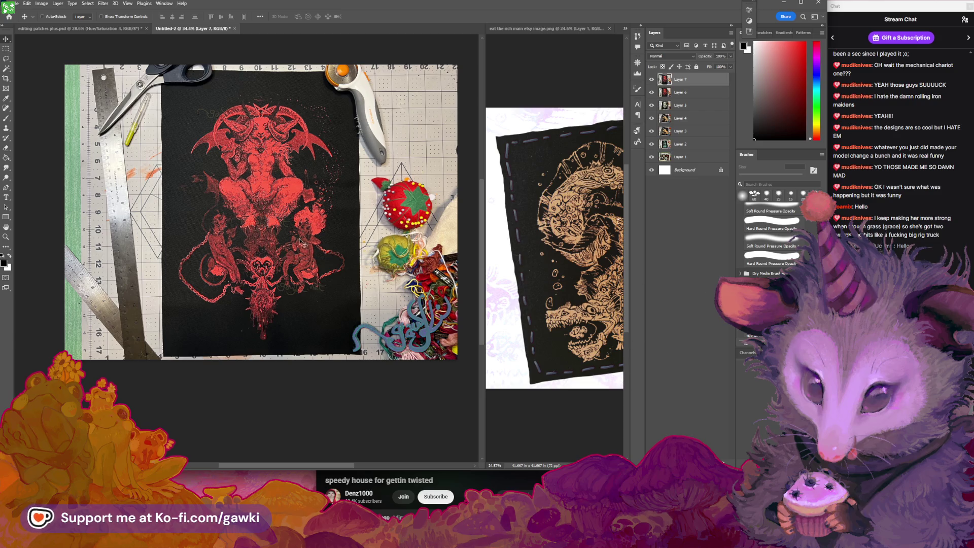
click(121, 30)
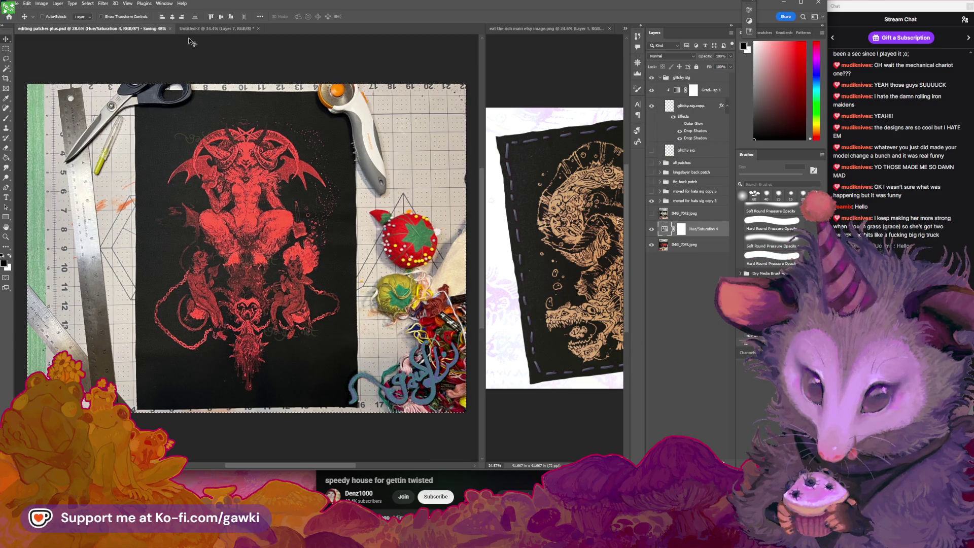
click(204, 29)
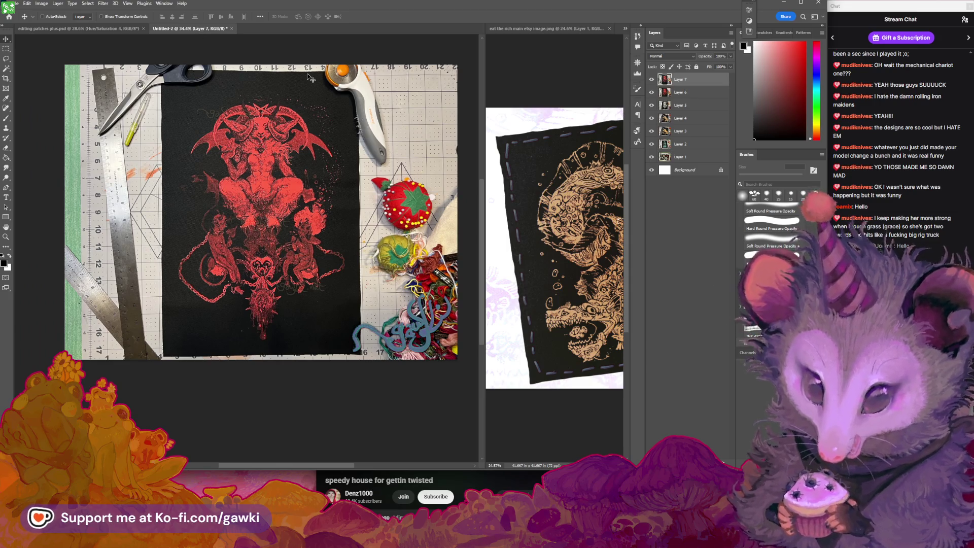
key(z)
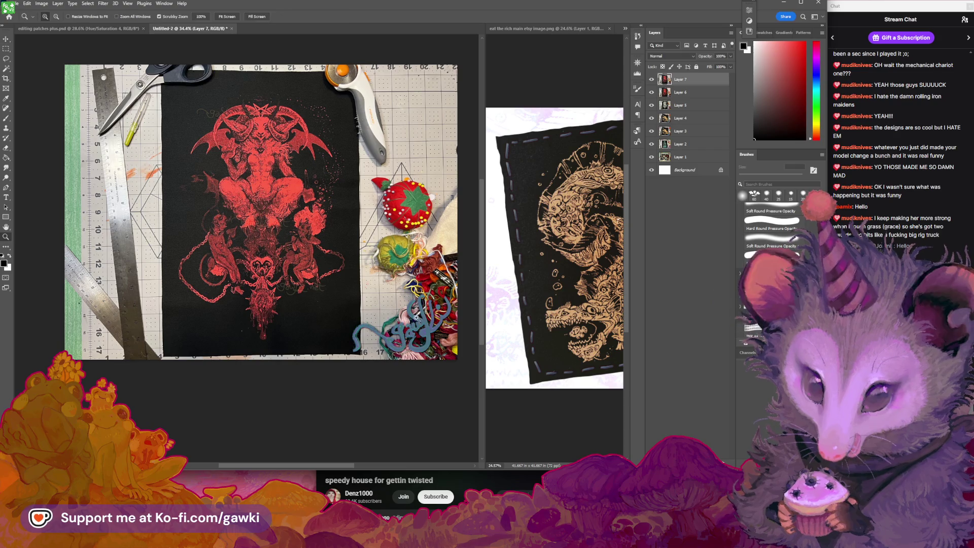
drag(403, 244, 437, 322)
key(v)
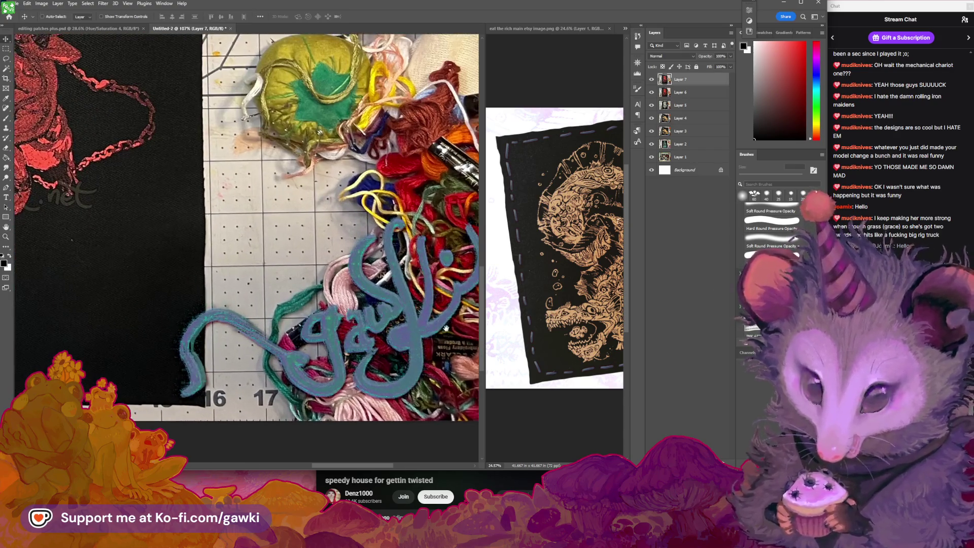
scroll(304, 253, up, 2)
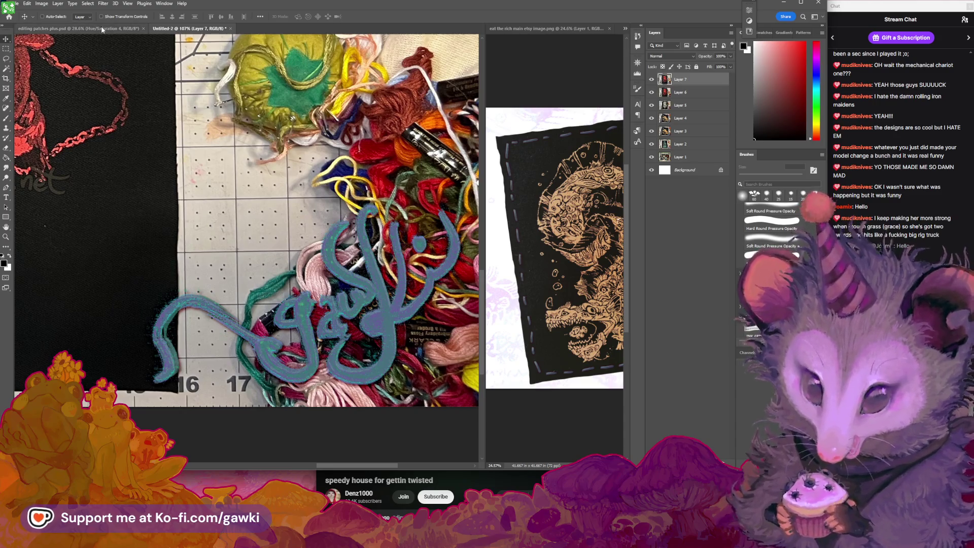
click(102, 28)
key(z)
mouse_move(386, 342)
mouse_down()
mouse_move(376, 319)
mouse_move(386, 324)
mouse_move(462, 255)
mouse_up()
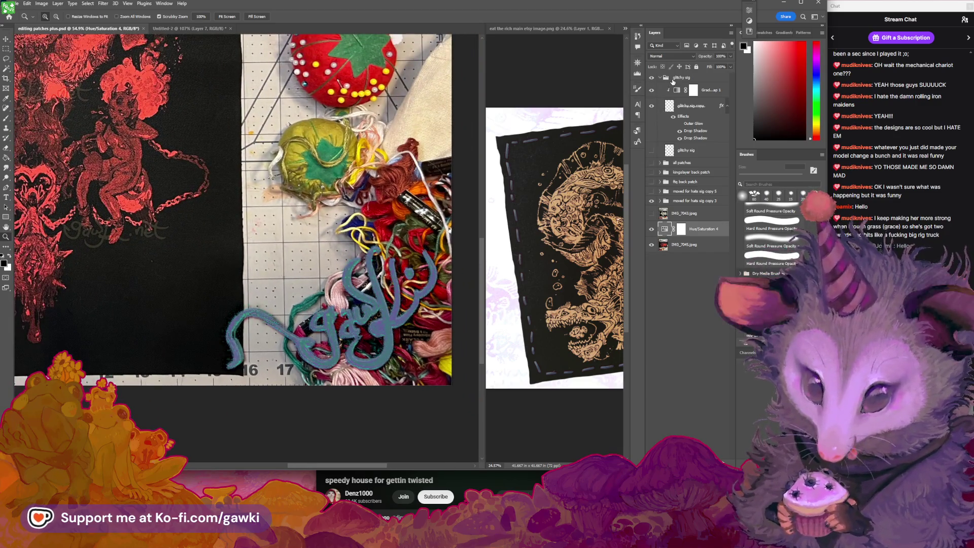
click(673, 81)
mouse_move(394, 319)
mouse_down()
mouse_move(267, 304)
mouse_move(410, 235)
mouse_move(303, 301)
mouse_up()
key(v)
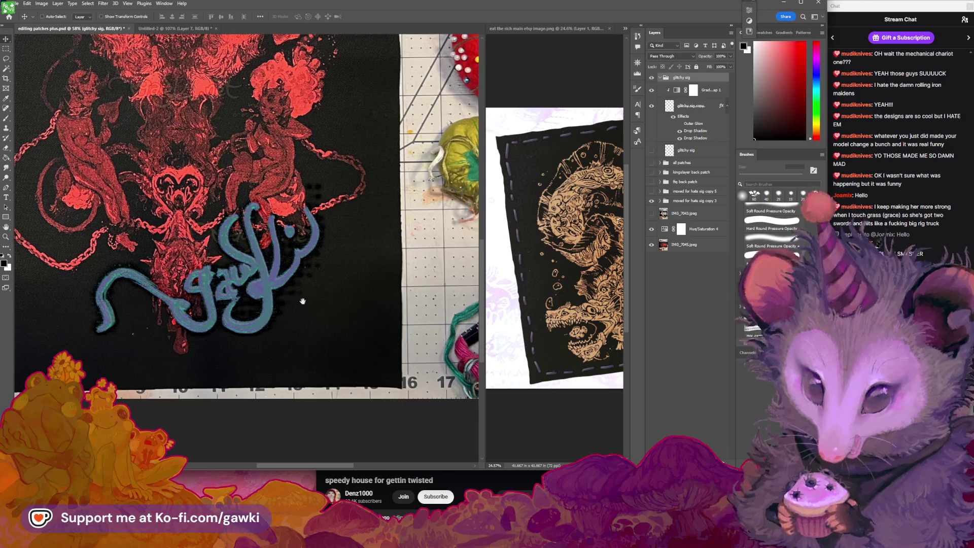
key(ctrl+minus)
key(ctrl+minus)
drag(199, 288, 278, 313)
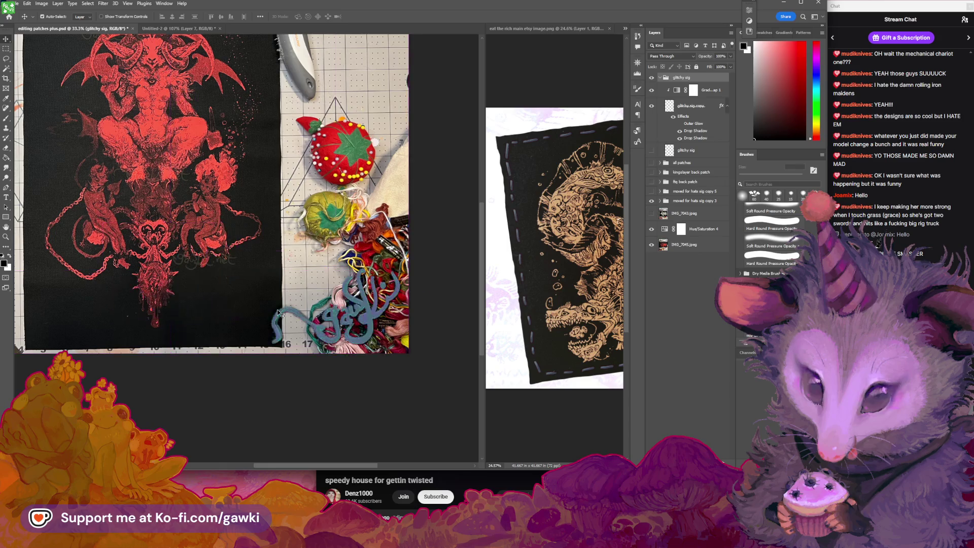
scroll(385, 299, up, 3)
scroll(330, 260, left, 3)
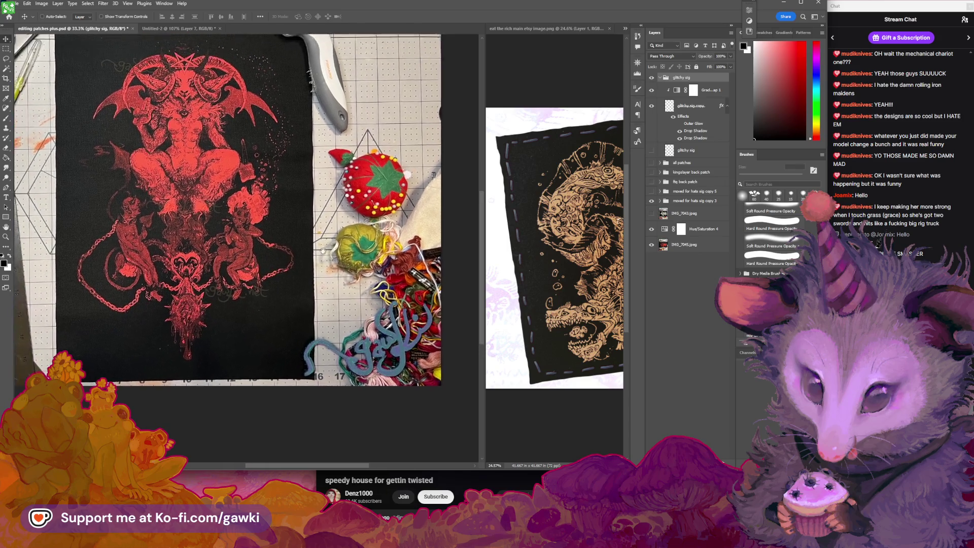
scroll(392, 303, up, 2)
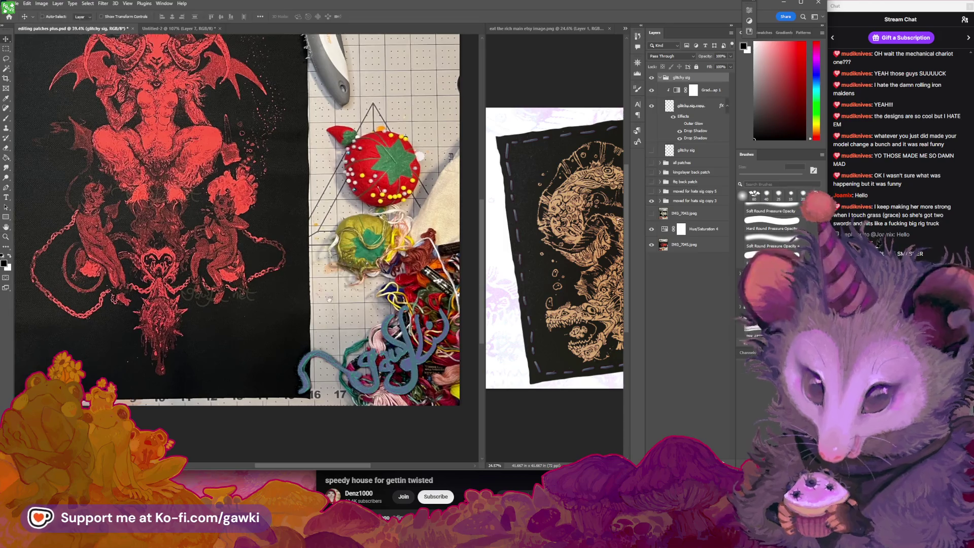
mouse_move(337, 318)
mouse_down()
mouse_move(332, 346)
mouse_move(324, 303)
mouse_move(331, 323)
mouse_up()
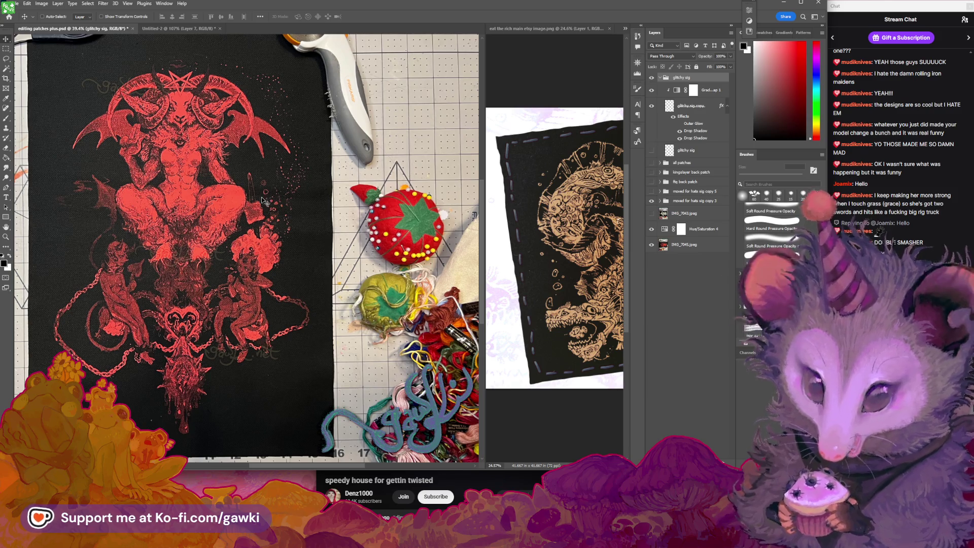
key(z)
scroll(301, 231, down, 4)
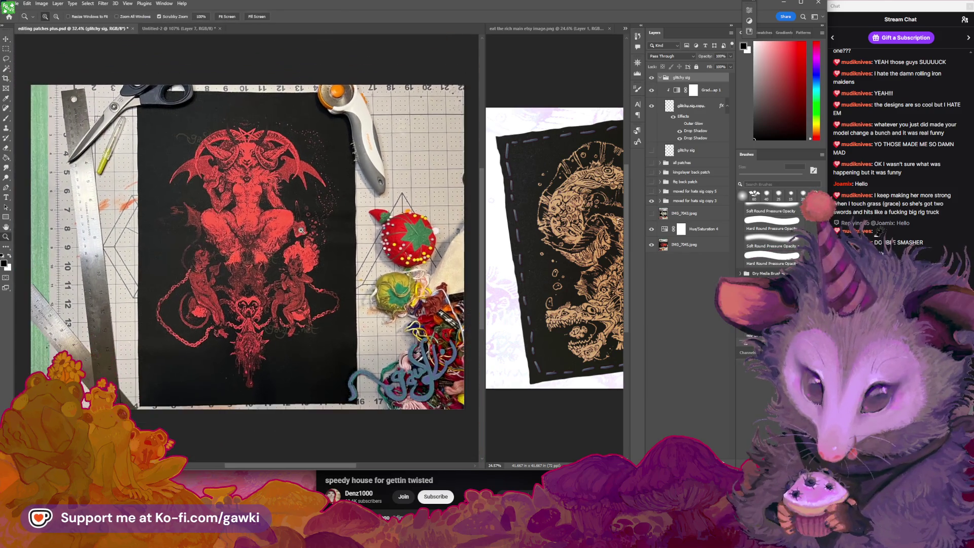
drag(307, 262, 244, 247)
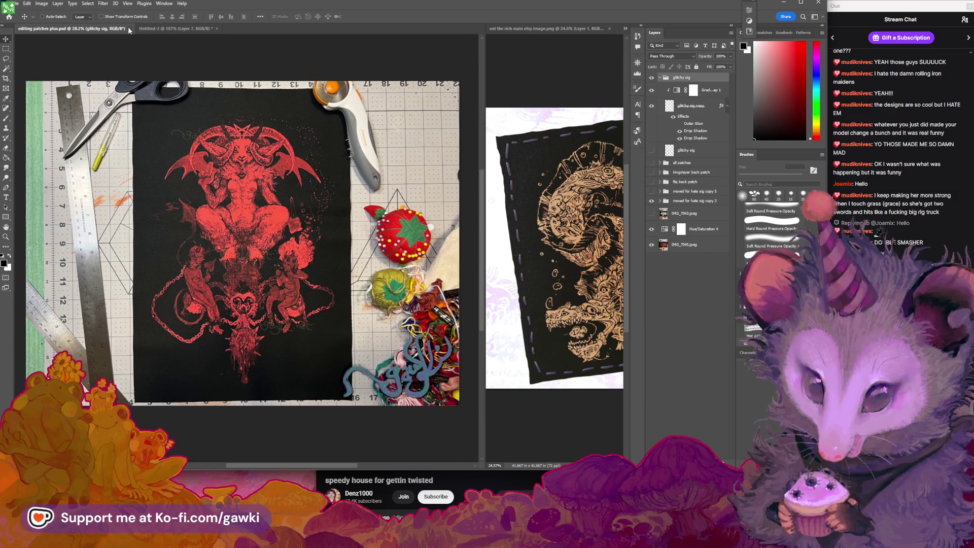
click(167, 29)
click(11, 3)
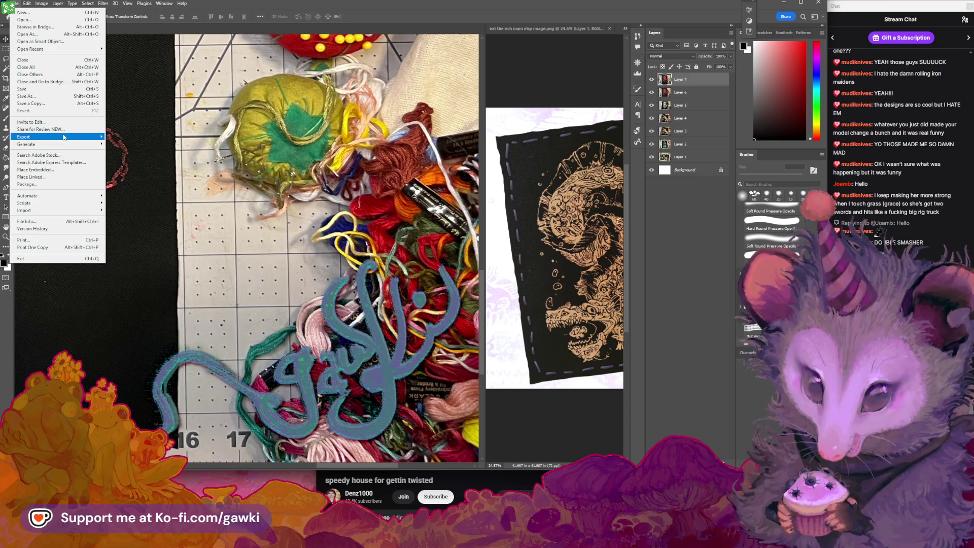
Start Load Files into Stack and browse to the 2025 FALL > Photos folder.
mouse_move(61, 203)
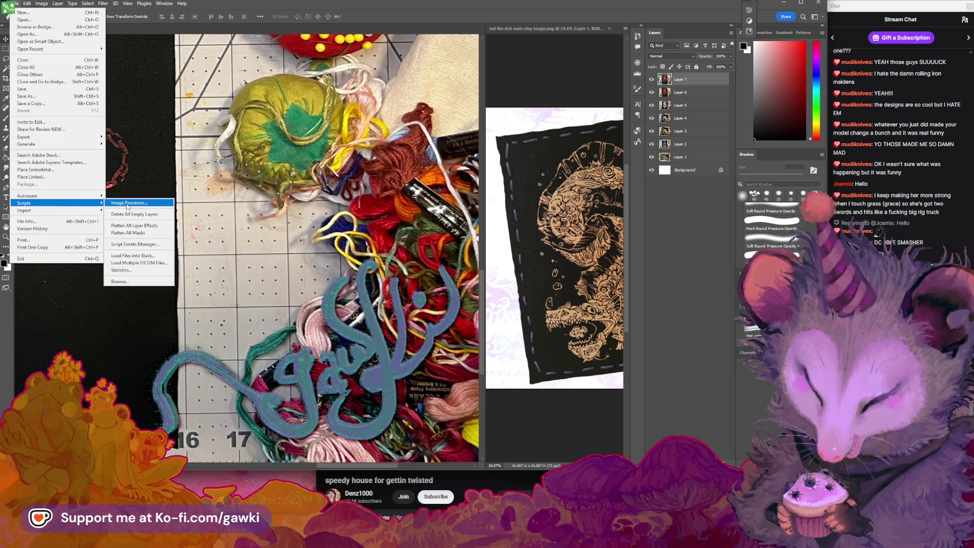
click(134, 255)
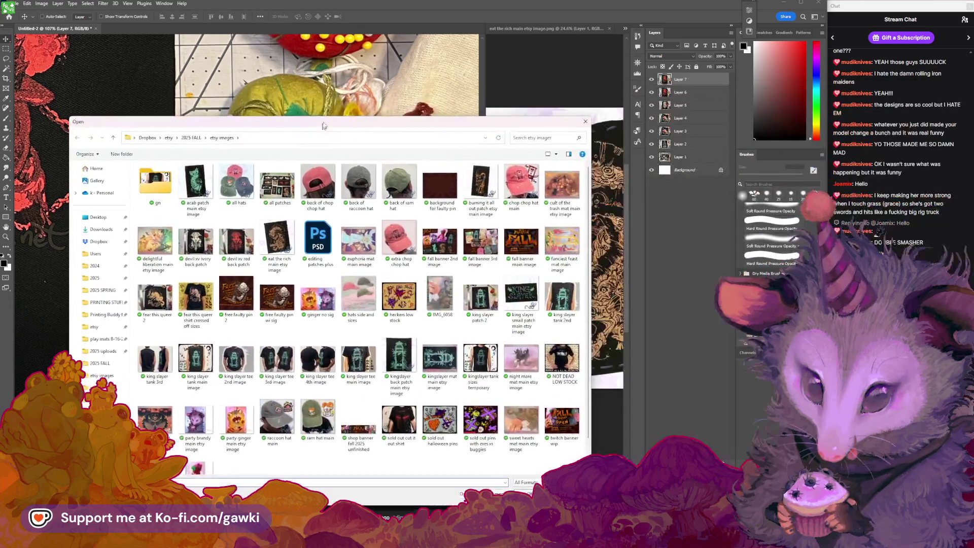
drag(324, 126, 369, 90)
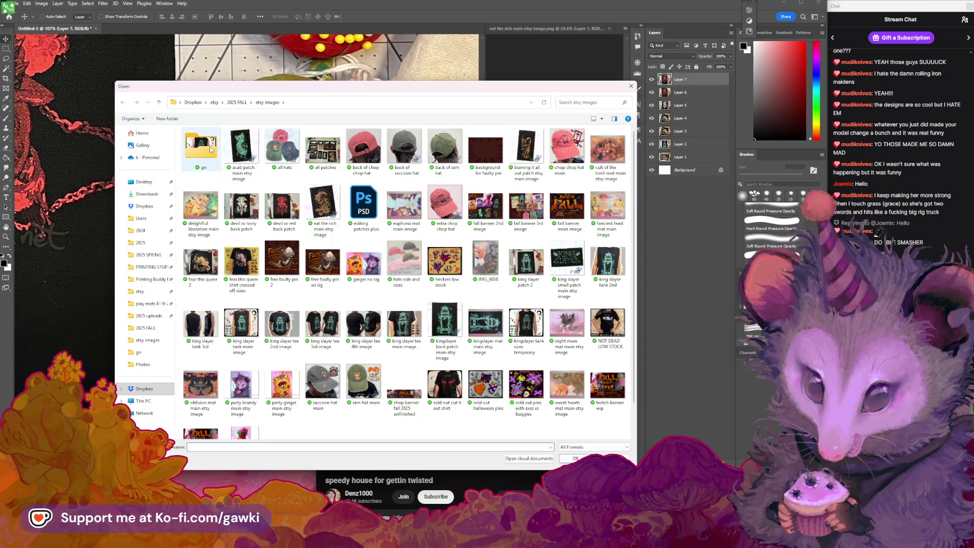
scroll(331, 257, down, 2)
click(239, 102)
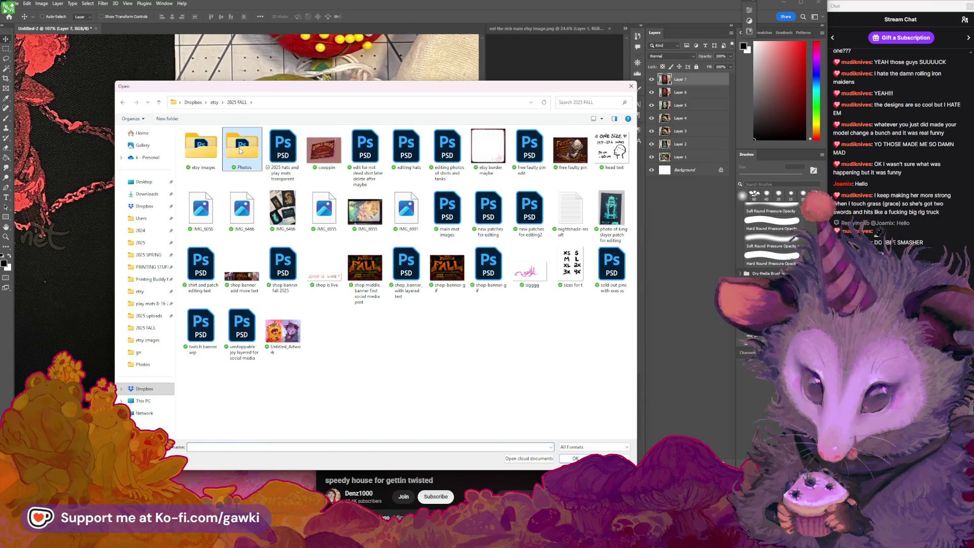
double_click(241, 148)
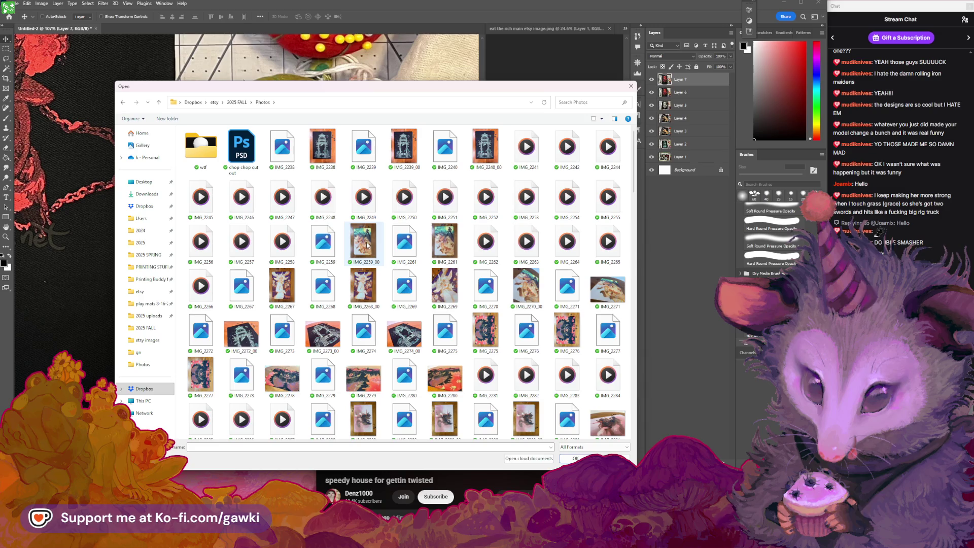
Select product photos IMG_2261 and IMG_2267 through IMG_2280.
ctrl+click(461, 252)
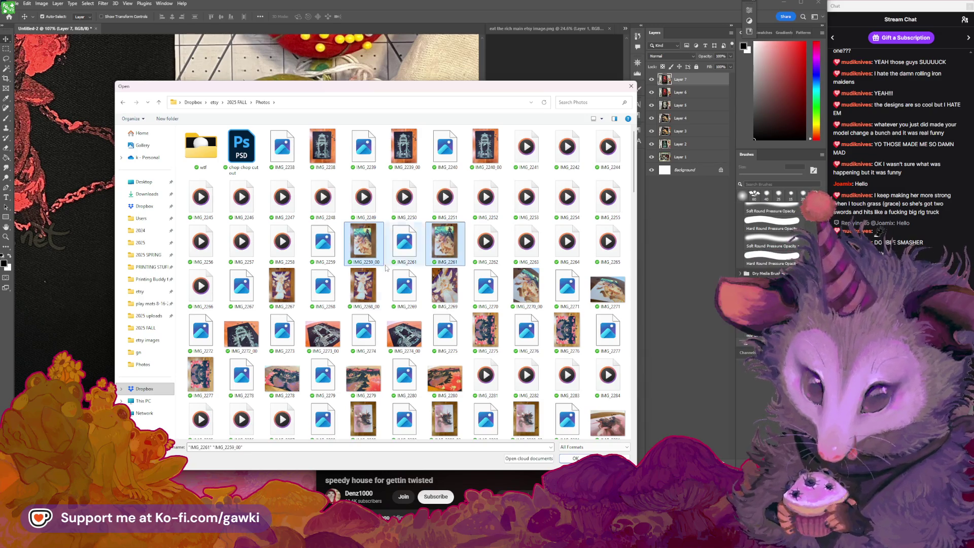
ctrl+click(293, 289)
ctrl+click(363, 286)
ctrl+click(445, 286)
ctrl+click(527, 287)
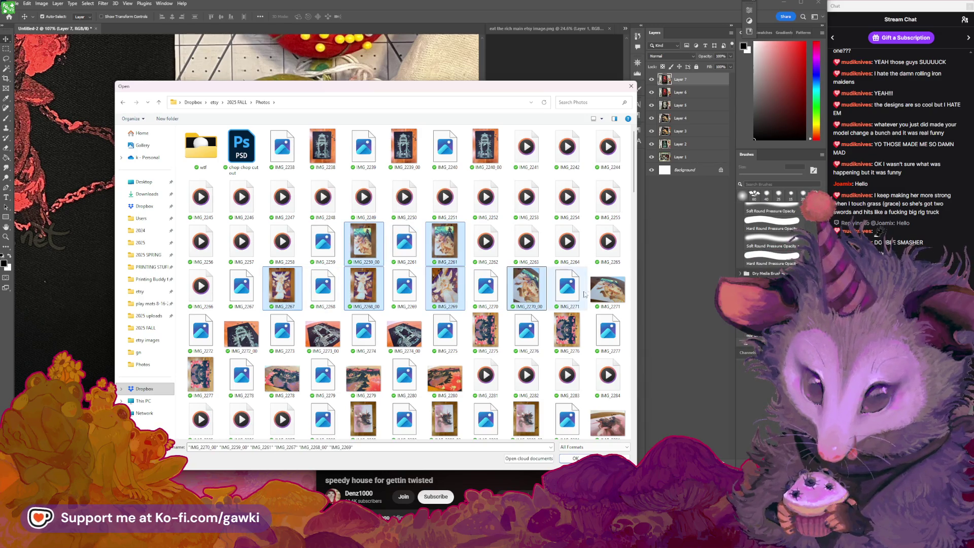
ctrl+click(608, 289)
ctrl+click(566, 325)
ctrl+click(486, 333)
ctrl+click(405, 333)
ctrl+click(323, 332)
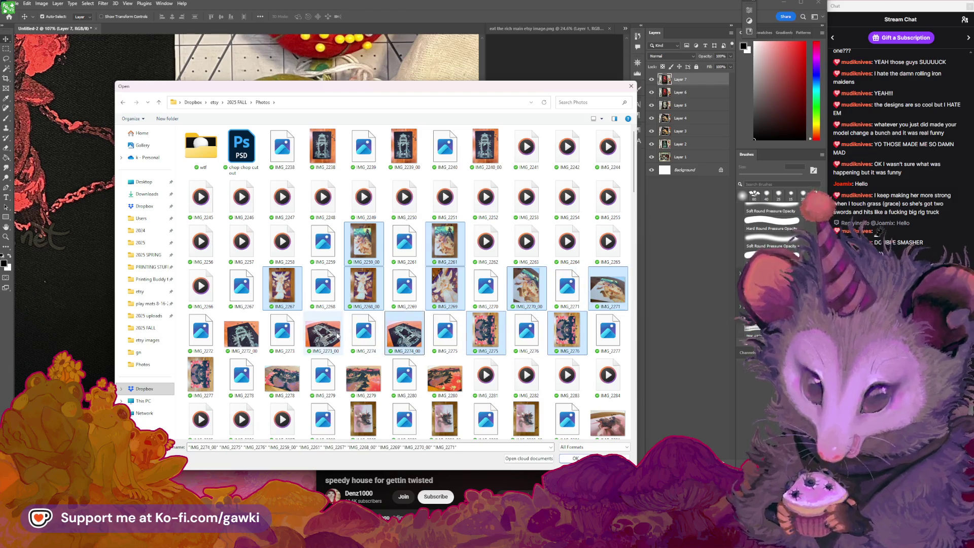
ctrl+click(247, 335)
ctrl+click(201, 377)
ctrl+click(283, 378)
ctrl+click(363, 378)
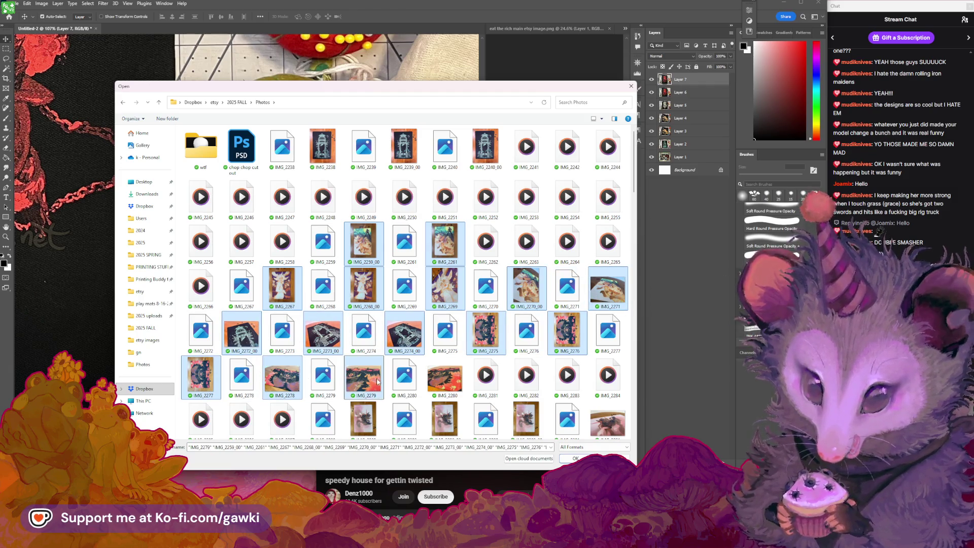
ctrl+click(458, 397)
Add IMG_2288 through IMG_2293 and IMG_2299 through IMG_2303 to the selection.
scroll(456, 396, down, 2)
ctrl+click(364, 325)
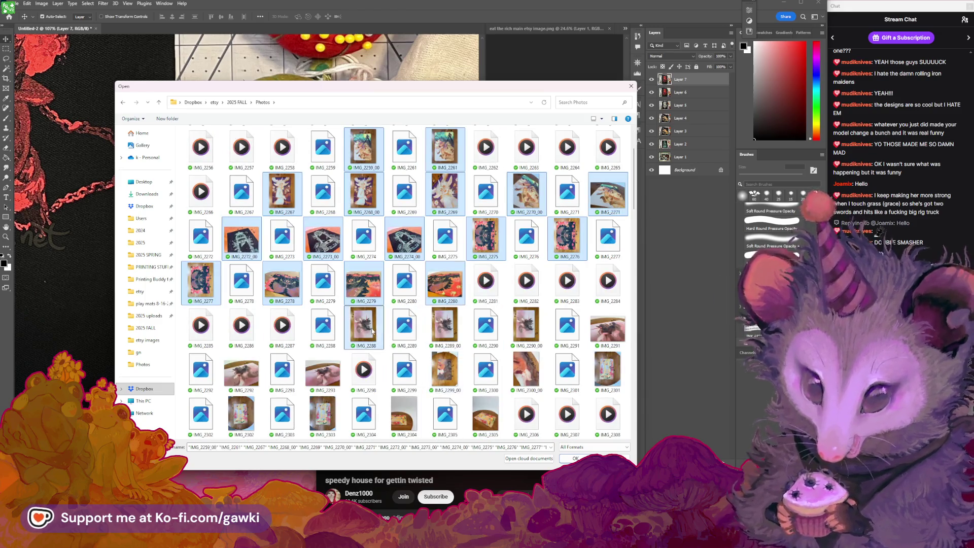
ctrl+click(445, 325)
ctrl+click(526, 328)
ctrl+click(596, 329)
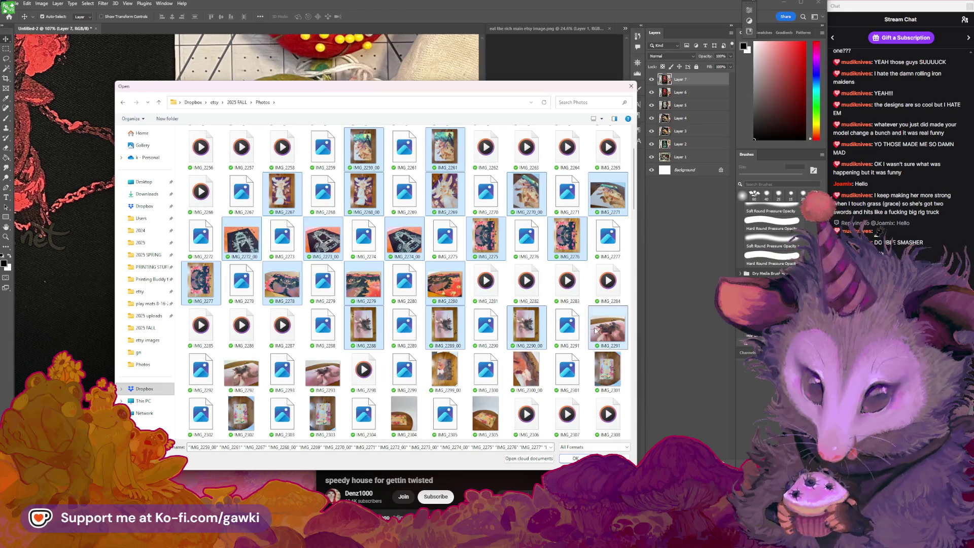
ctrl+click(608, 376)
ctrl+click(527, 372)
ctrl+click(445, 372)
ctrl+click(334, 384)
ctrl+click(241, 376)
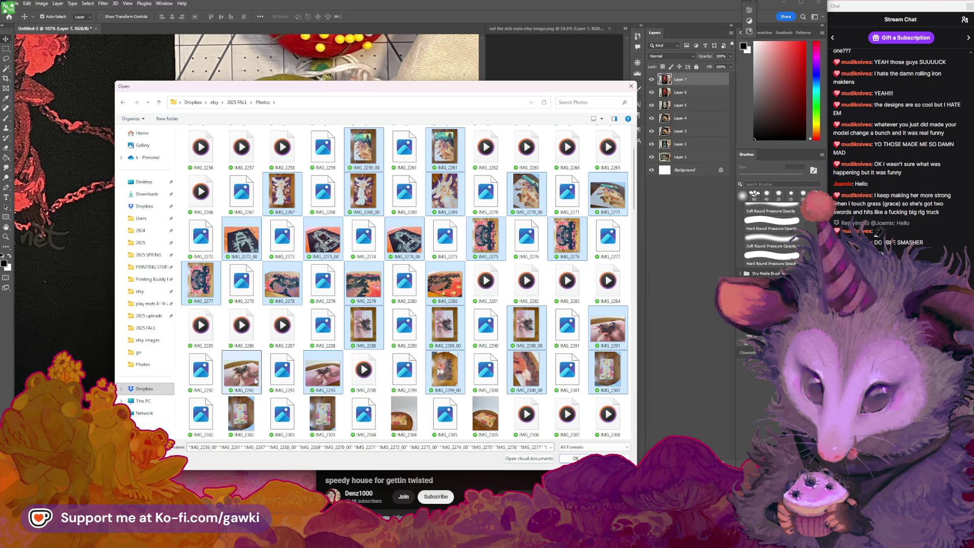
ctrl+click(241, 416)
ctrl+click(323, 416)
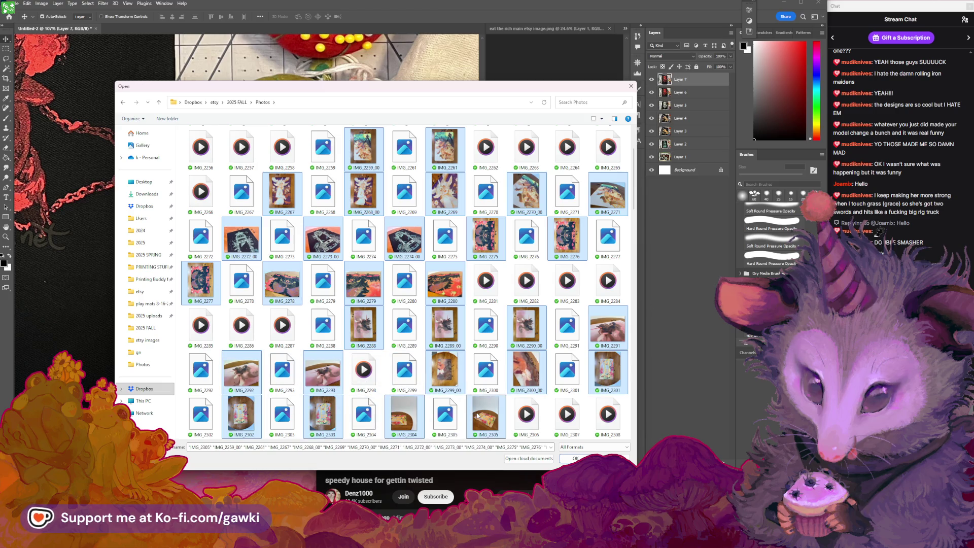
Add IMG_2311–IMG_2313, IMG_2238 and IMG_2240_00, then load all selected photos as layers.
scroll(483, 373, down, 3)
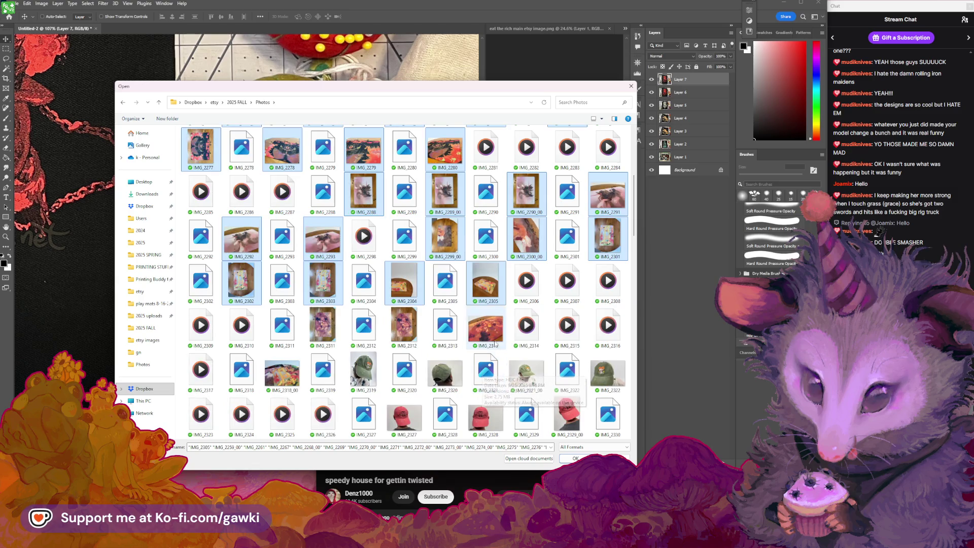
ctrl+click(486, 328)
ctrl+click(406, 330)
ctrl+click(324, 334)
scroll(357, 330, up, 2)
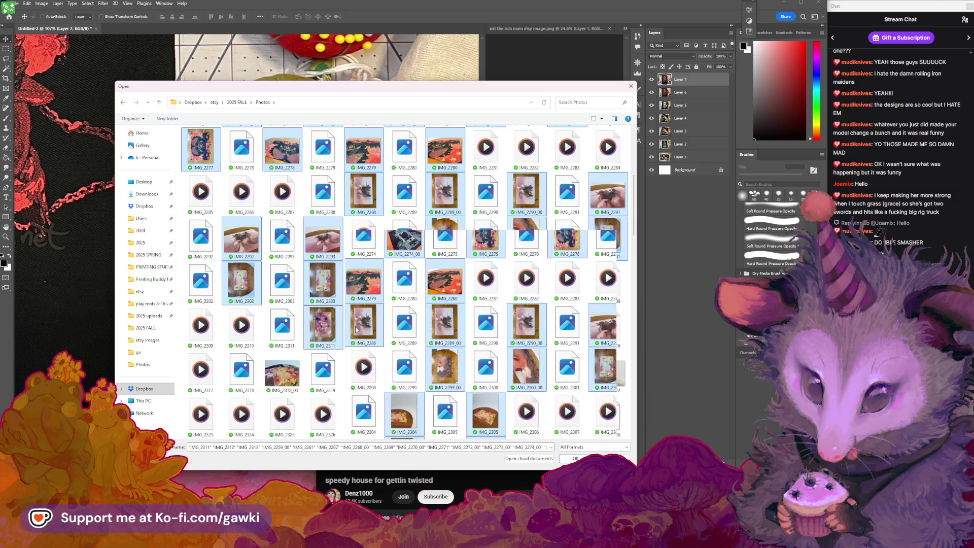
scroll(357, 330, up, 3)
scroll(350, 254, down, 3)
scroll(345, 203, up, 3)
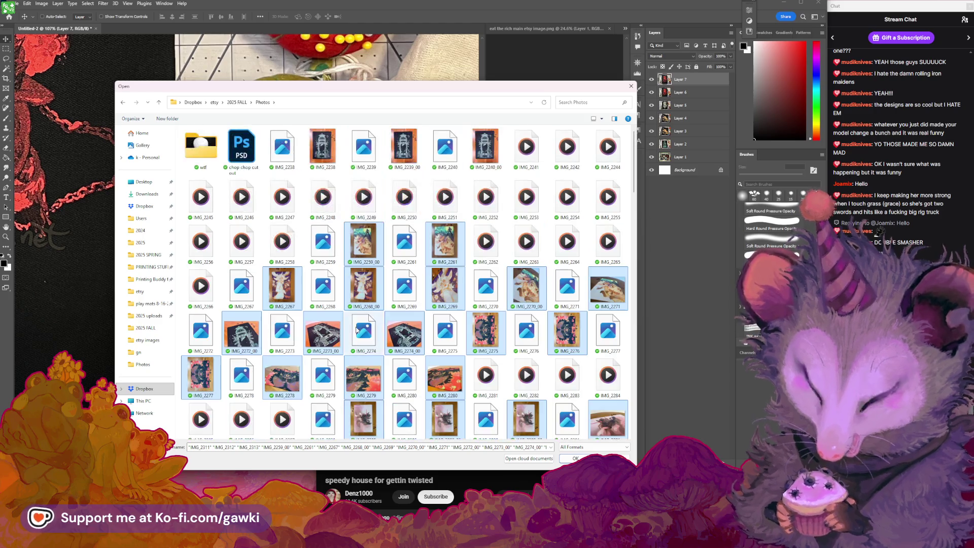
ctrl+click(339, 144)
ctrl+click(485, 147)
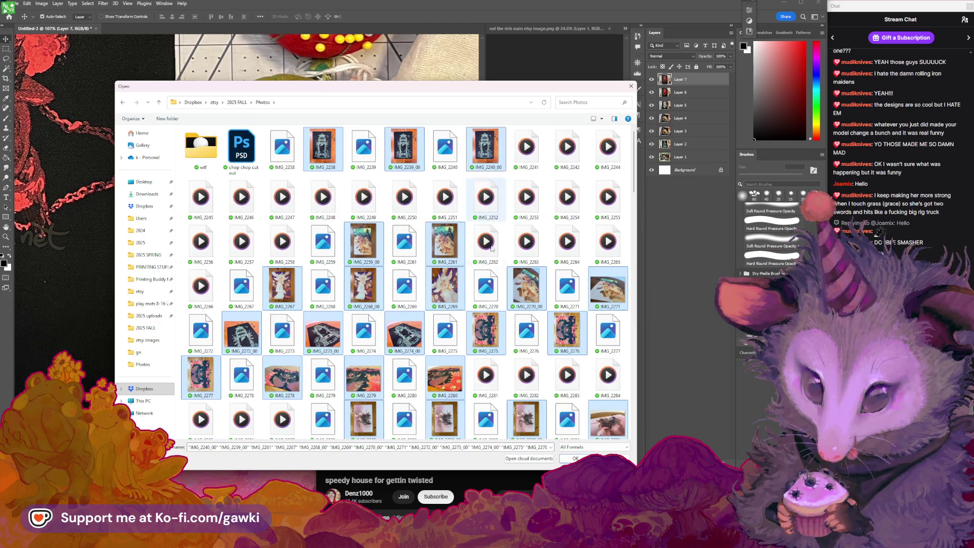
scroll(477, 289, down, 2)
scroll(458, 304, down, 3)
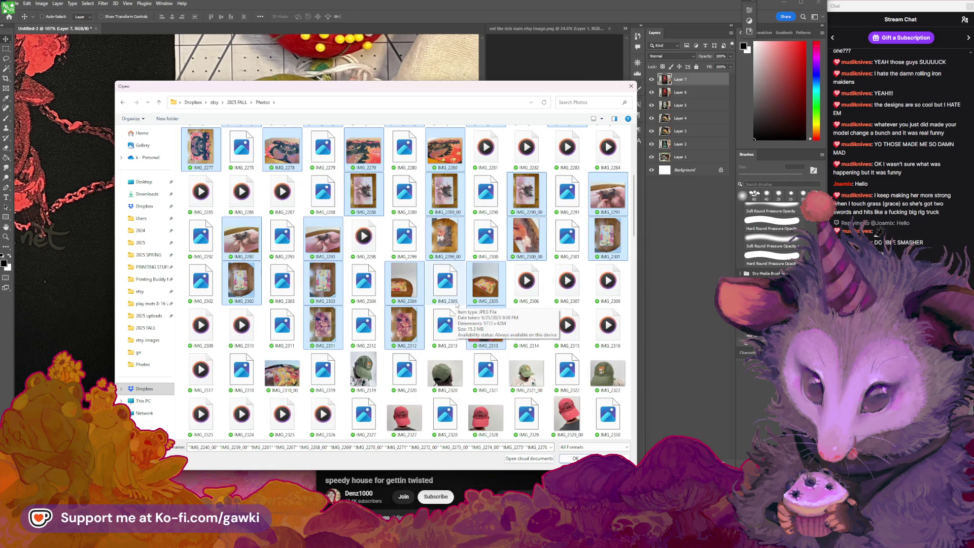
scroll(493, 339, down, 2)
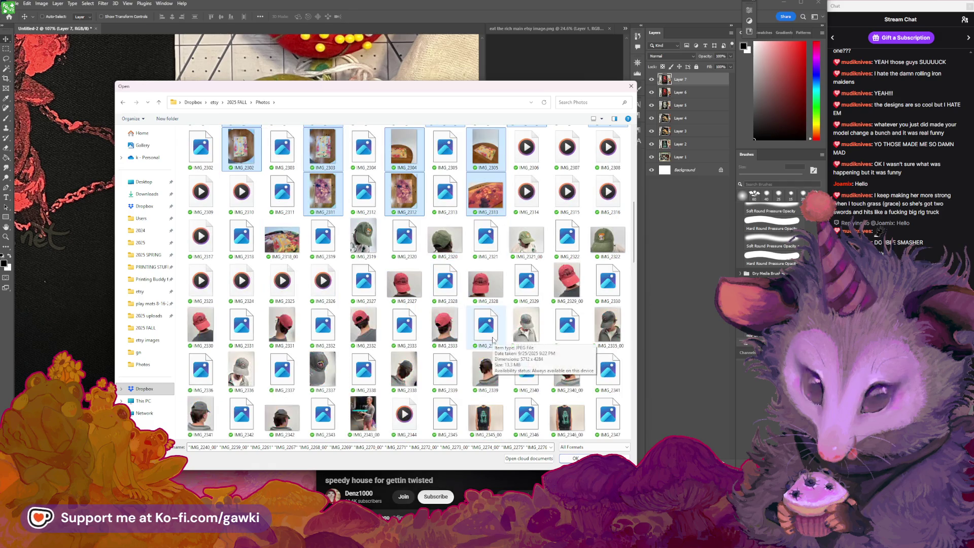
scroll(493, 338, up, 5)
scroll(493, 338, up, 5)
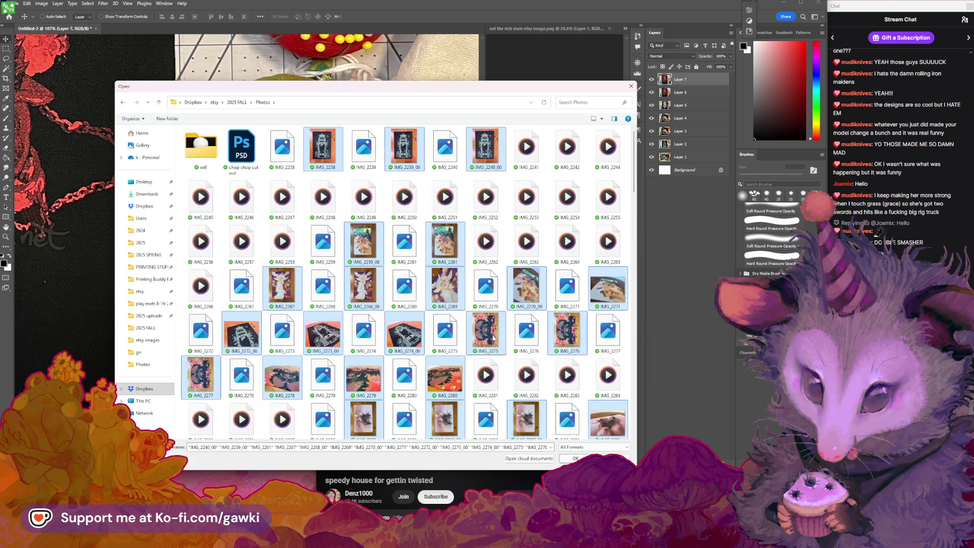
key(Return)
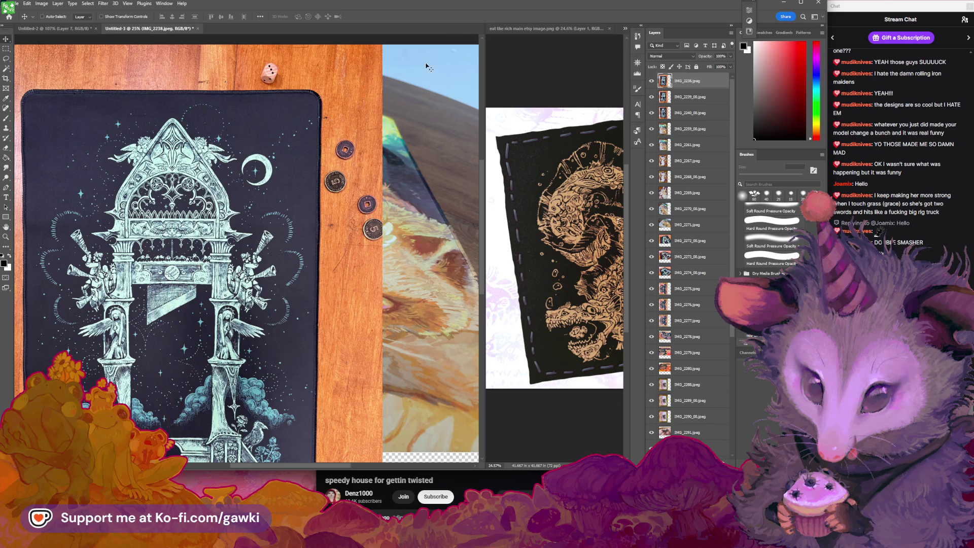
Scroll to review the stacked IMG photo layers in Untitled-3.
scroll(426, 66, down, 3)
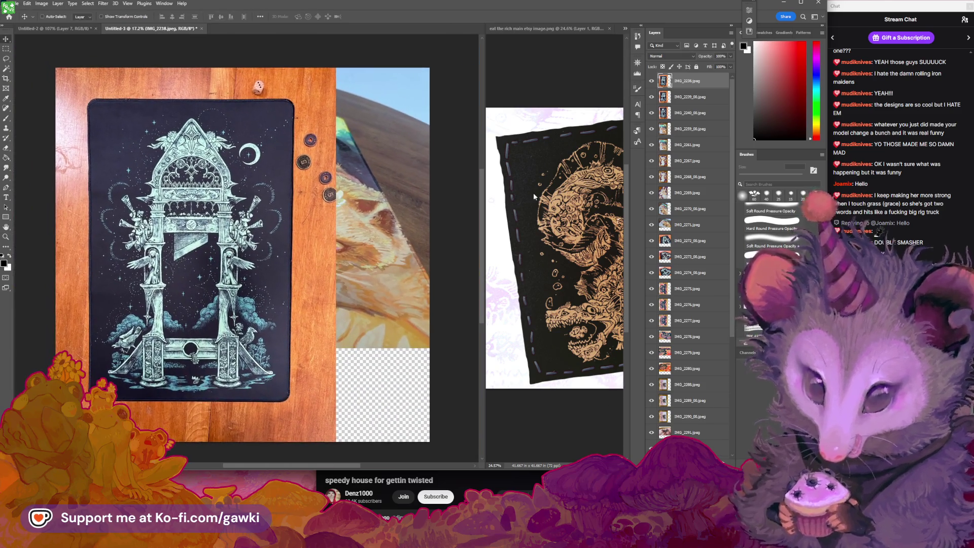
scroll(326, 236, up, 2)
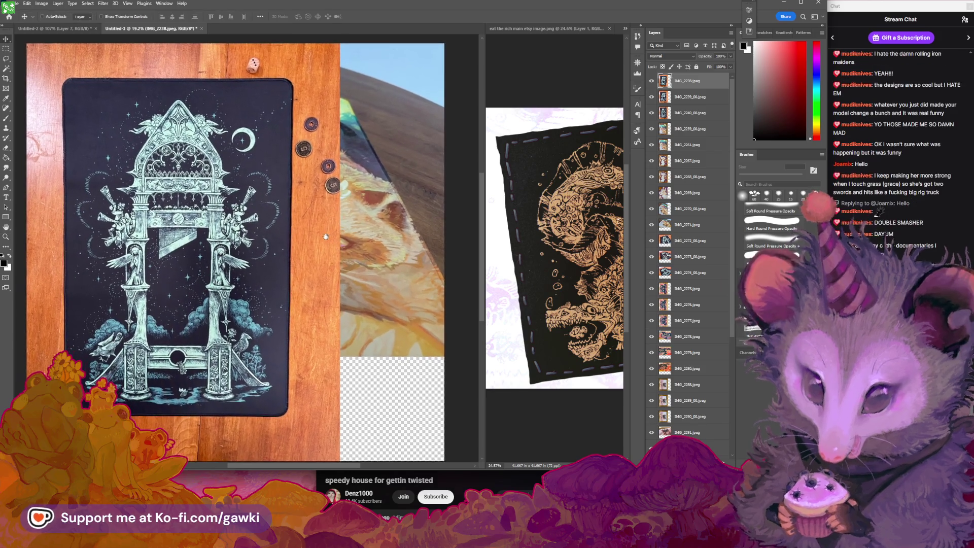
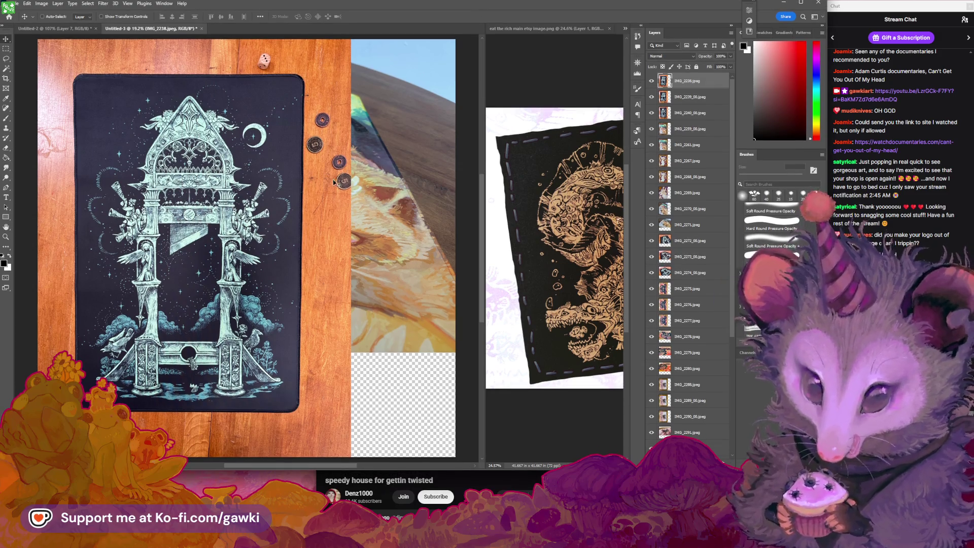
Hide the top photo layer and select IMG_2271 through IMG_2274_00 plus IMG_2278–IMG_2280.
scroll(340, 193, down, 2)
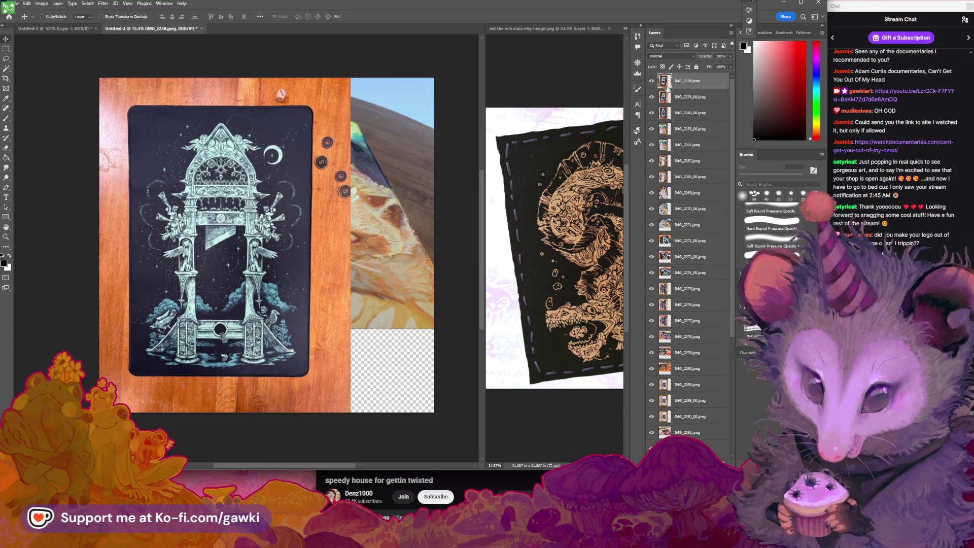
click(653, 82)
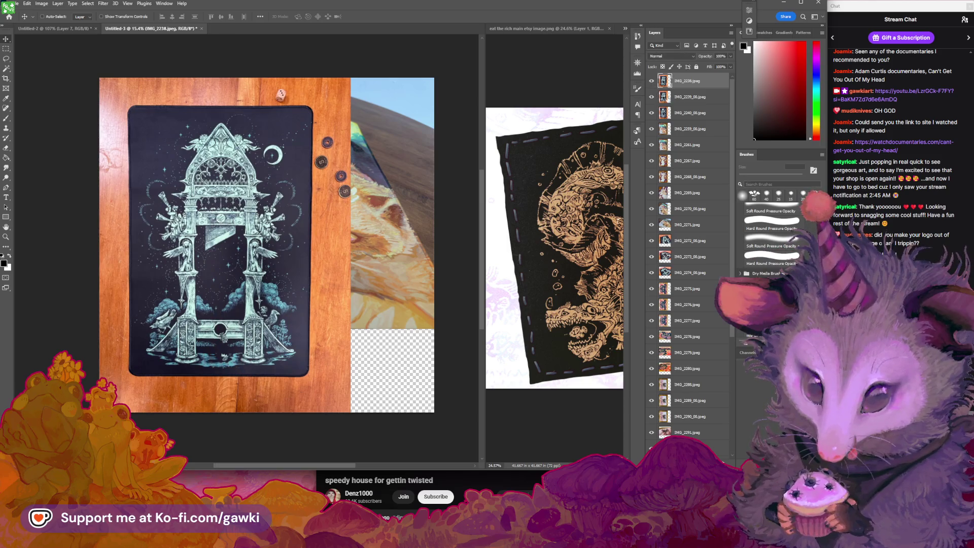
click(683, 227)
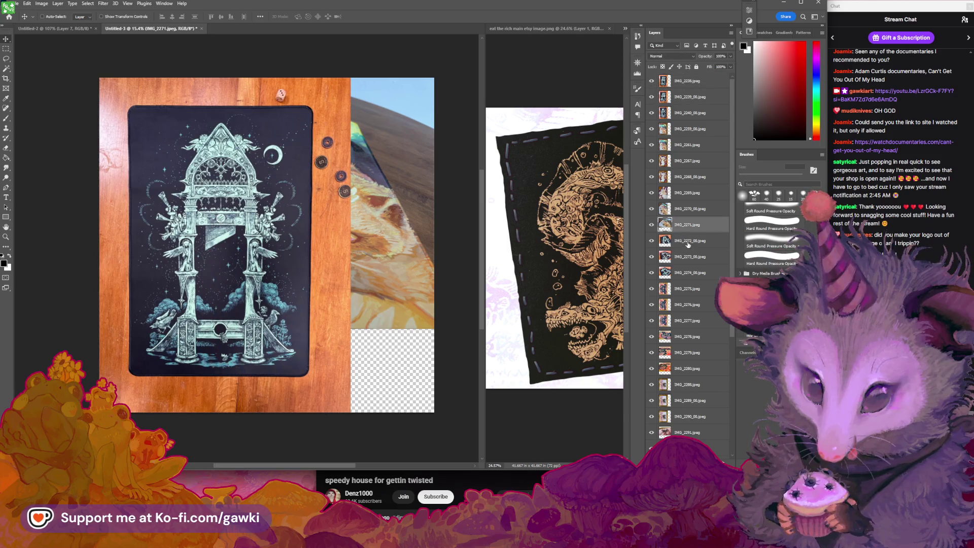
shift+click(700, 273)
scroll(696, 295, down, 1)
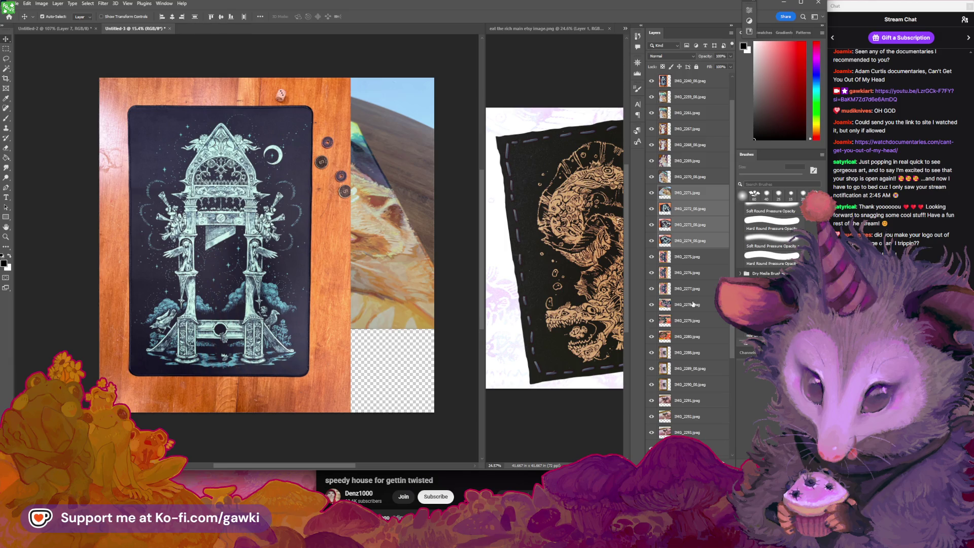
ctrl+click(693, 305)
ctrl+click(696, 320)
ctrl+click(699, 337)
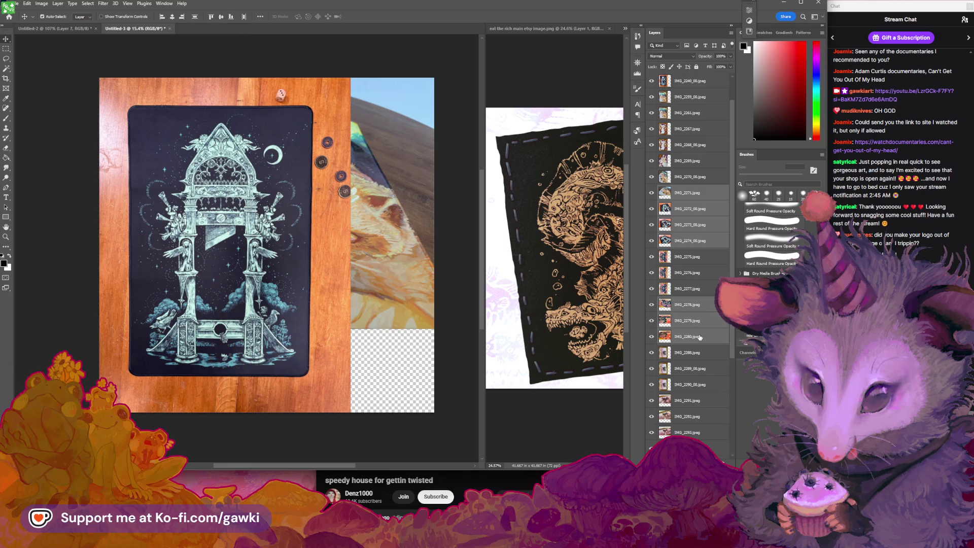
Add IMG_2291, IMG_2292 and IMG_2293 to the selection and begin a Free Transform.
scroll(700, 356, down, 1)
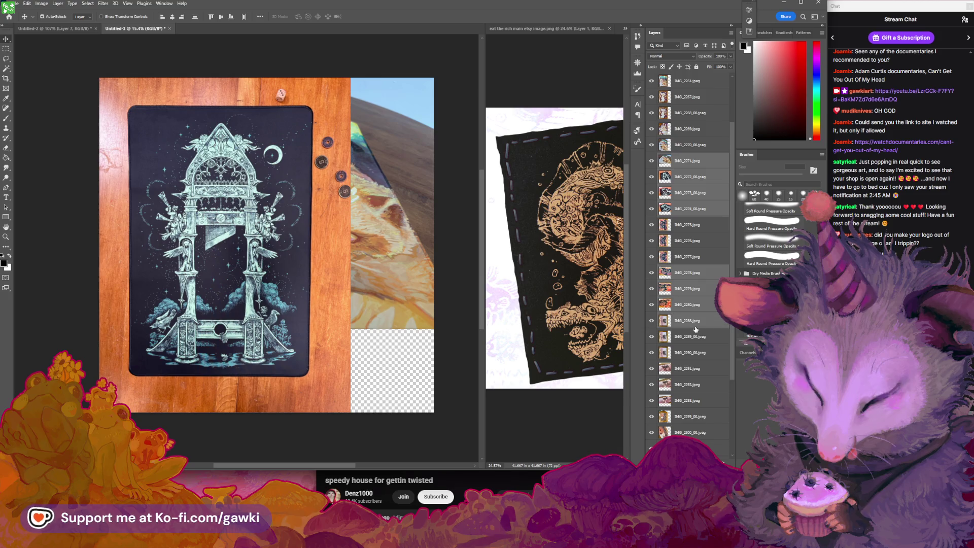
ctrl+click(698, 376)
ctrl+click(698, 388)
ctrl+click(700, 401)
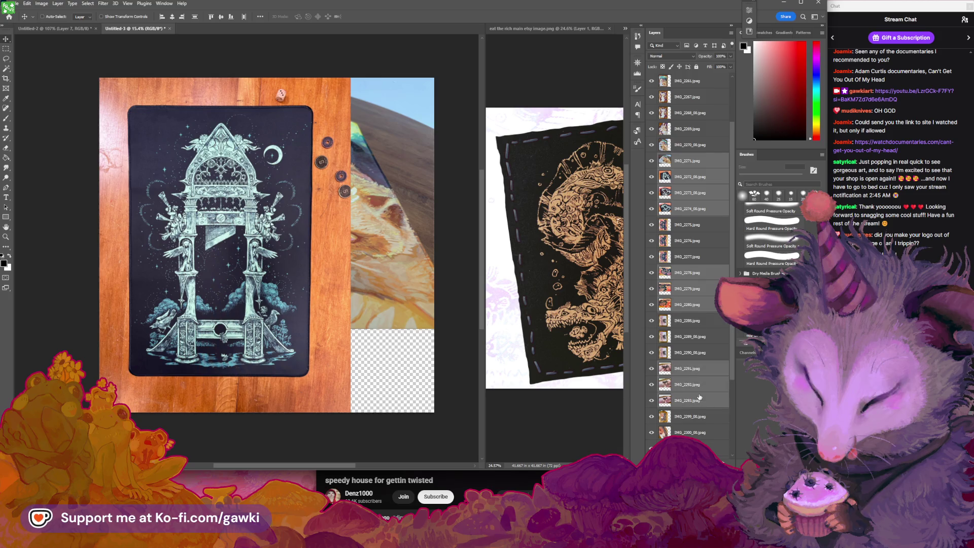
scroll(700, 399, down, 3)
key(ctrl+t)
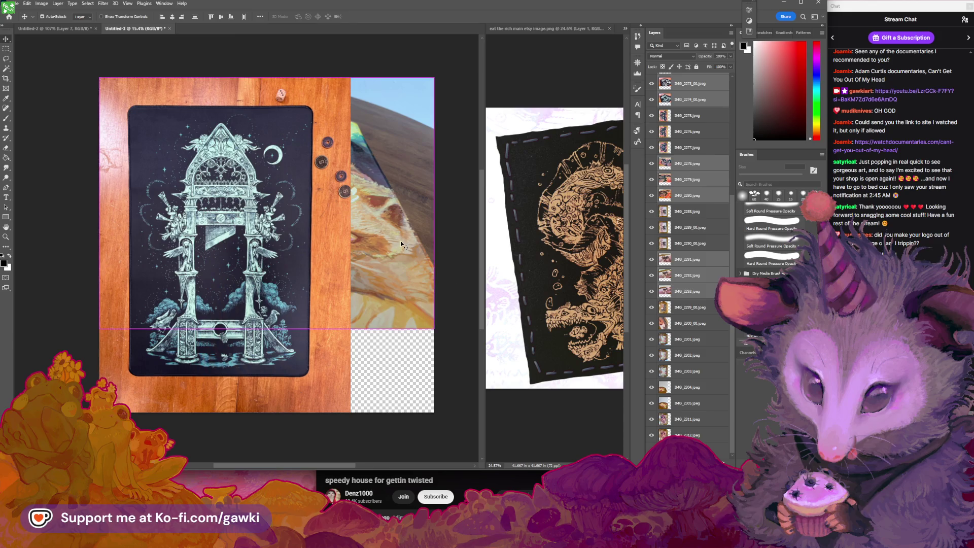
Rotate the Untitled-3 layer about 75° and commit the transform.
mouse_move(412, 120)
mouse_down()
mouse_move(384, 323)
mouse_move(369, 287)
mouse_move(327, 303)
mouse_up()
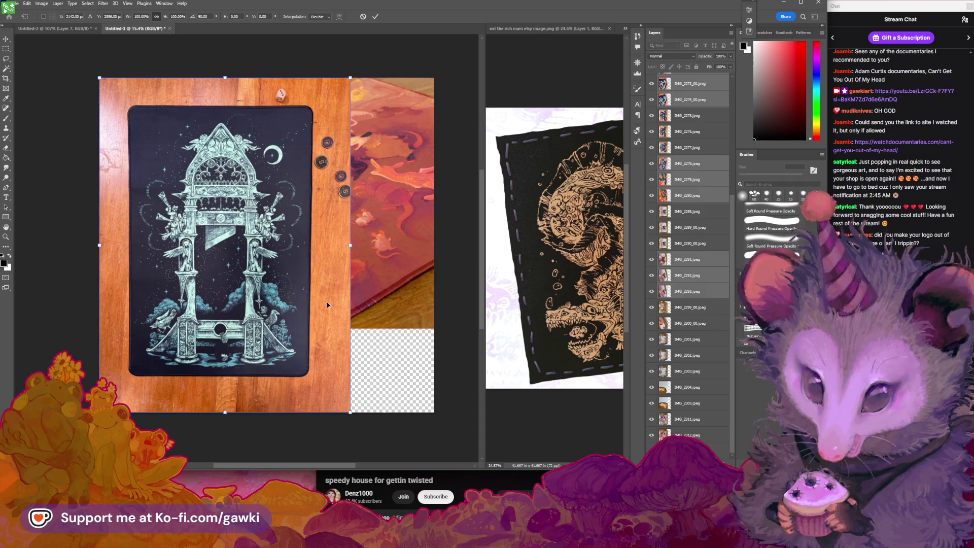
key(Return)
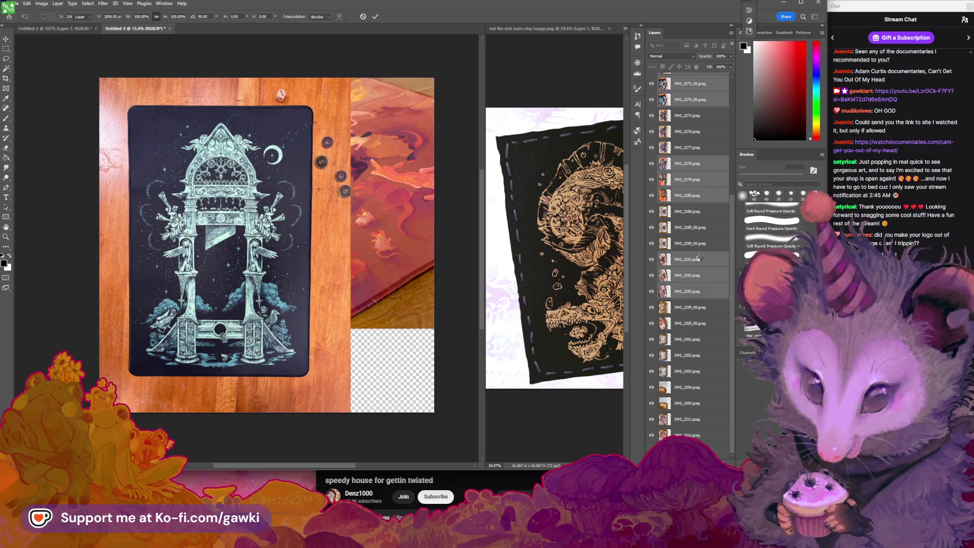
scroll(720, 185, up, 4)
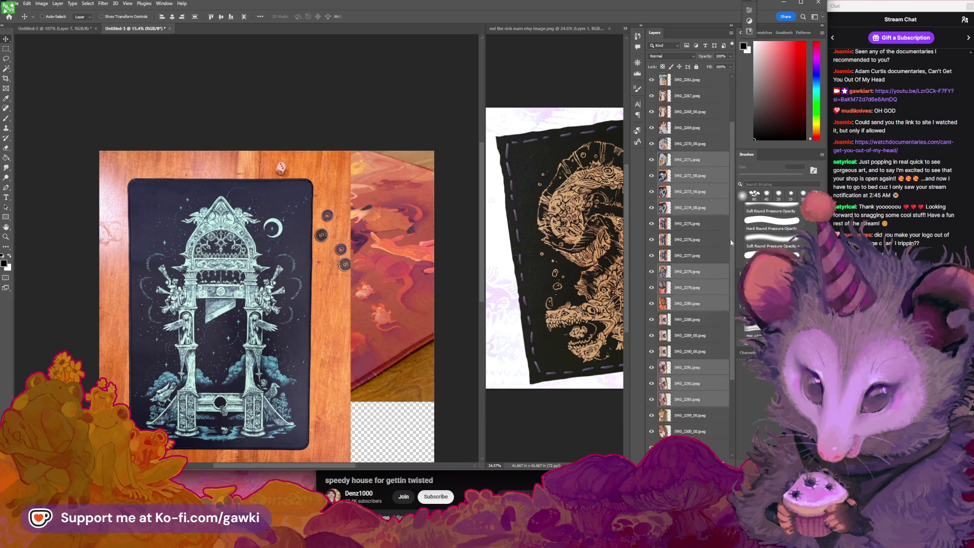
scroll(717, 317, down, 4)
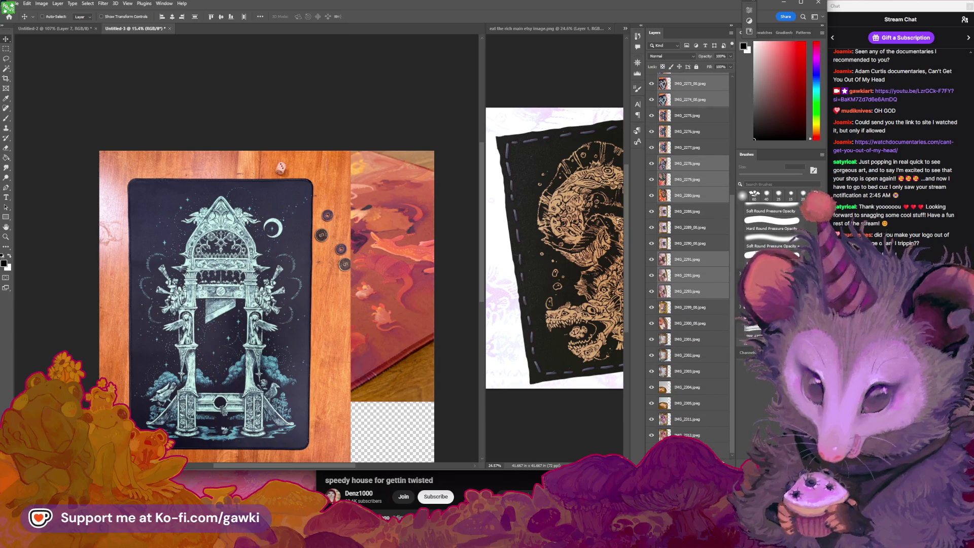
Rotate the IMG_2313 photo 90° so it stands upright.
click(690, 447)
key(ctrl+t)
mouse_move(438, 153)
mouse_down()
mouse_move(439, 201)
mouse_move(393, 199)
mouse_move(354, 238)
mouse_up()
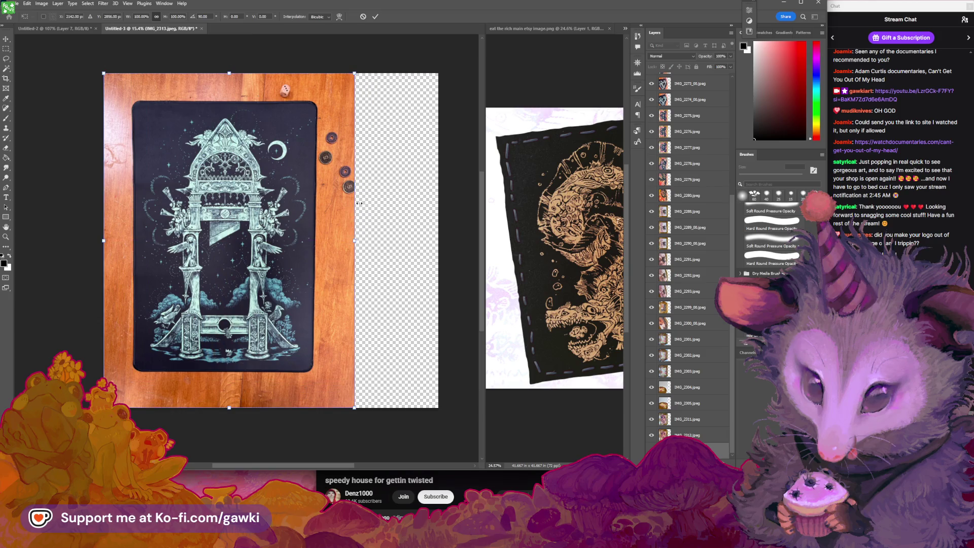
key(Return)
Select the whole photo area and crop the canvas to it with Image > Crop.
ctrl+click(668, 131)
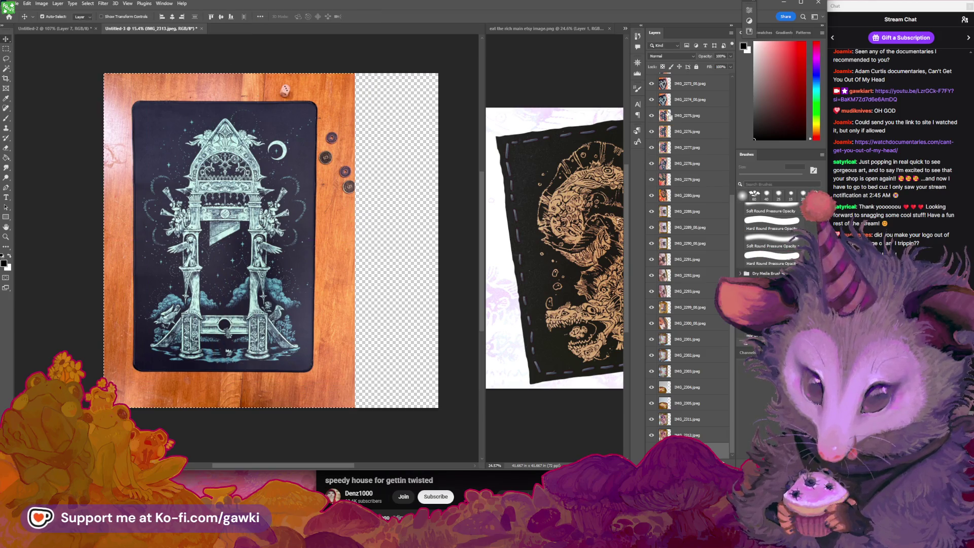
click(42, 5)
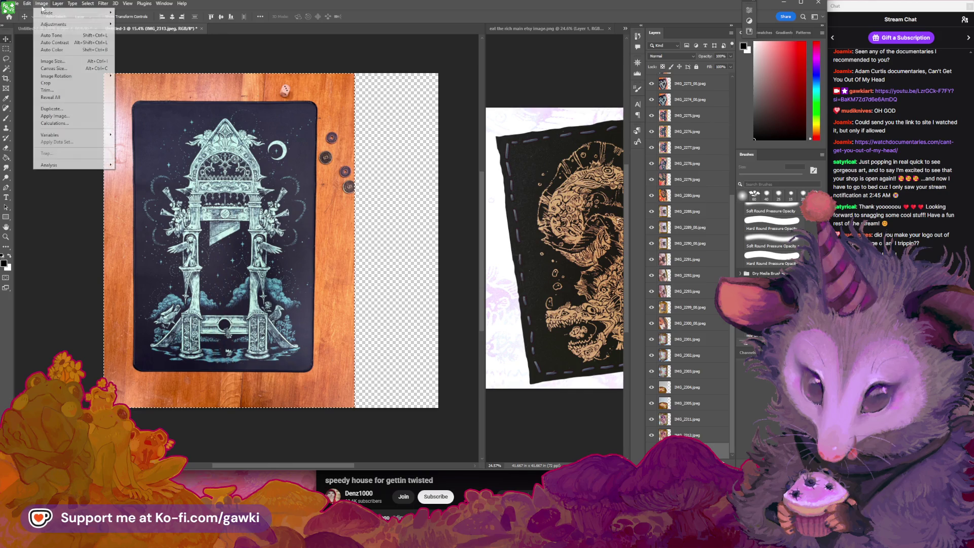
click(50, 83)
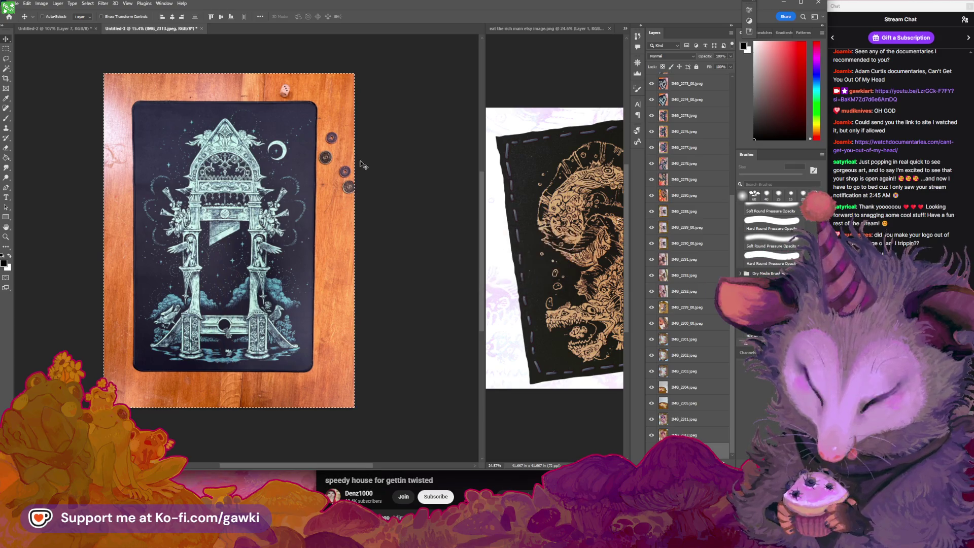
Zoom in to check the coins at the right edge and the photo's bottom edge.
key(z)
drag(350, 162, 511, 181)
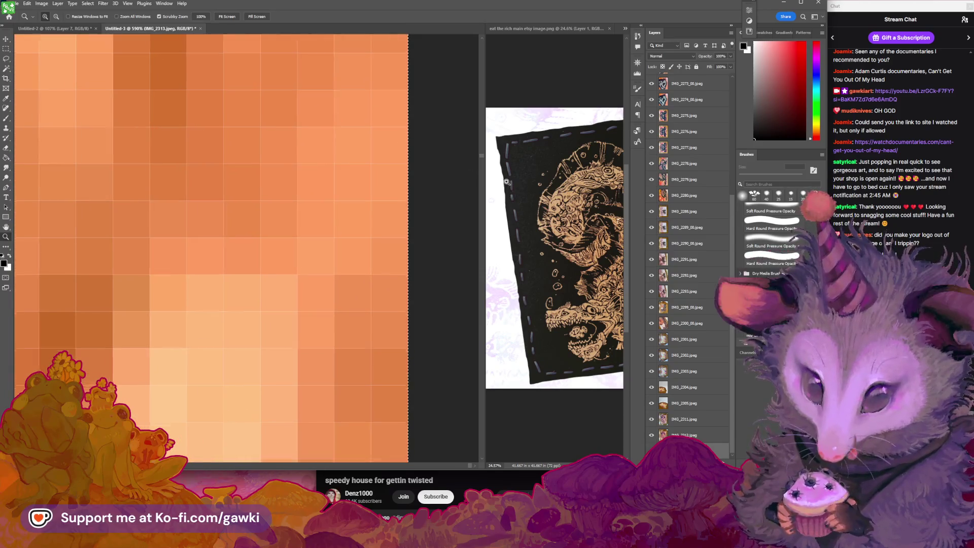
mouse_move(401, 147)
mouse_down()
mouse_move(211, 128)
mouse_move(370, 188)
mouse_move(274, 185)
mouse_up()
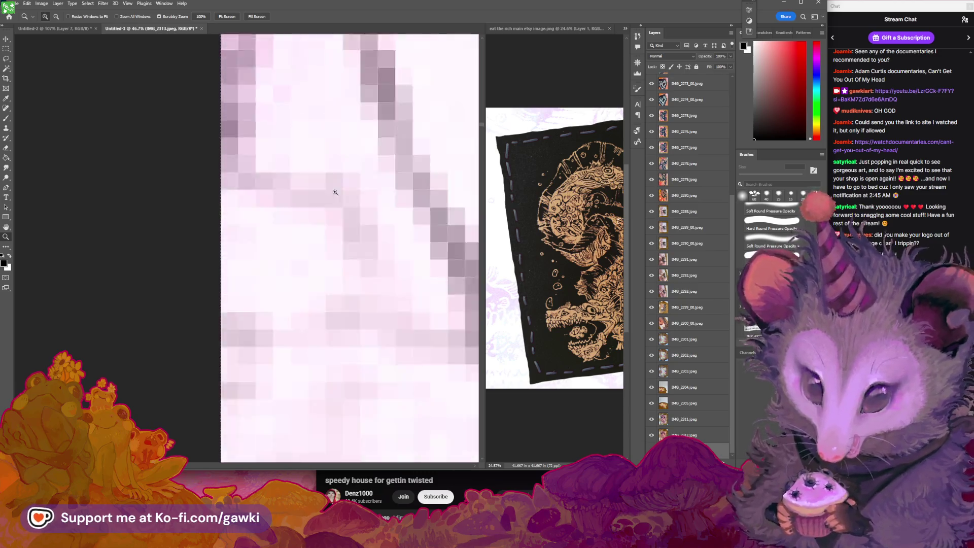
key(v)
key(z)
mouse_move(305, 105)
mouse_down()
mouse_move(377, 273)
mouse_move(348, 276)
mouse_up()
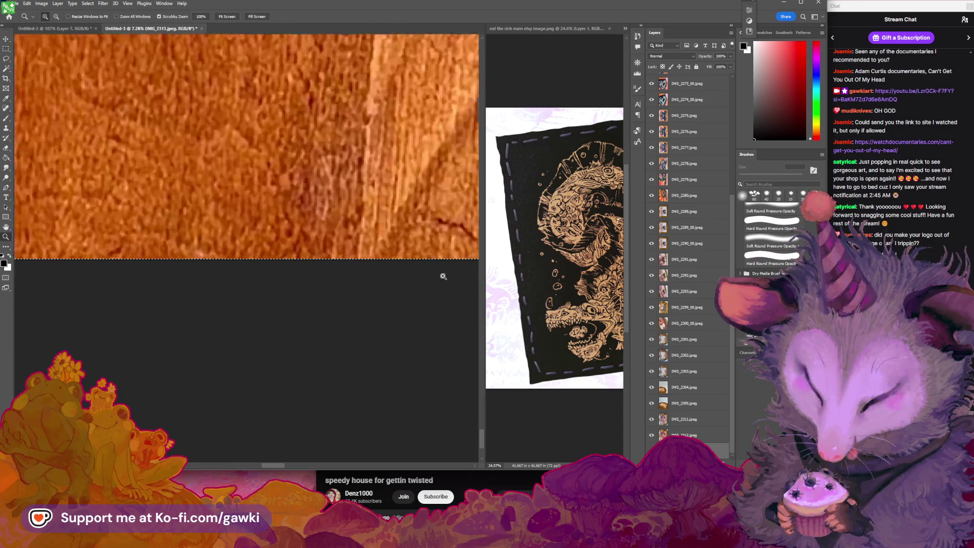
key(v)
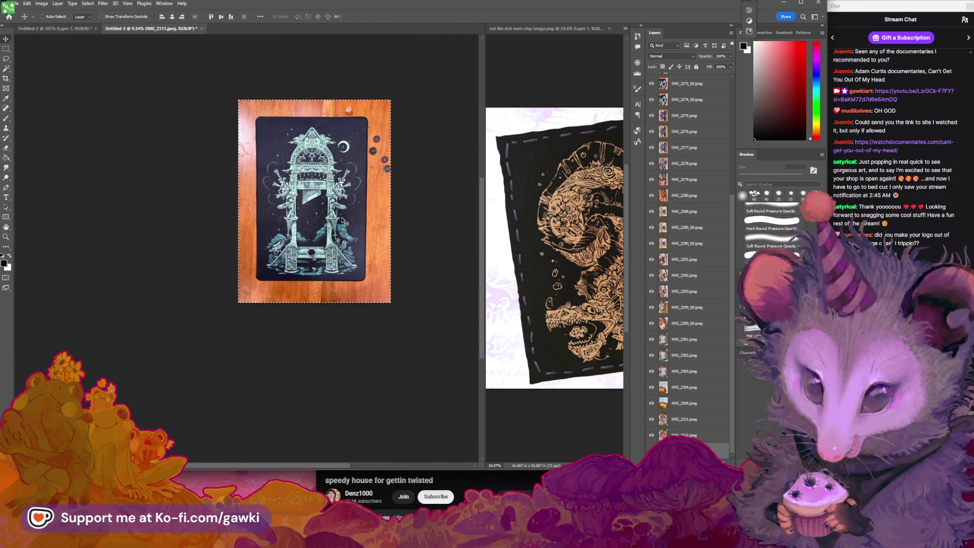
Hide photo layers IMG_2261 through IMG_2299, plus IMG_2311 and IMG_2312.
scroll(358, 193, up, 2)
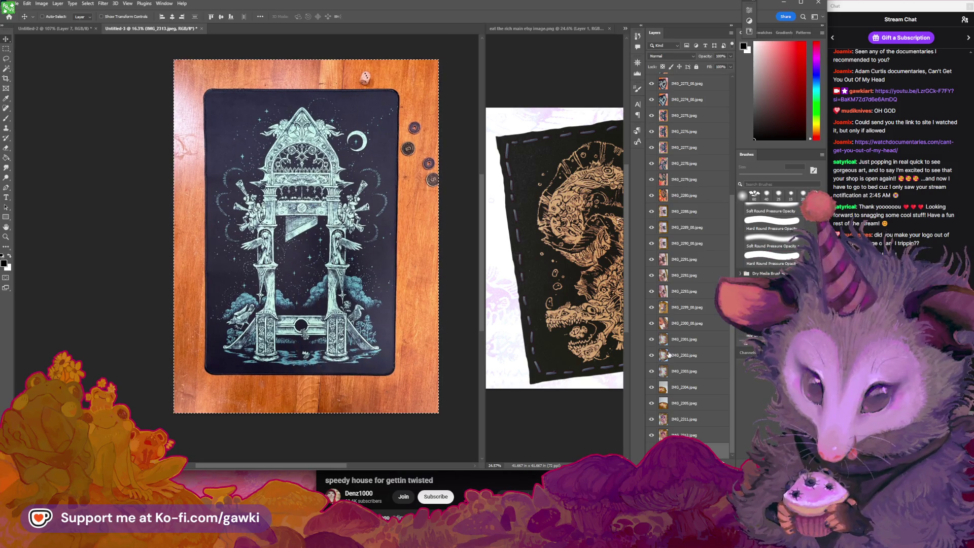
scroll(675, 340, up, 5)
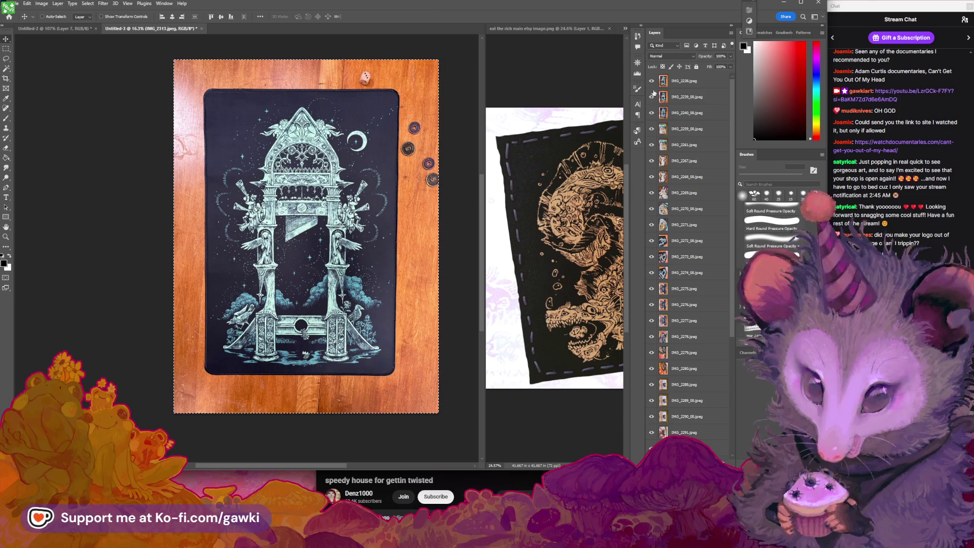
drag(653, 140, 653, 360)
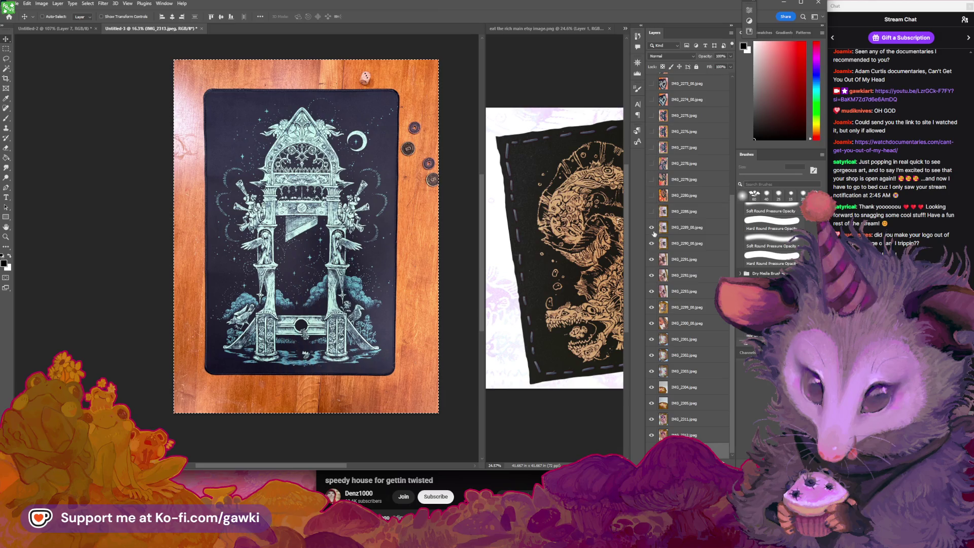
drag(653, 359, 654, 315)
drag(651, 403, 652, 436)
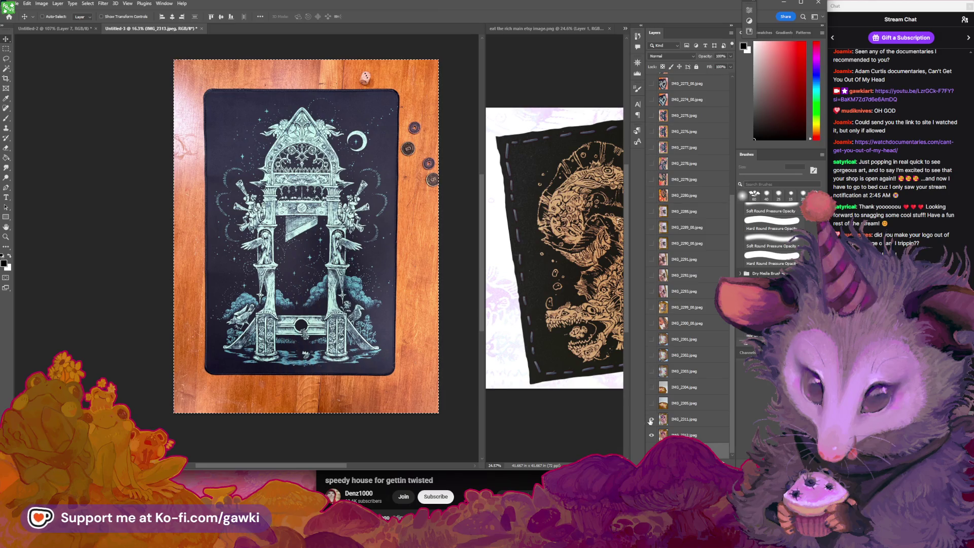
scroll(294, 103, right, 1)
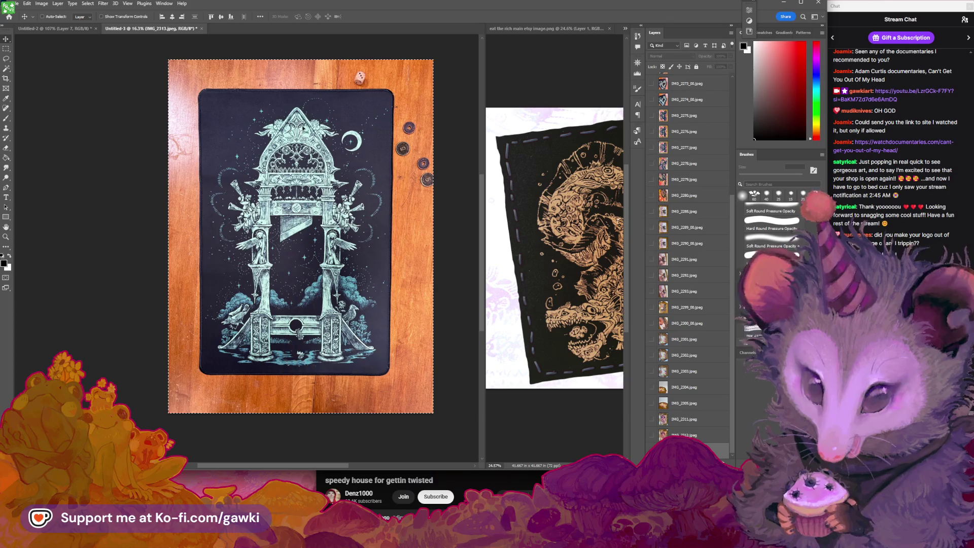
Rotate the canvas view 90° to see the mat sideways.
key(r)
drag(369, 111, 235, 170)
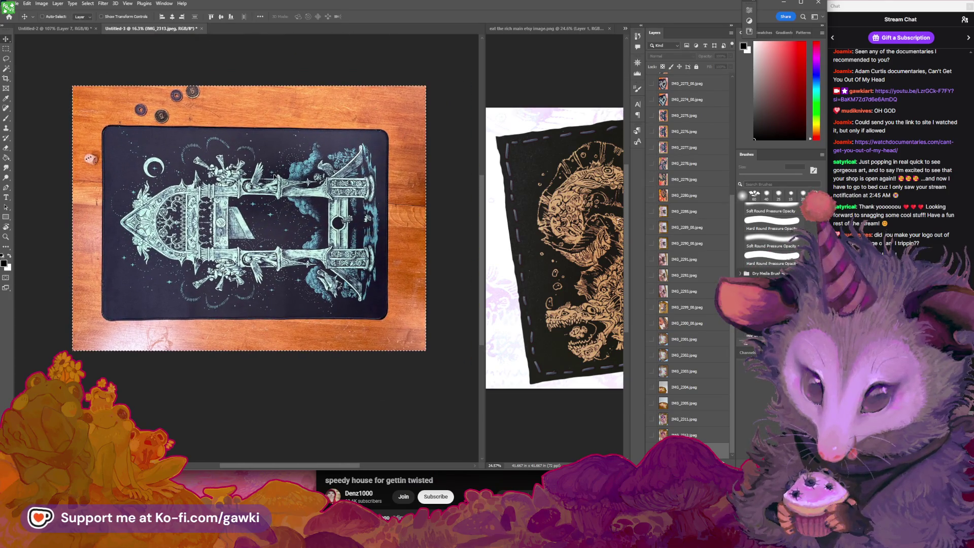
key(v)
drag(259, 175, 271, 181)
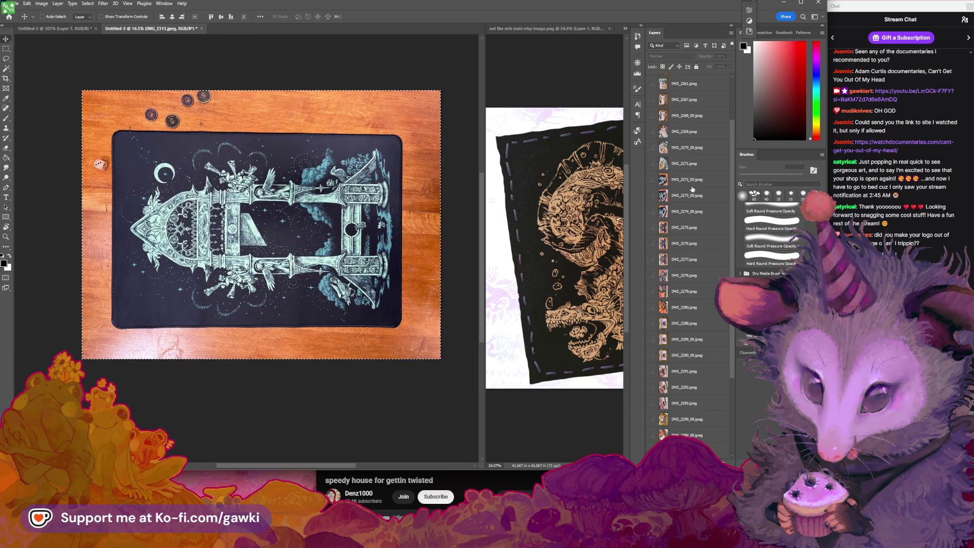
scroll(672, 131, up, 4)
Toggle IMG_2238 and IMG_2239 visibility to compare the near-identical mat shots.
click(688, 113)
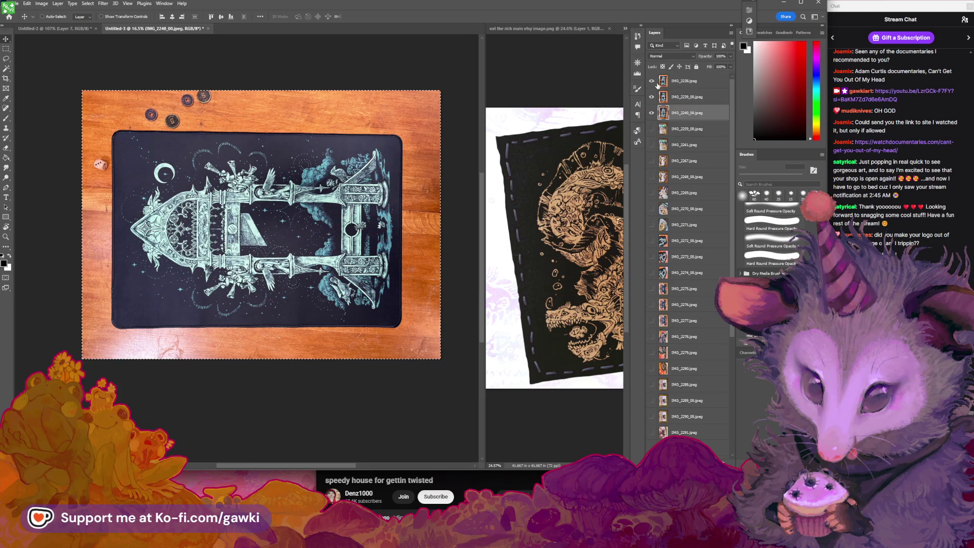
click(651, 80)
click(653, 96)
click(653, 96)
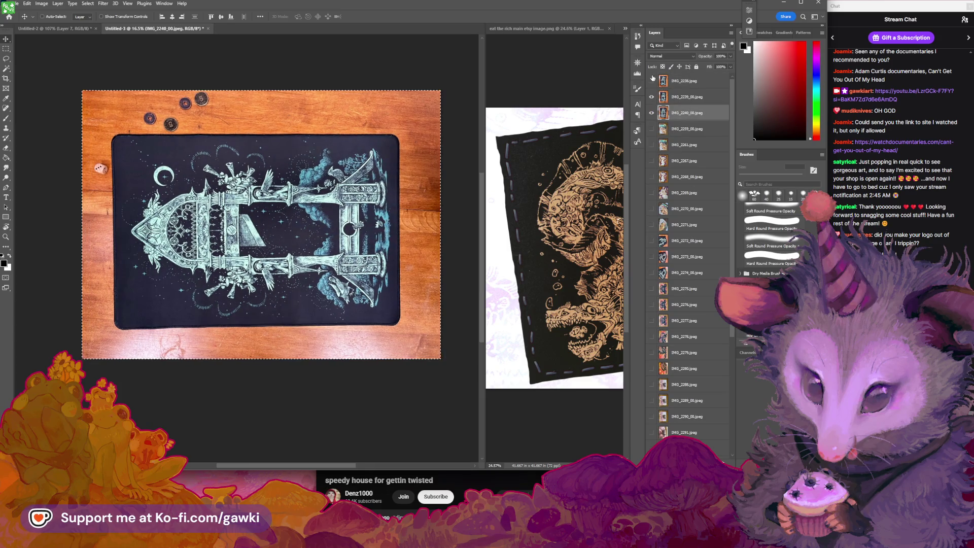
click(652, 80)
click(653, 81)
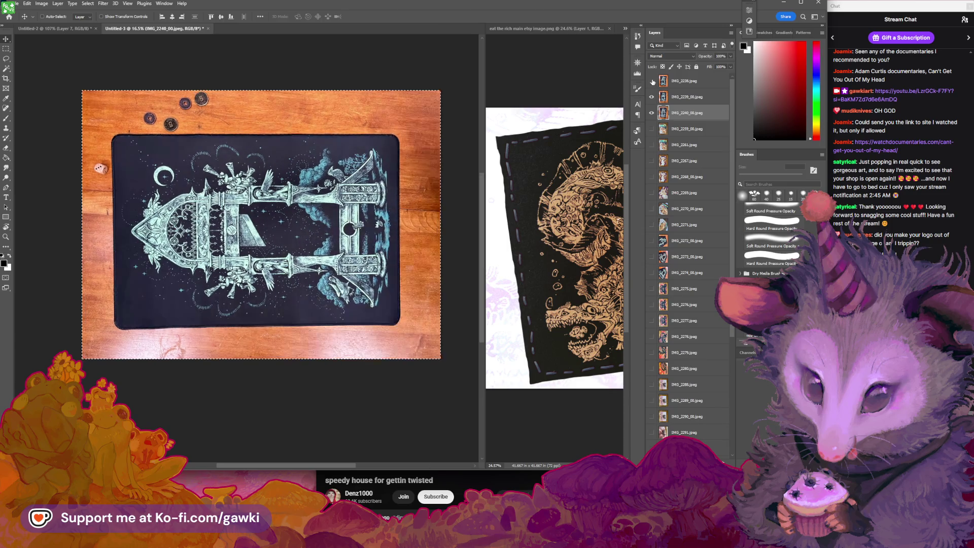
click(653, 81)
click(653, 81)
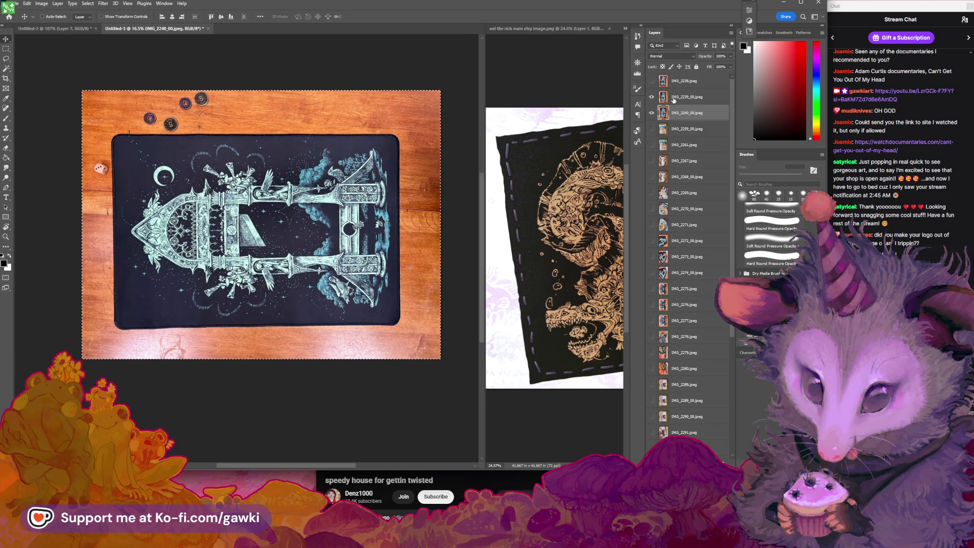
click(653, 85)
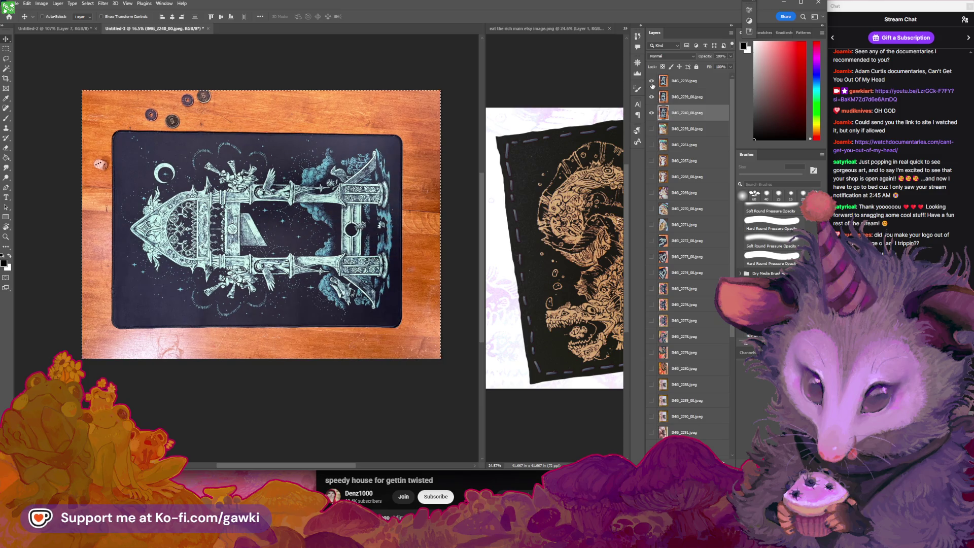
click(653, 85)
click(652, 86)
click(653, 85)
click(653, 86)
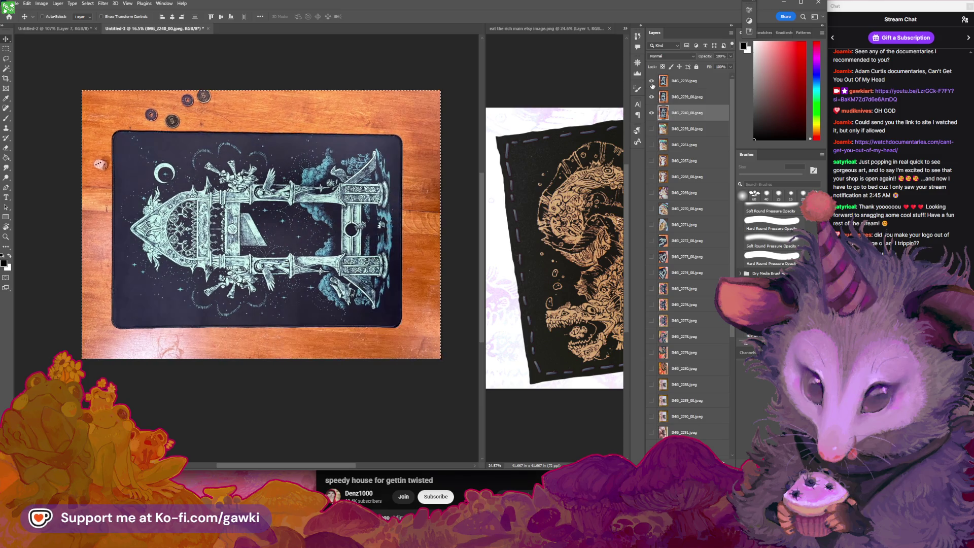
click(653, 85)
click(652, 85)
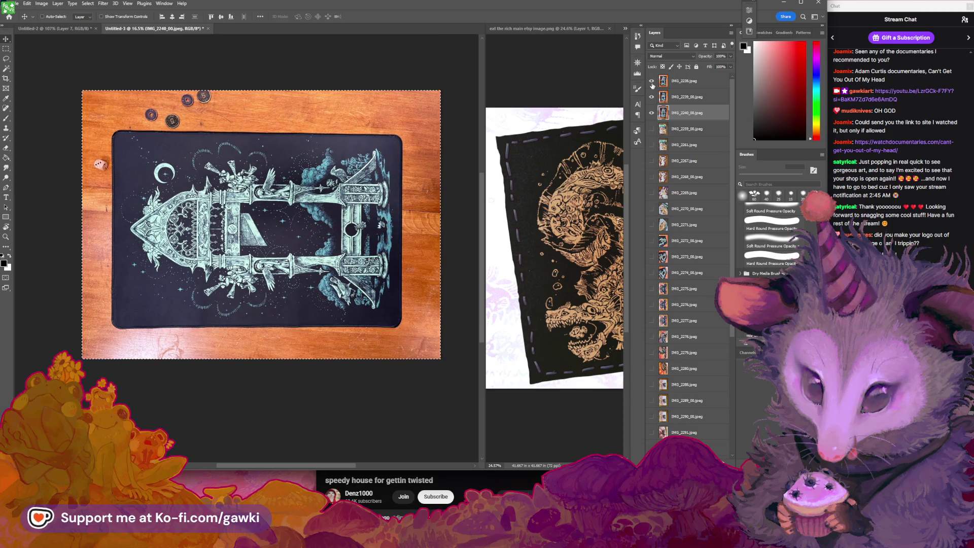
click(653, 85)
click(652, 85)
click(652, 85)
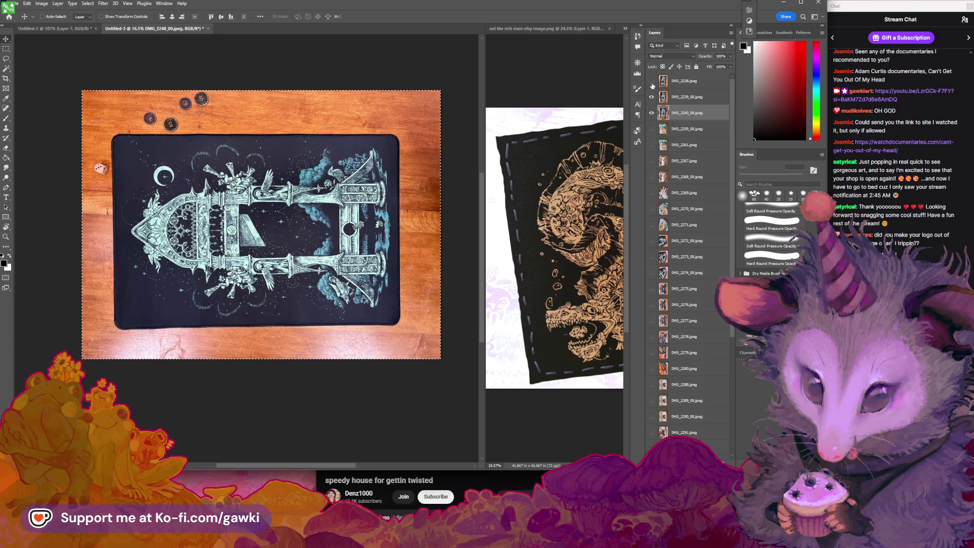
Compare IMG_2240 against IMG_2239 by switching their visibility on and off.
click(653, 113)
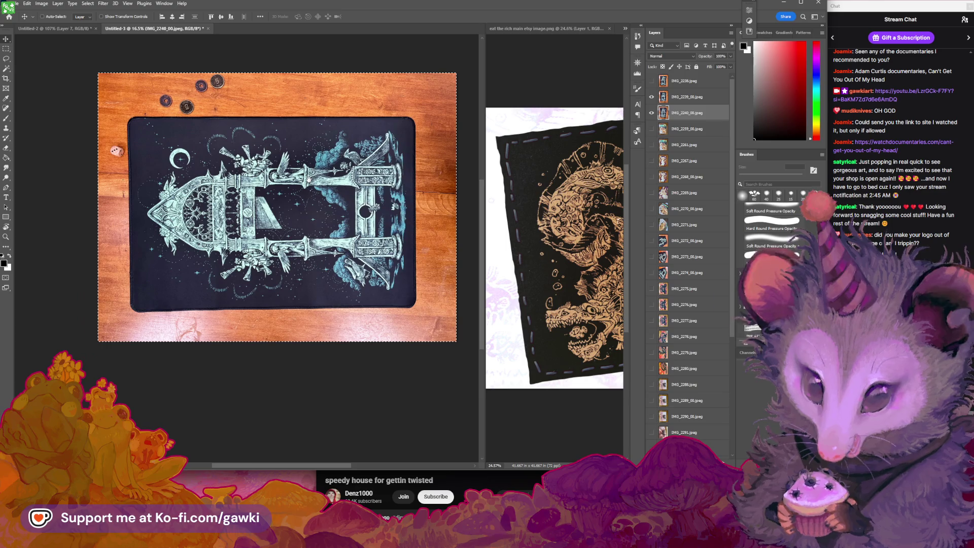
click(653, 112)
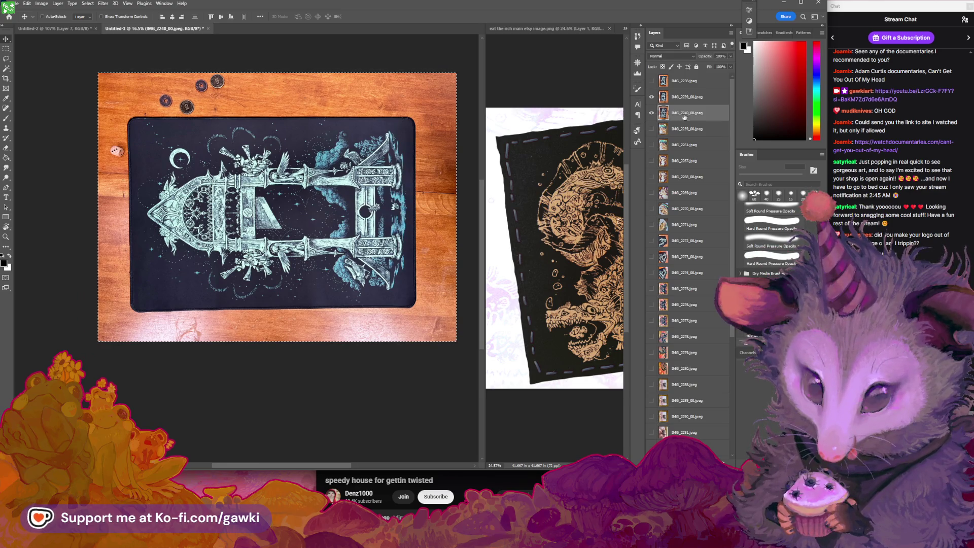
click(653, 101)
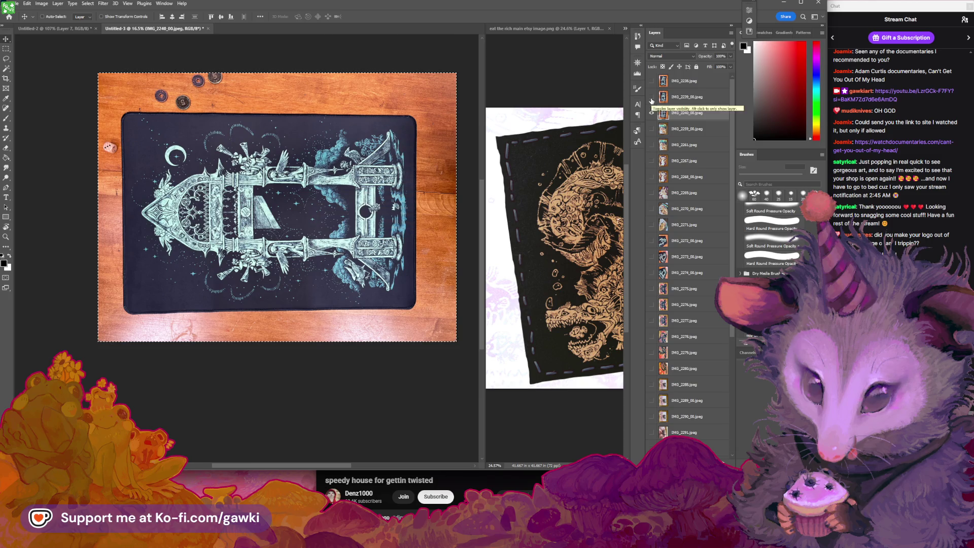
click(652, 101)
click(653, 101)
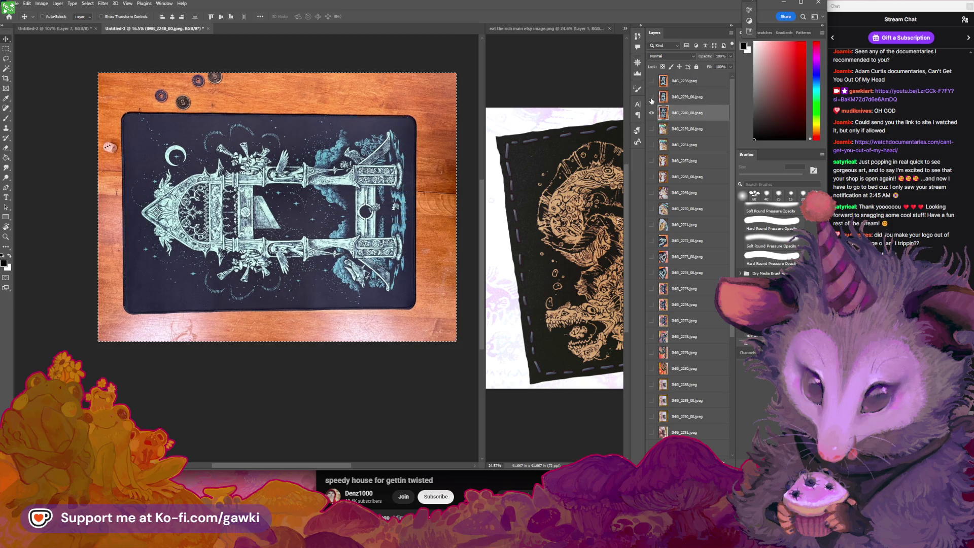
click(653, 101)
click(652, 101)
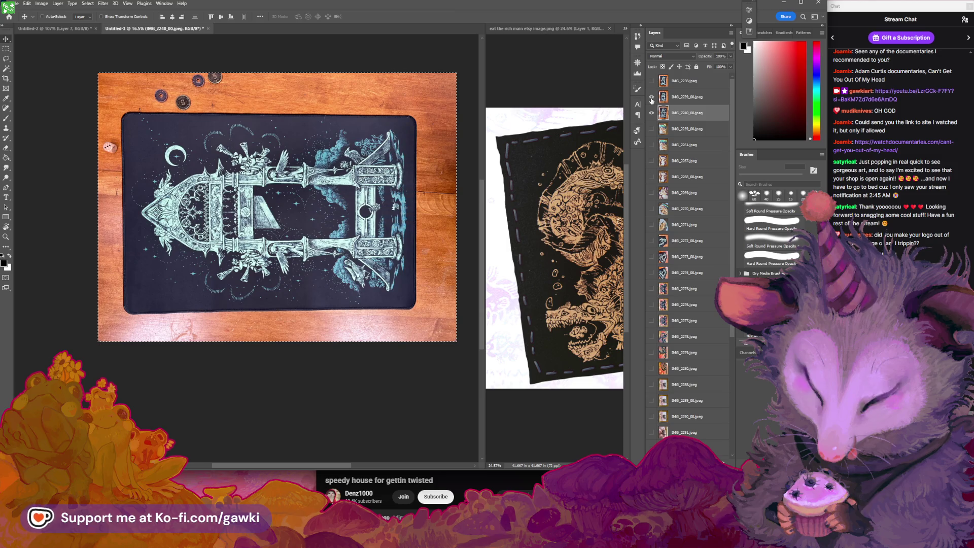
click(653, 101)
click(653, 101)
click(652, 101)
click(652, 101)
click(653, 101)
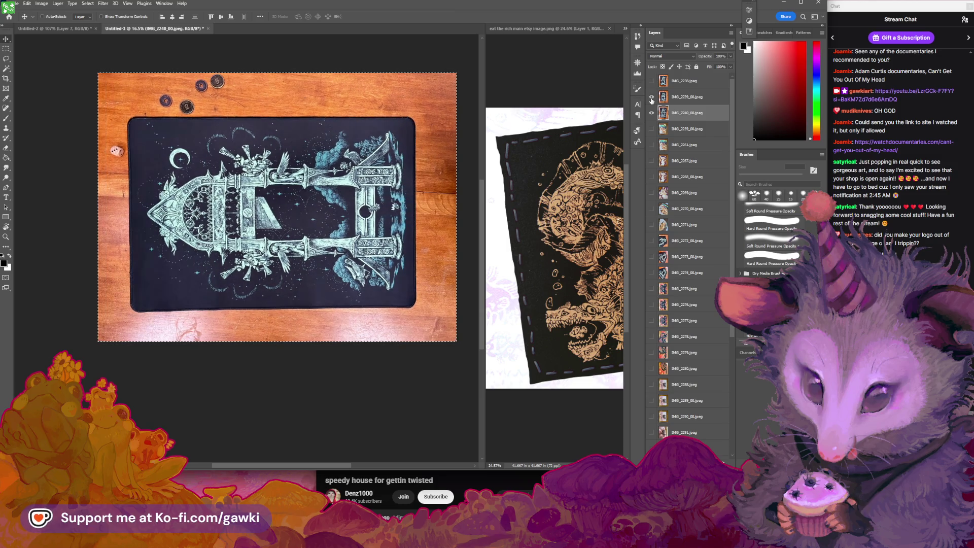
Delete the duplicate IMG_2240_00 photo layer.
click(660, 99)
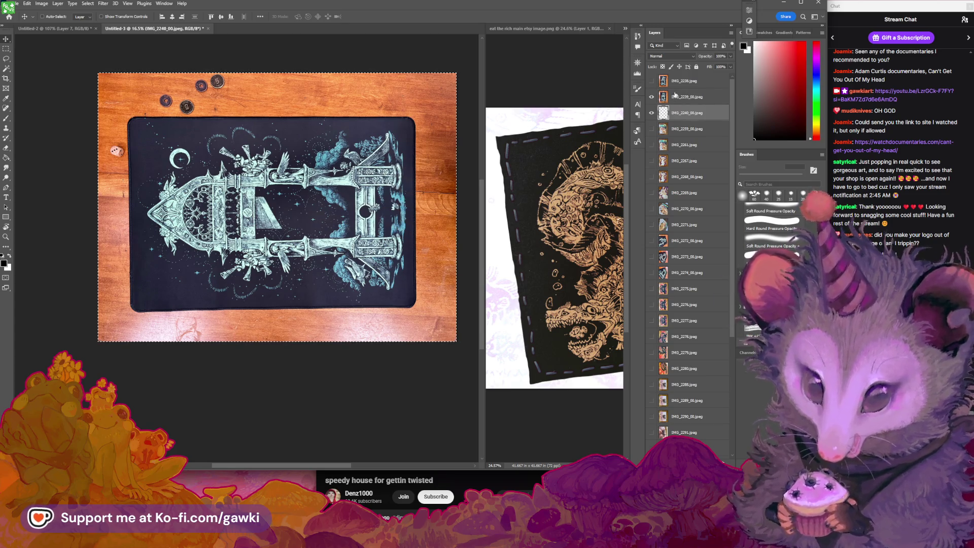
click(691, 110)
key(Delete)
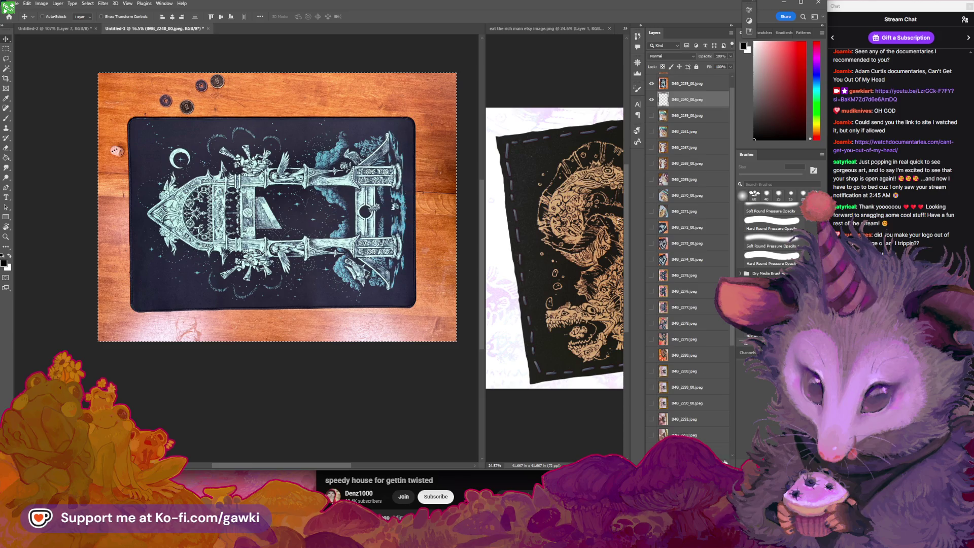
key(alt+bracketright)
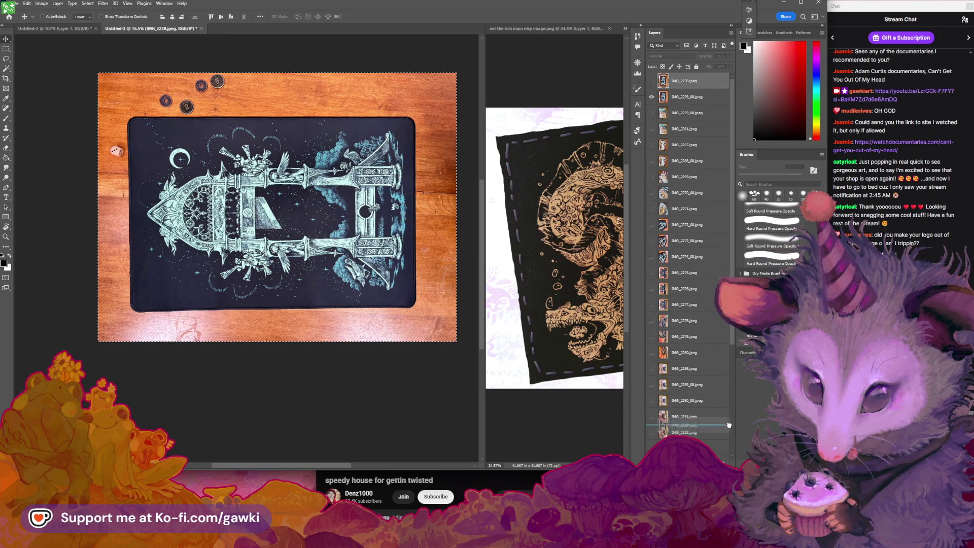
key(alt+bracketright)
key(Delete)
Reveal the IMG_2261 raccoon mat photo and compare it against IMG_2259_00.
click(652, 81)
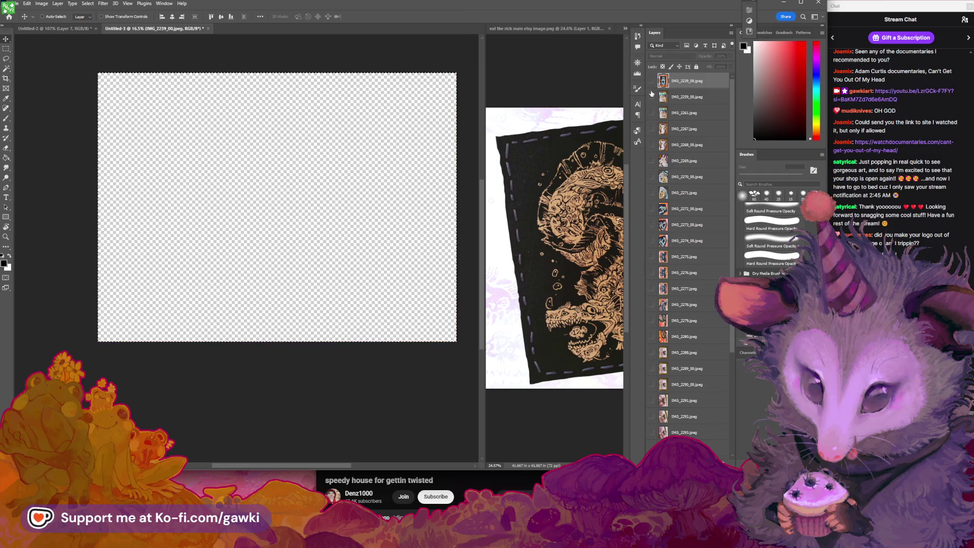
click(651, 112)
click(651, 97)
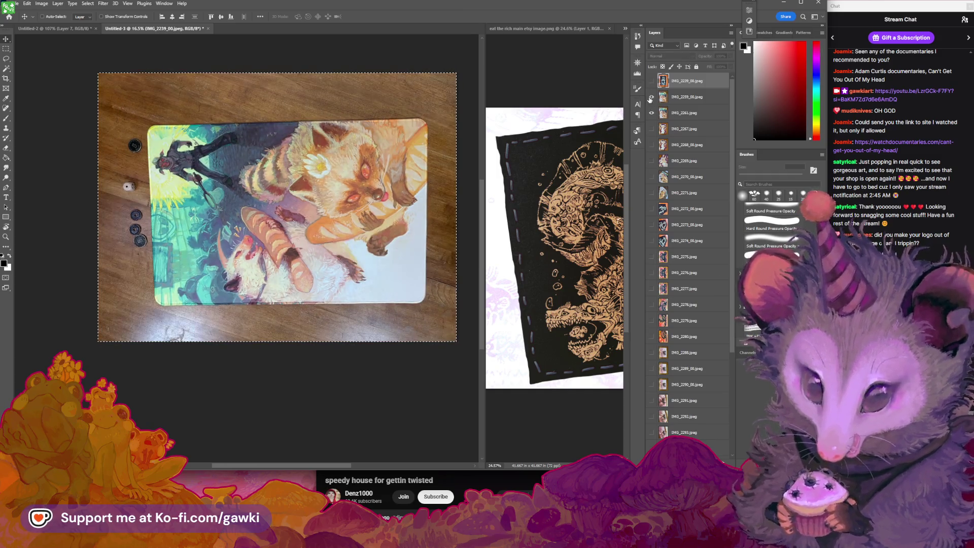
click(651, 96)
click(651, 97)
click(651, 97)
click(651, 97)
click(651, 97)
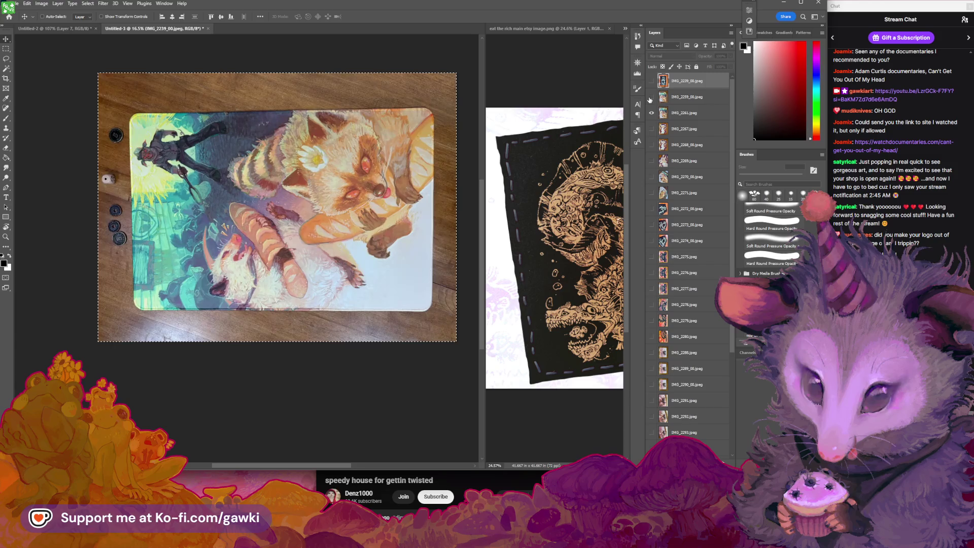
click(651, 97)
click(651, 97)
click(651, 97)
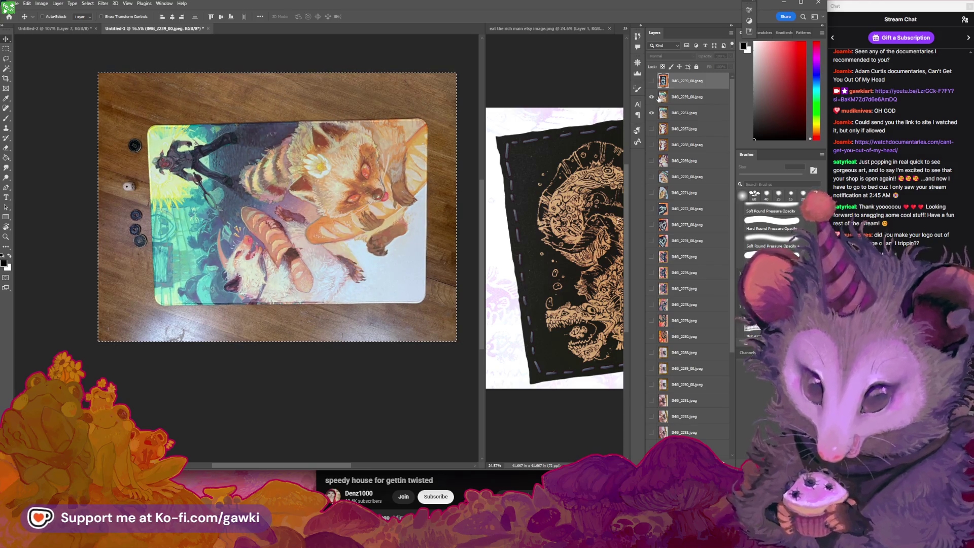
click(652, 97)
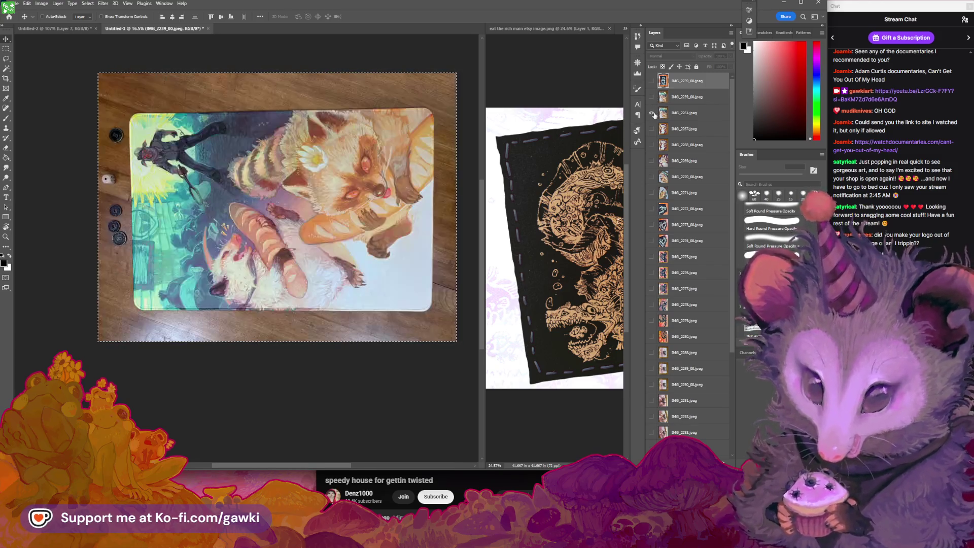
Drag the duplicate IMG_2261 layer to the trash, then reveal the unicorn mat photo.
click(687, 114)
drag(704, 123, 724, 457)
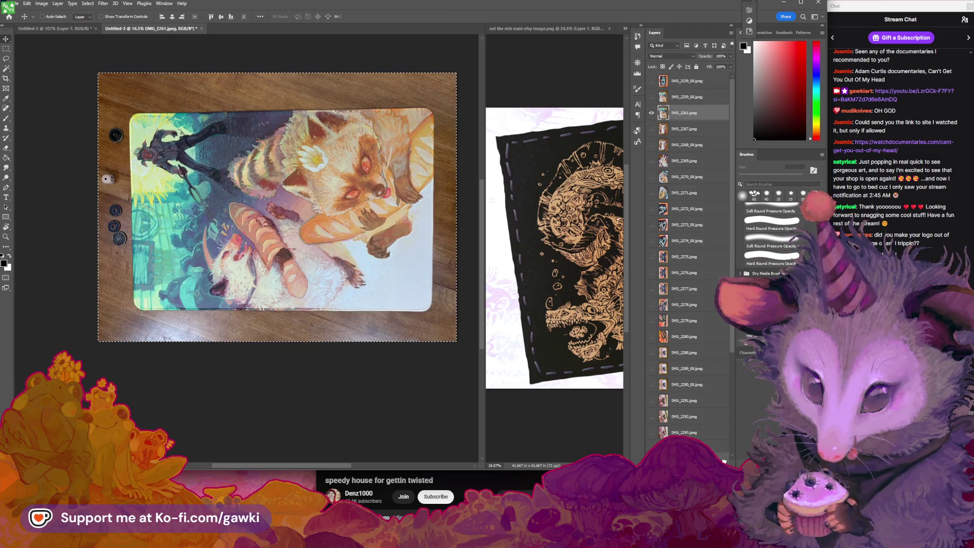
click(652, 97)
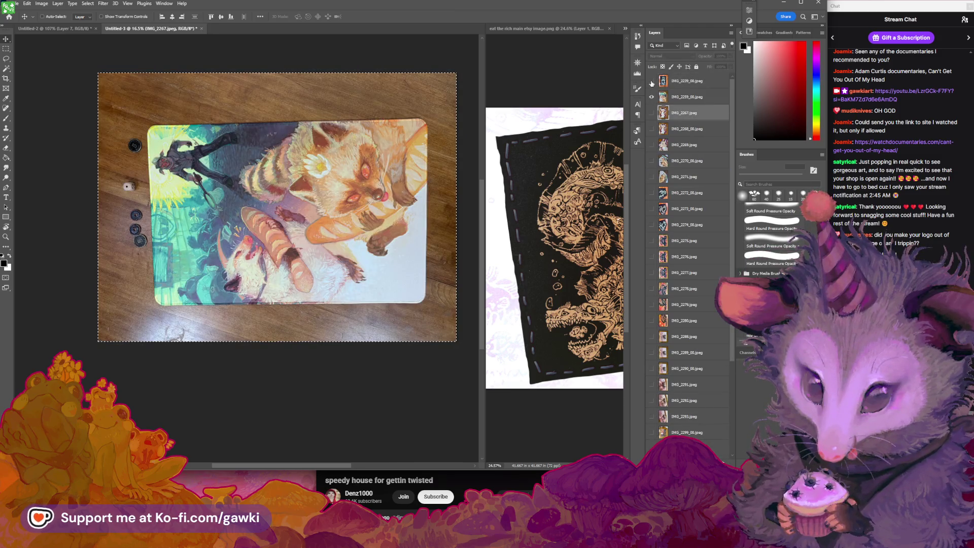
click(652, 82)
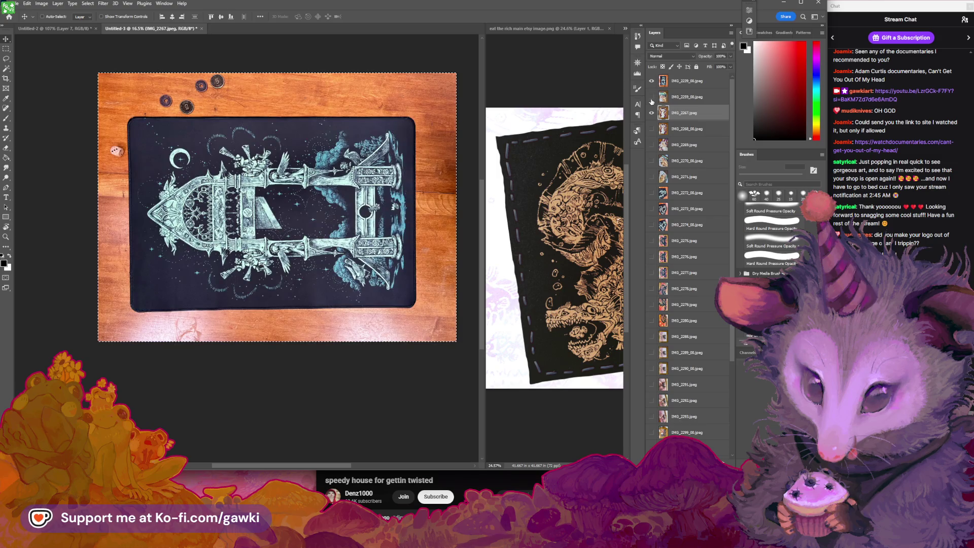
click(652, 81)
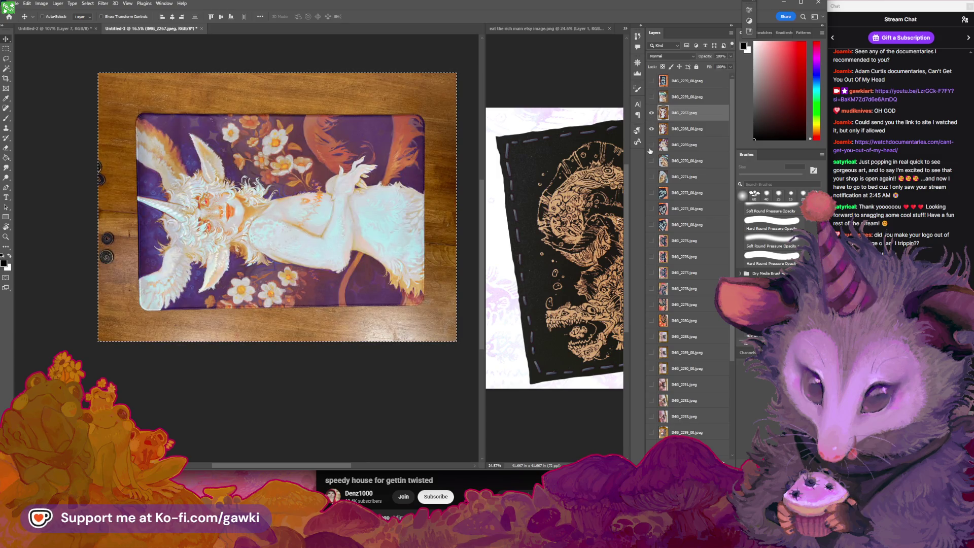
Toggle IMG_2267 and IMG_2268 to compare the unicorn mat photos.
click(651, 113)
click(652, 129)
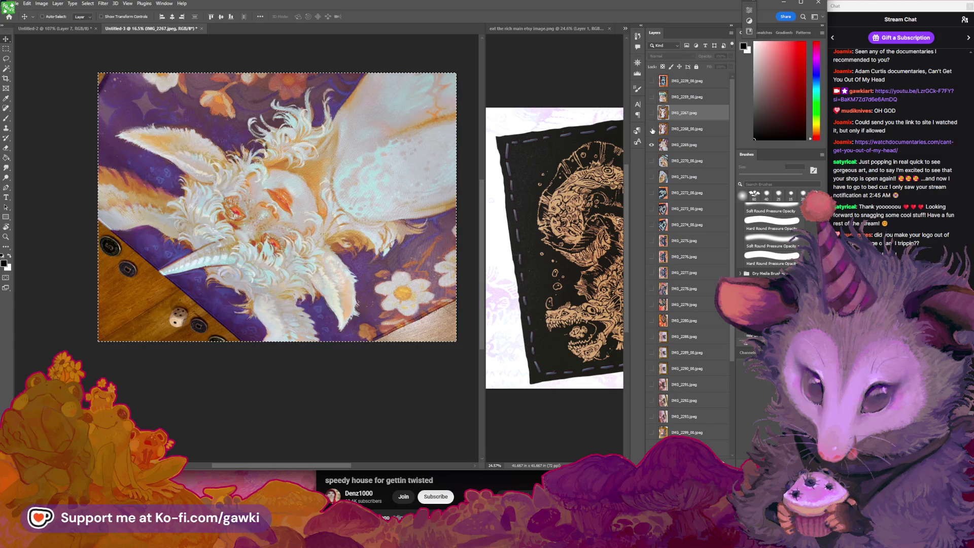
click(652, 130)
click(653, 114)
click(652, 115)
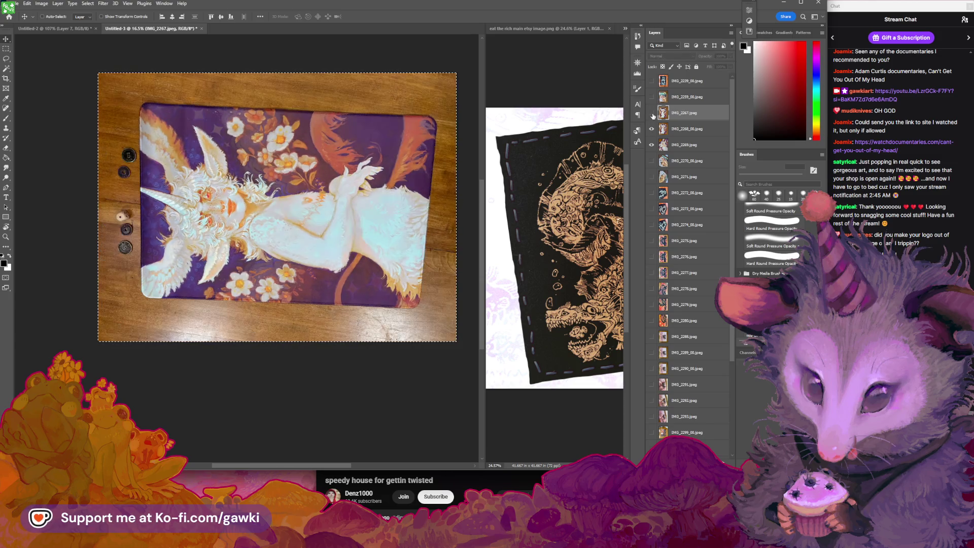
click(652, 114)
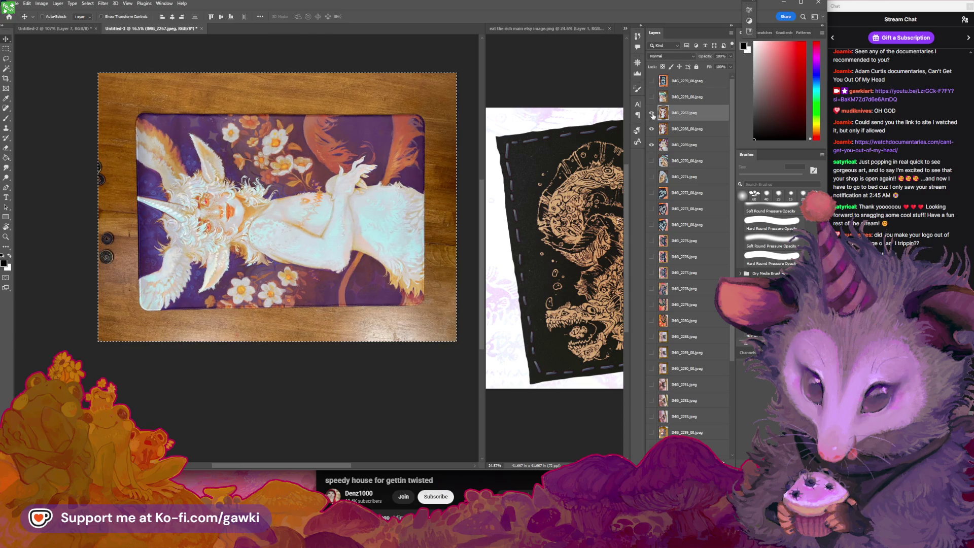
click(653, 115)
click(653, 115)
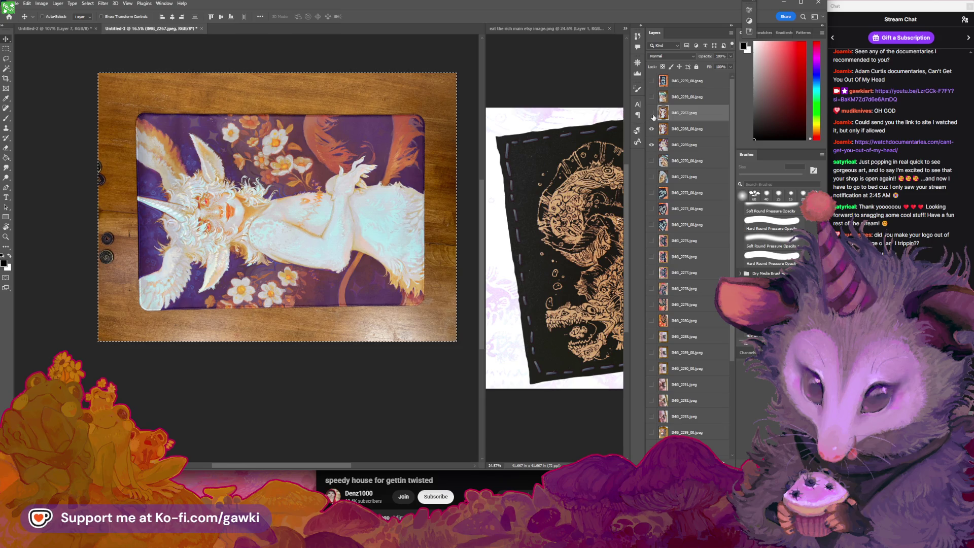
click(653, 115)
click(652, 114)
click(653, 115)
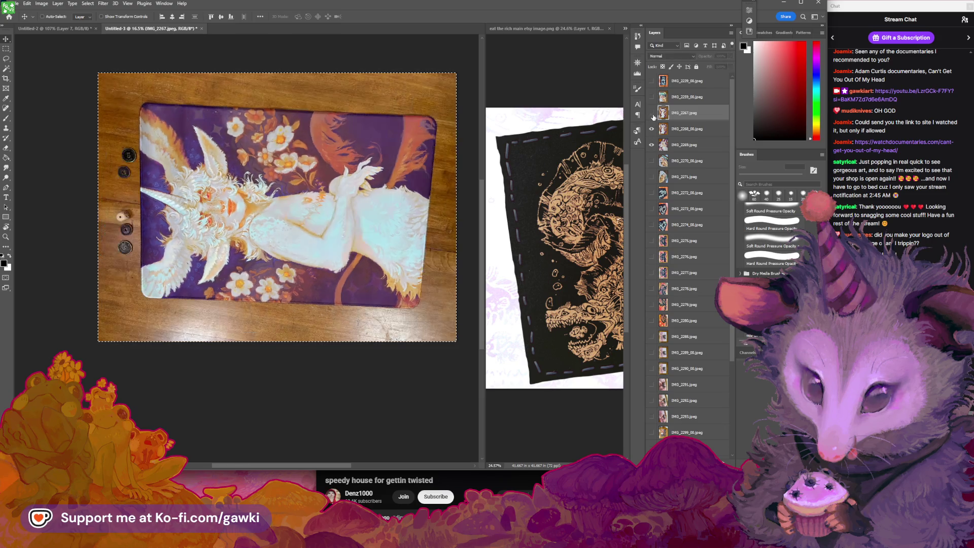
click(653, 116)
click(653, 116)
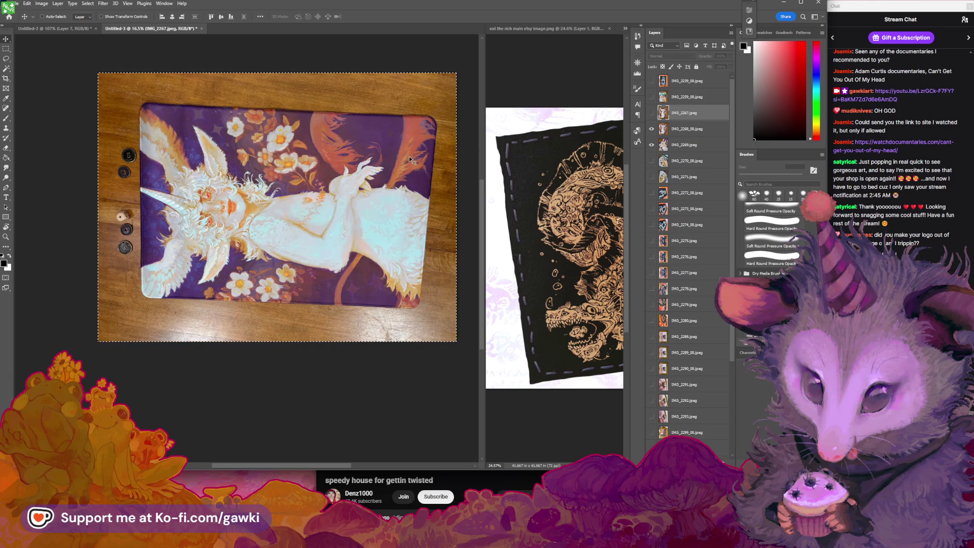
Compare IMG_2267 with the shot below, then hide IMG_2267 and IMG_2268_00.
scroll(365, 180, up, 3)
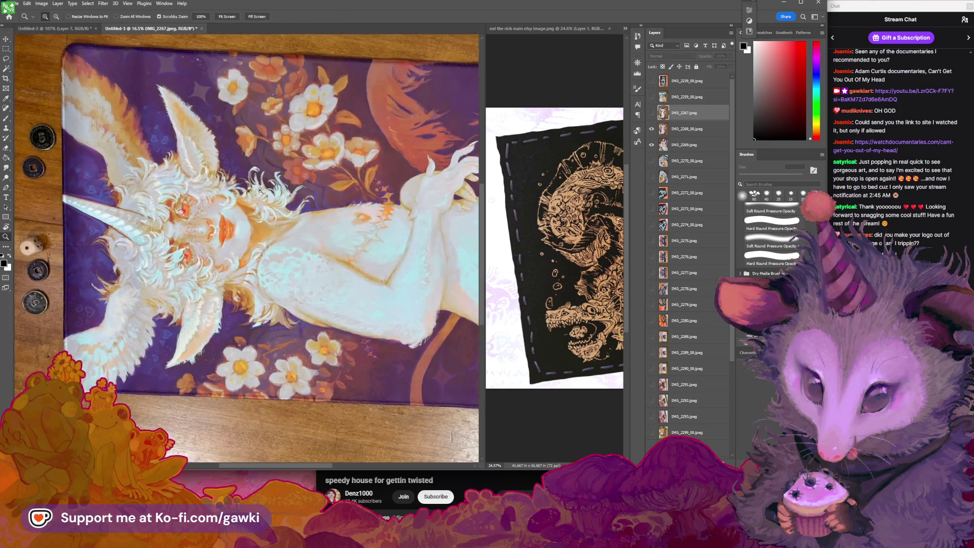
scroll(239, 192, down, 4)
scroll(280, 189, up, 2)
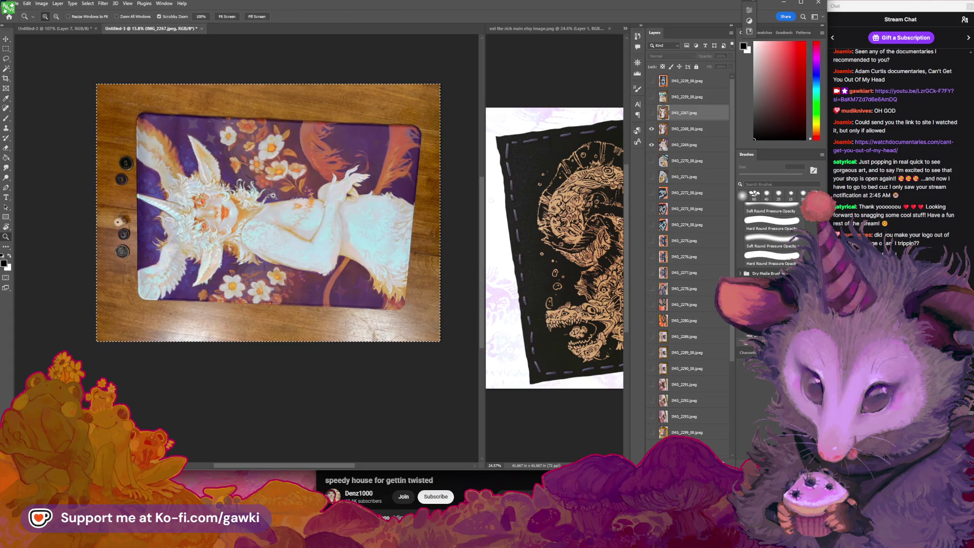
scroll(279, 192, up, 1)
scroll(277, 198, up, 2)
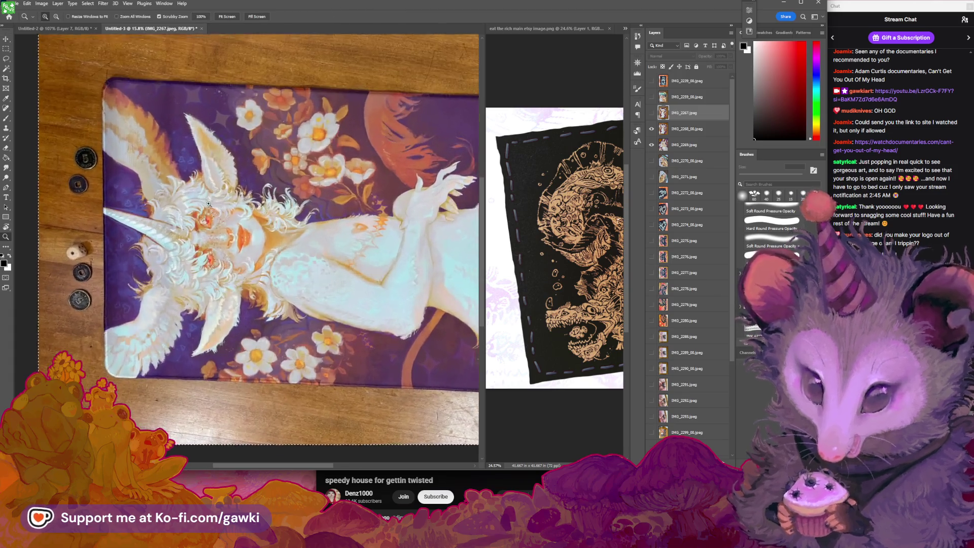
scroll(270, 207, down, 2)
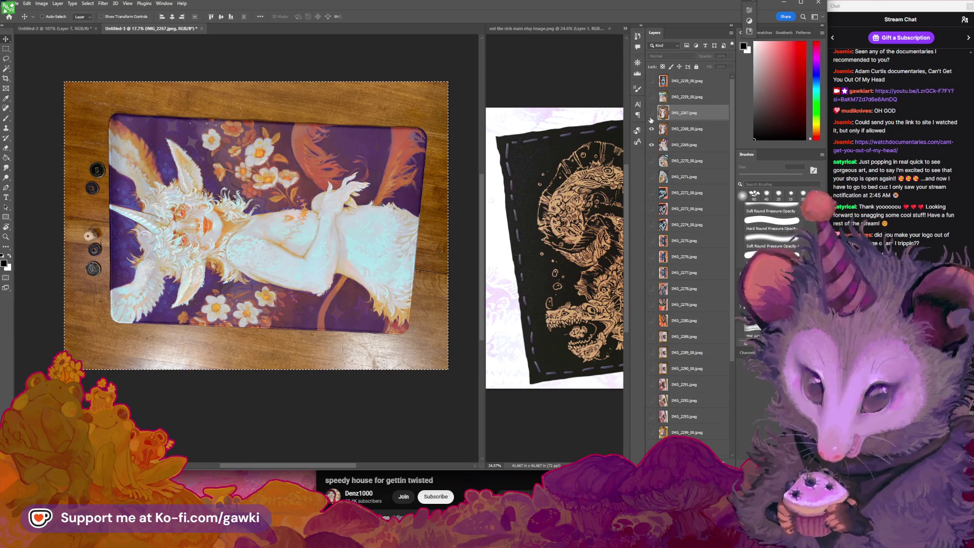
click(651, 113)
click(652, 113)
click(652, 113)
click(652, 114)
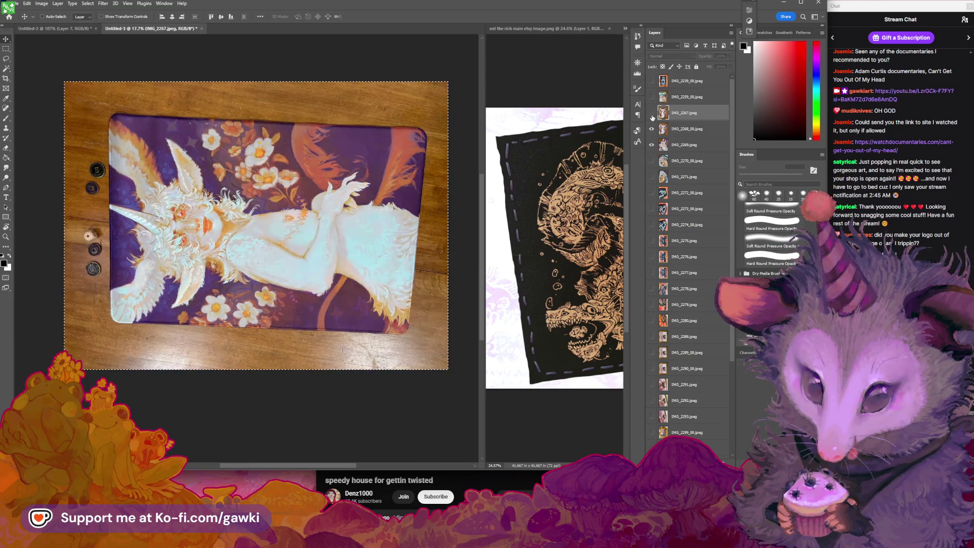
click(652, 129)
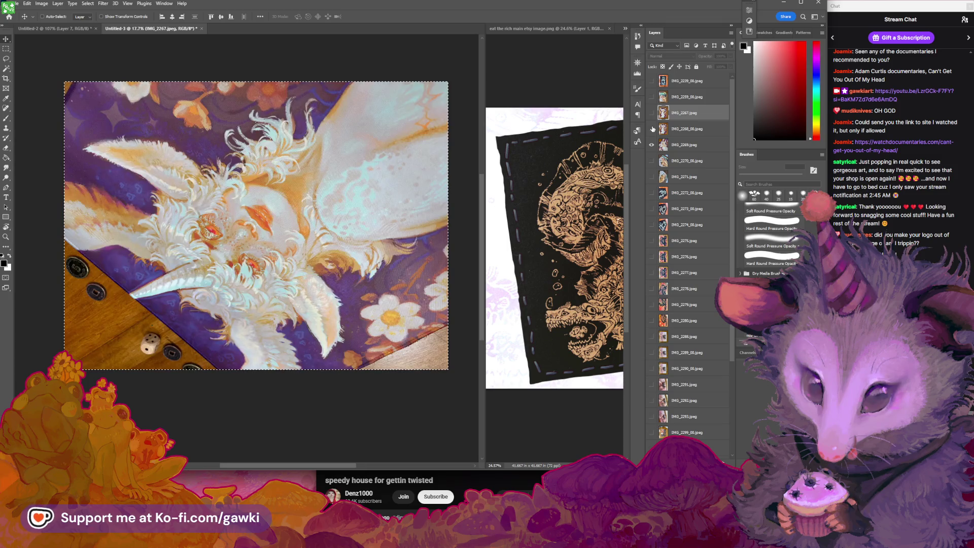
Select the IMG_2269 close-up layer and enter Free Transform.
click(665, 130)
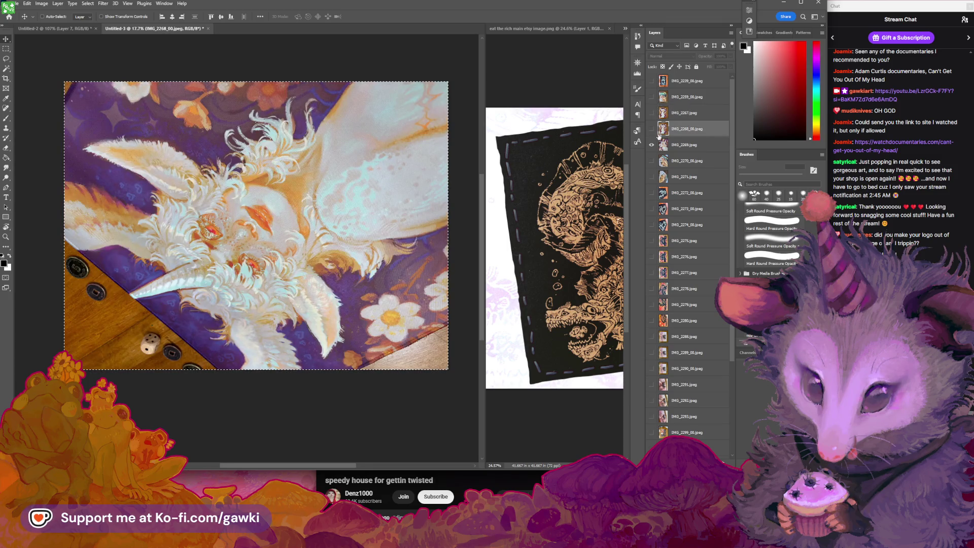
click(665, 145)
key(ctrl+t)
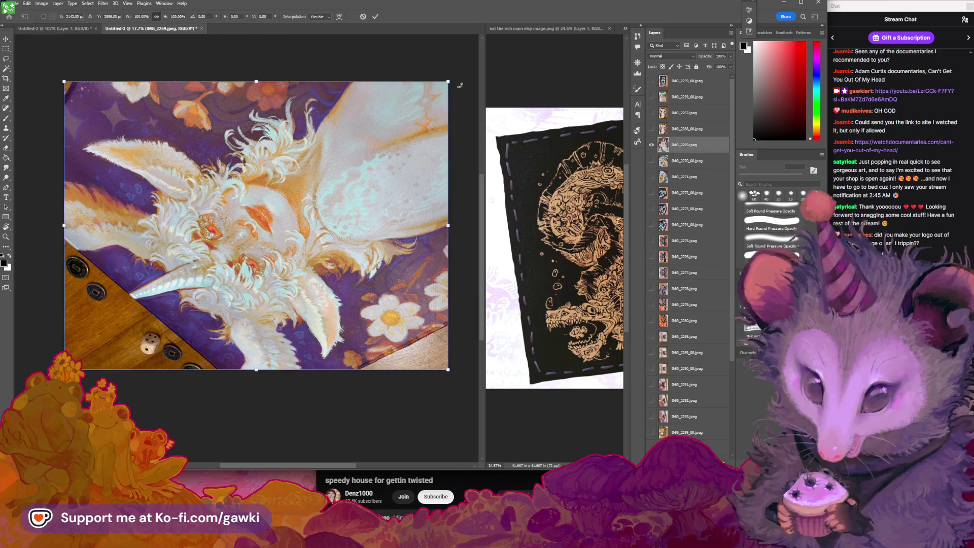
Rotate the IMG_2269 close-up 180° and zoom in on the unicorn's face.
mouse_move(459, 74)
mouse_down()
mouse_move(356, 303)
mouse_move(137, 311)
mouse_up()
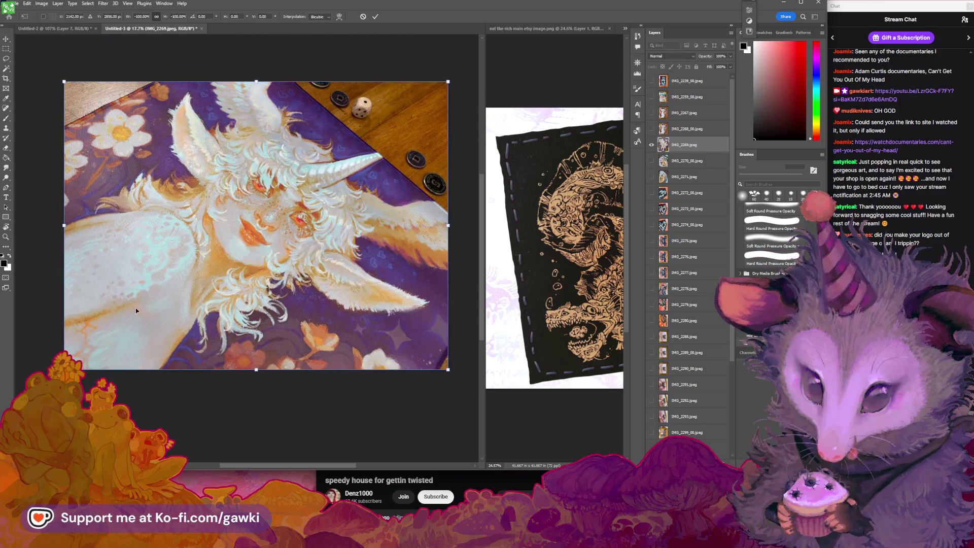
key(Return)
key(z)
drag(299, 220, 314, 222)
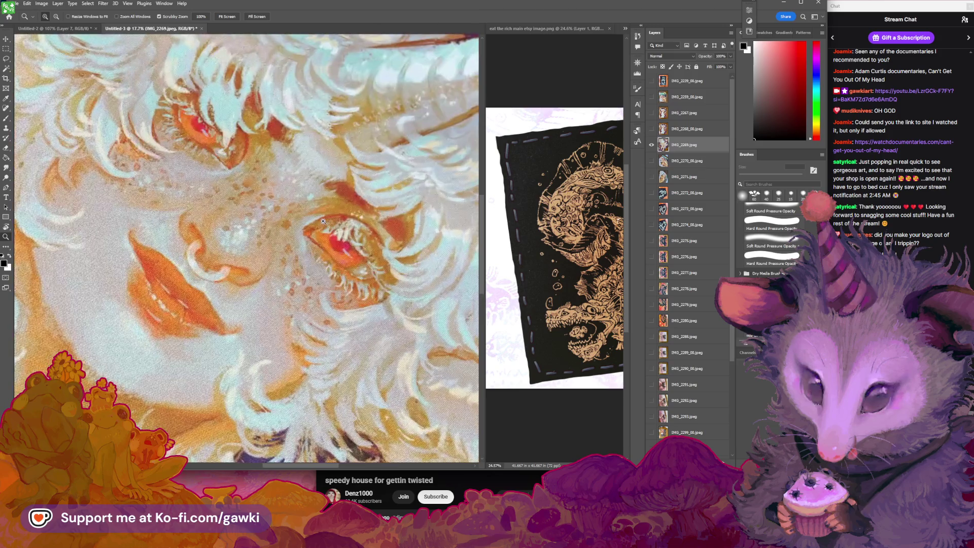
scroll(310, 231, down, 5)
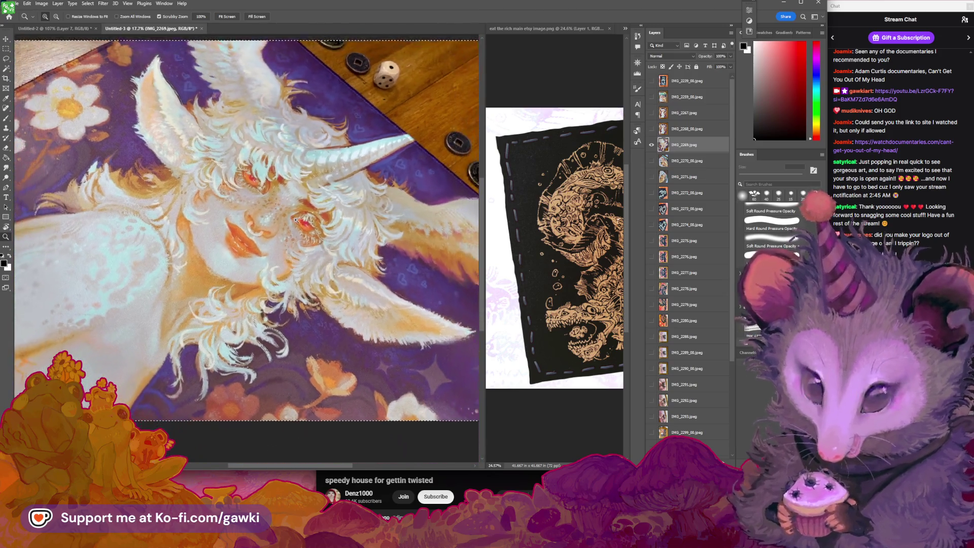
Zoom closer to inspect the unicorn's face on the rotated close-up.
key(v)
key(z)
drag(305, 243, 357, 210)
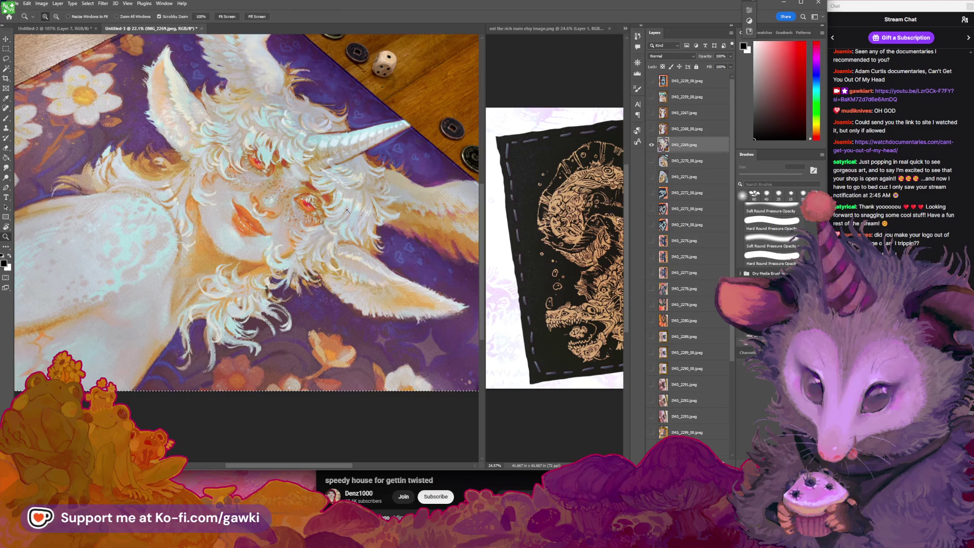
key(v)
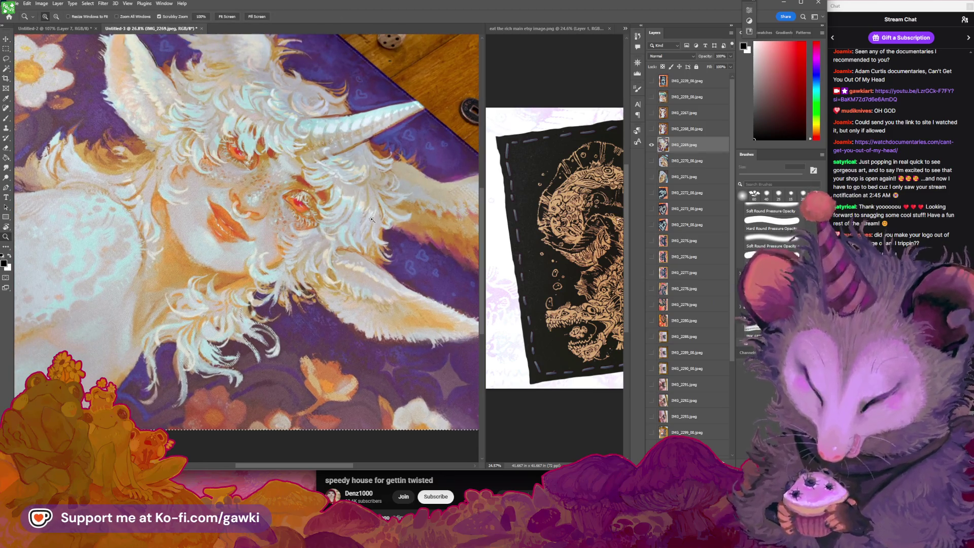
scroll(357, 212, down, 2)
drag(370, 224, 350, 232)
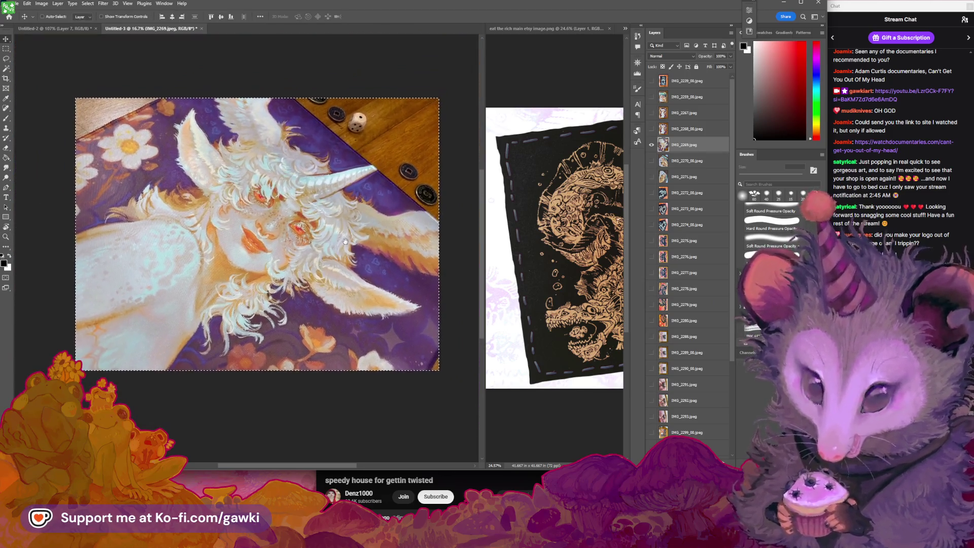
key(z)
click(310, 219)
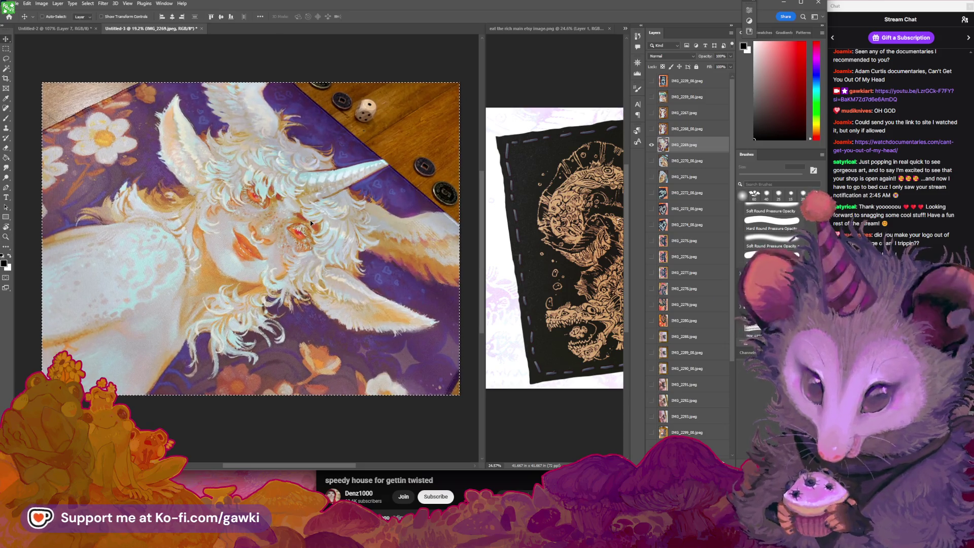
key(v)
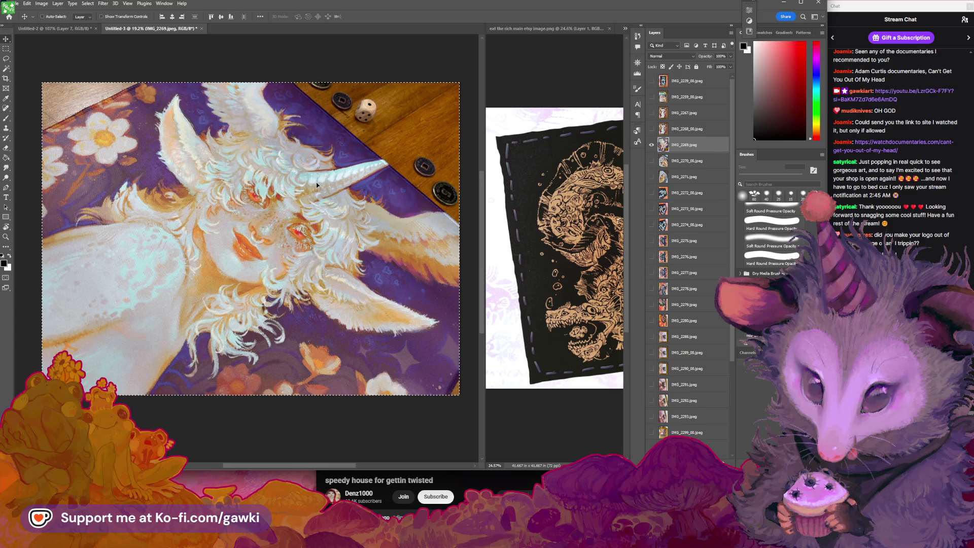
Compare the IMG_2268 and IMG_2267 mat photos with the IMG_2269 close-up by toggling visibility.
click(652, 129)
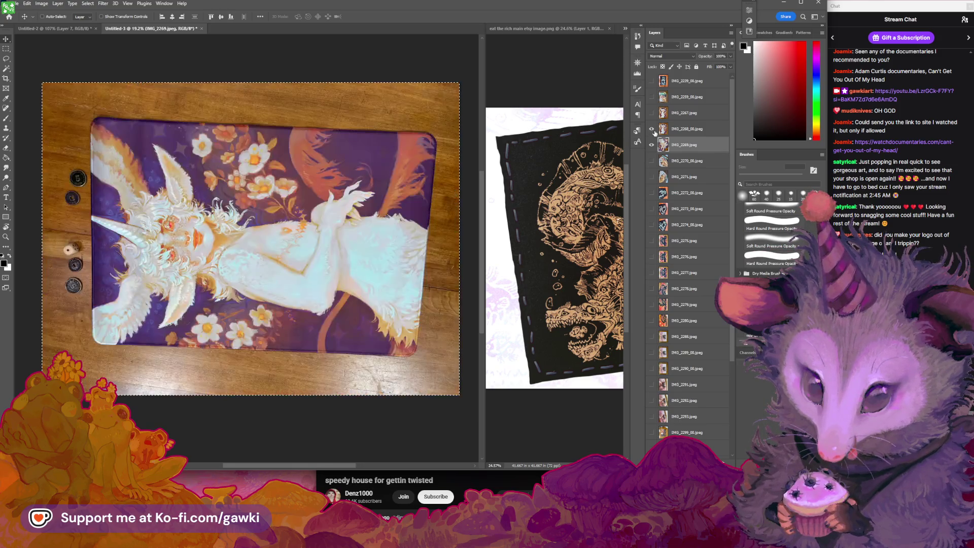
click(652, 129)
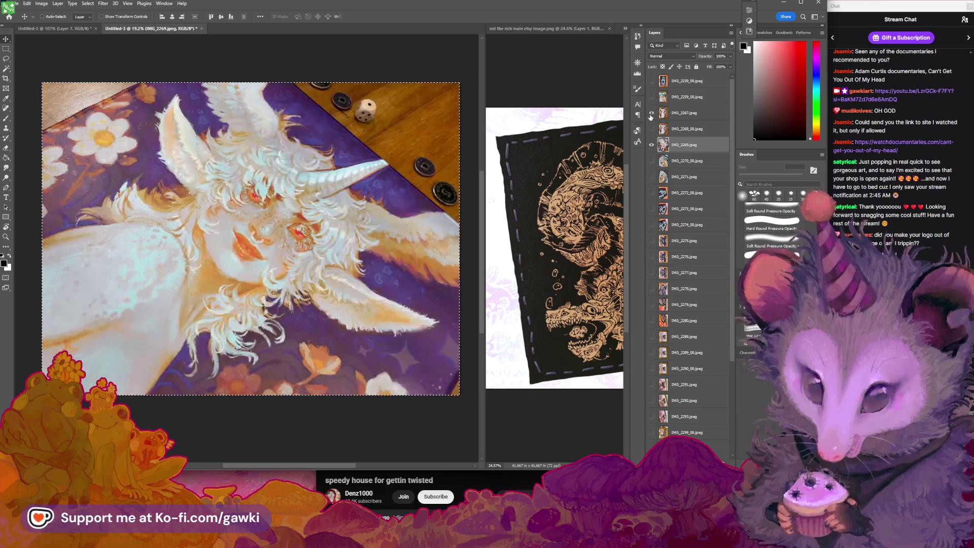
click(651, 112)
click(652, 112)
click(652, 129)
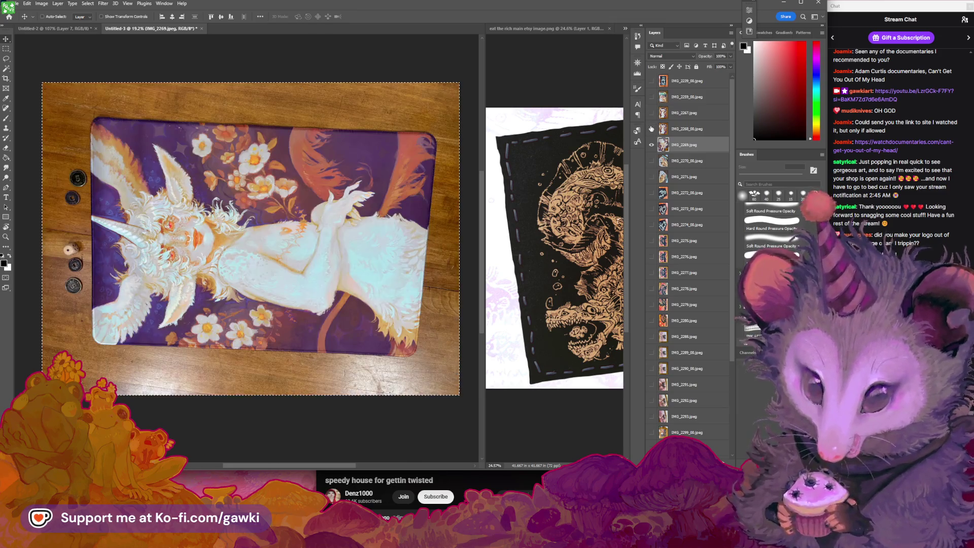
click(653, 129)
click(651, 144)
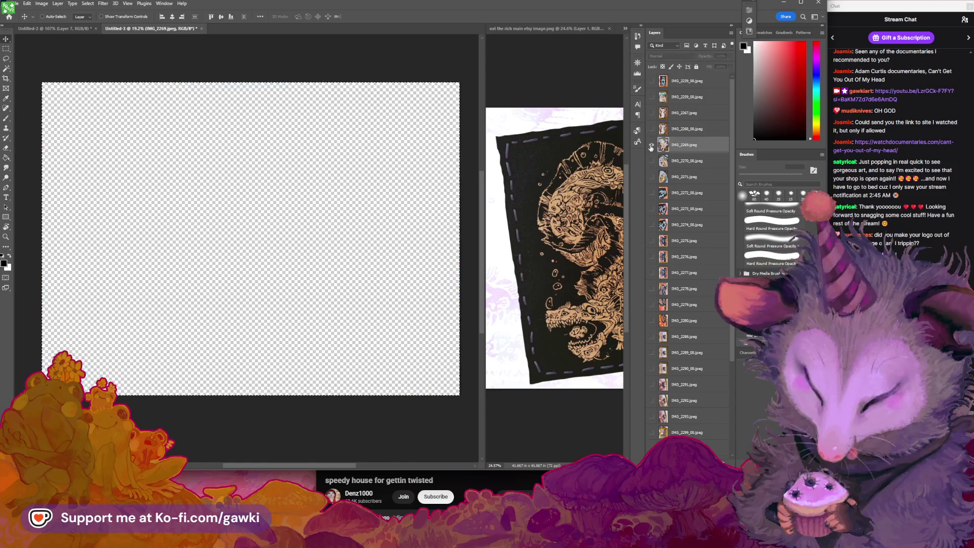
click(652, 145)
Hide the IMG_2269 close-up, show the IMG_2267 unicorn mat, and select its layer.
click(652, 146)
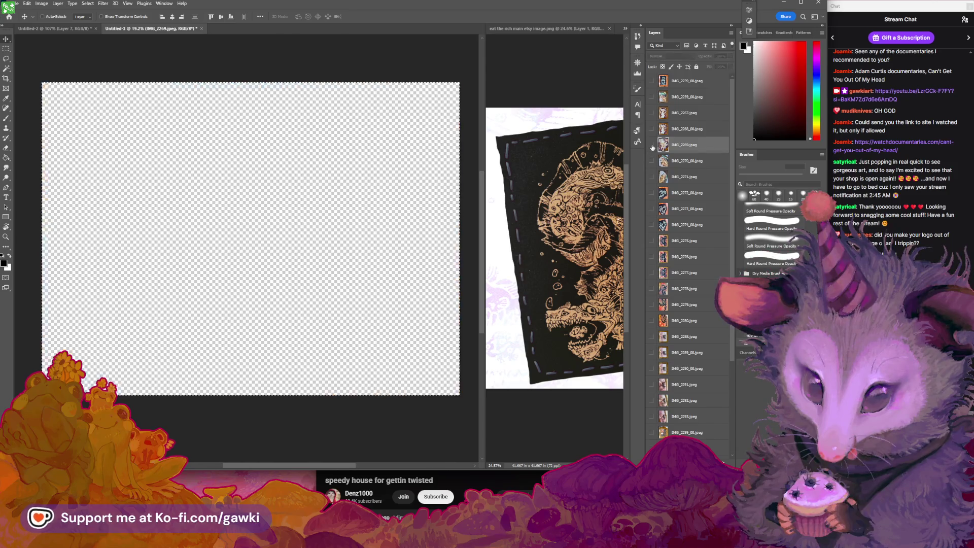
click(651, 113)
click(652, 113)
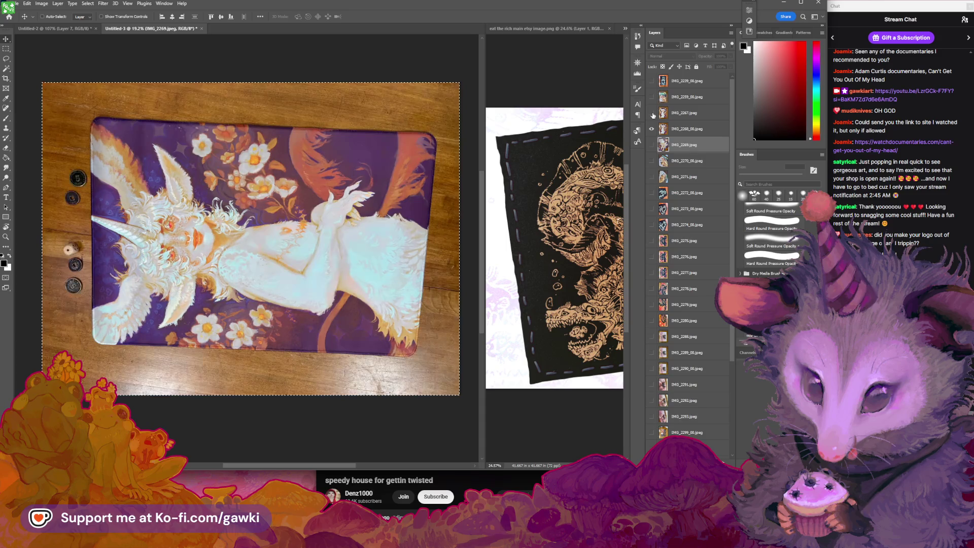
click(651, 112)
click(675, 113)
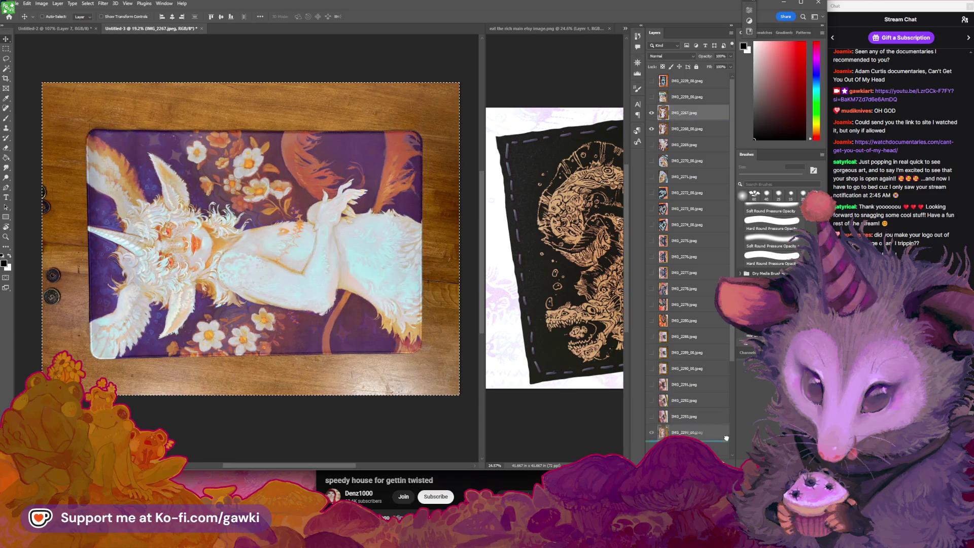
Delete the IMG_2267 layer and compare the IMG_2270 and IMG_2271 raccoon photos.
click(727, 460)
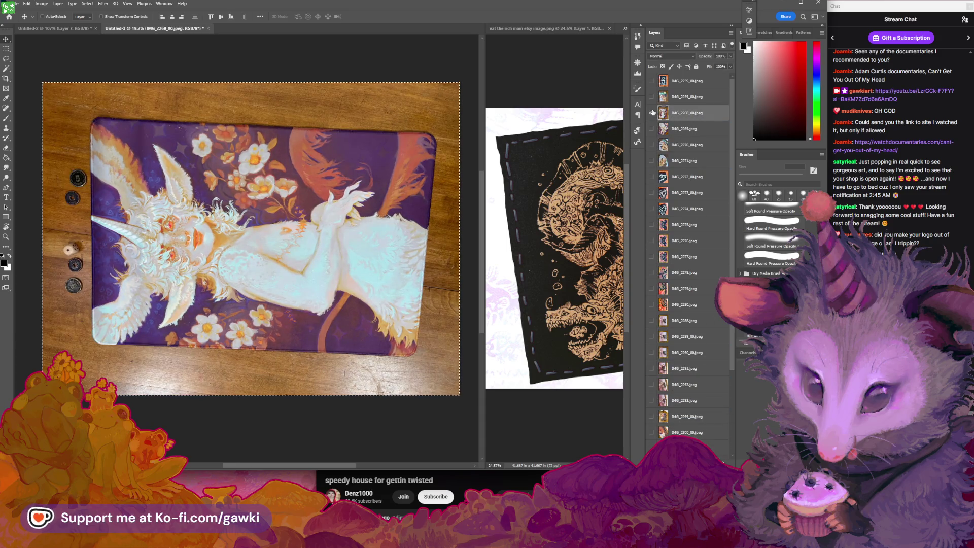
click(652, 113)
click(651, 144)
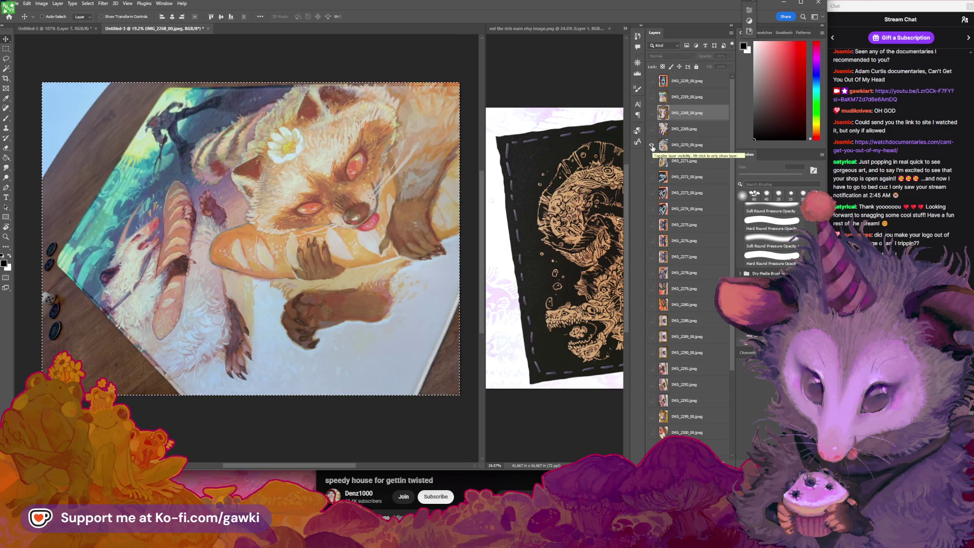
click(653, 146)
click(652, 161)
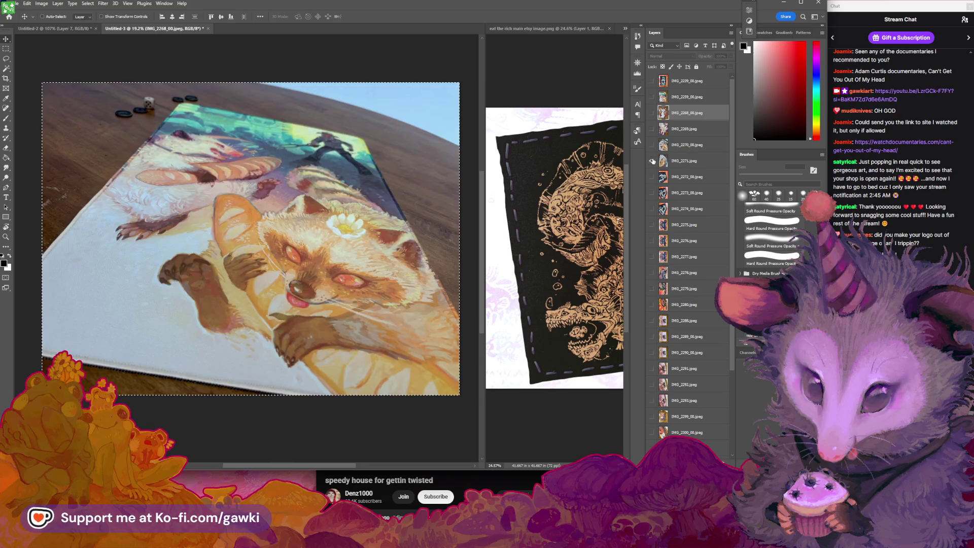
click(653, 161)
click(652, 161)
click(653, 160)
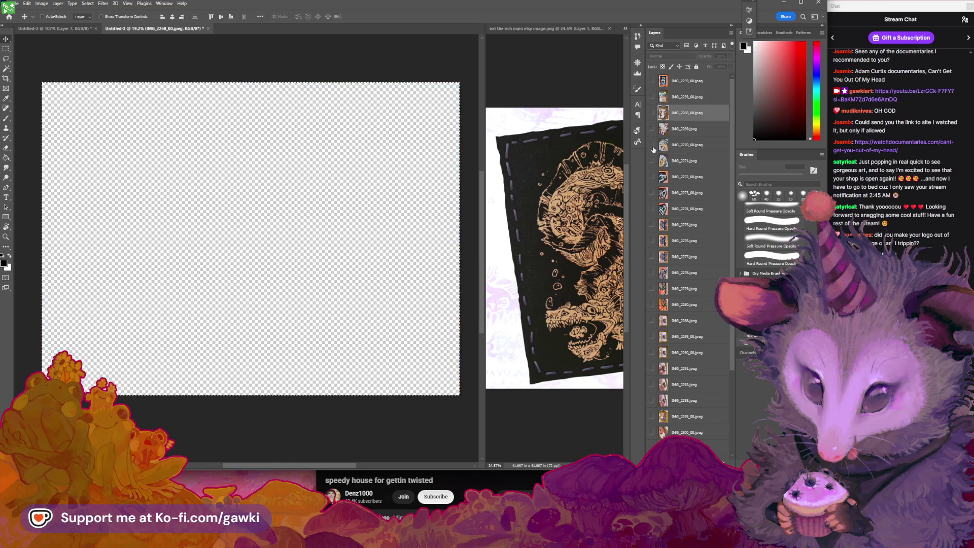
Recheck the raccoon photos and delete the IMG_2270_00 layer.
click(652, 146)
click(652, 145)
click(653, 161)
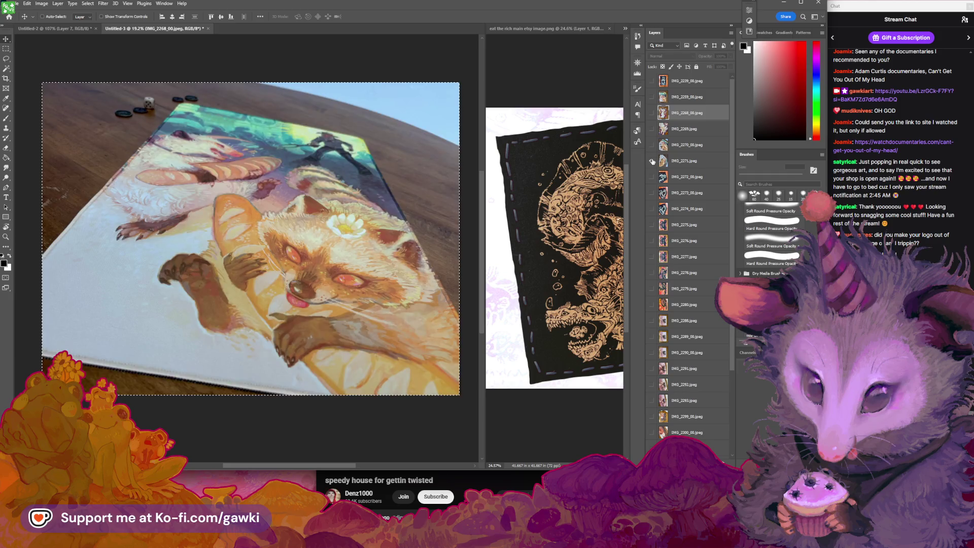
click(685, 146)
scroll(690, 436, down, 1)
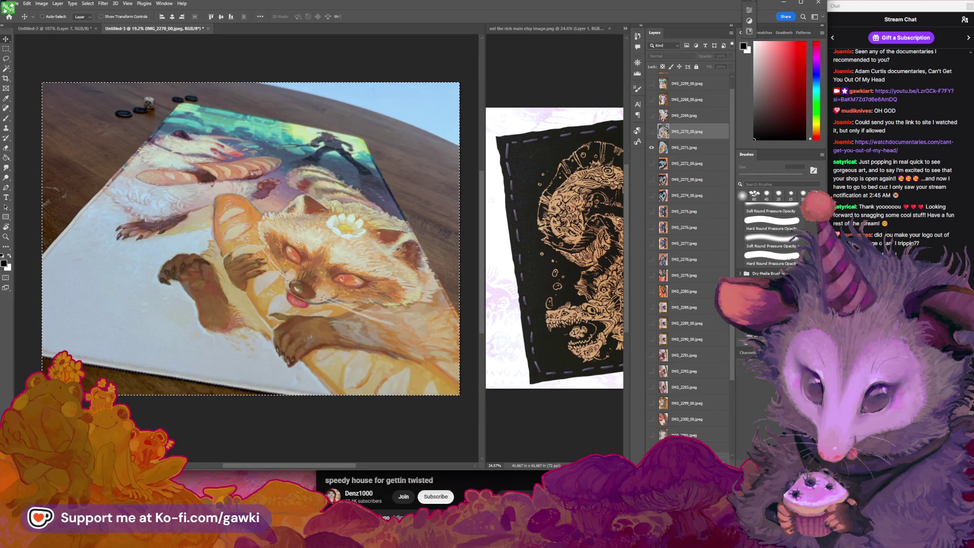
key(Delete)
Compare the IMG_2272 and IMG_2273 arch photos by toggling their visibility.
click(652, 132)
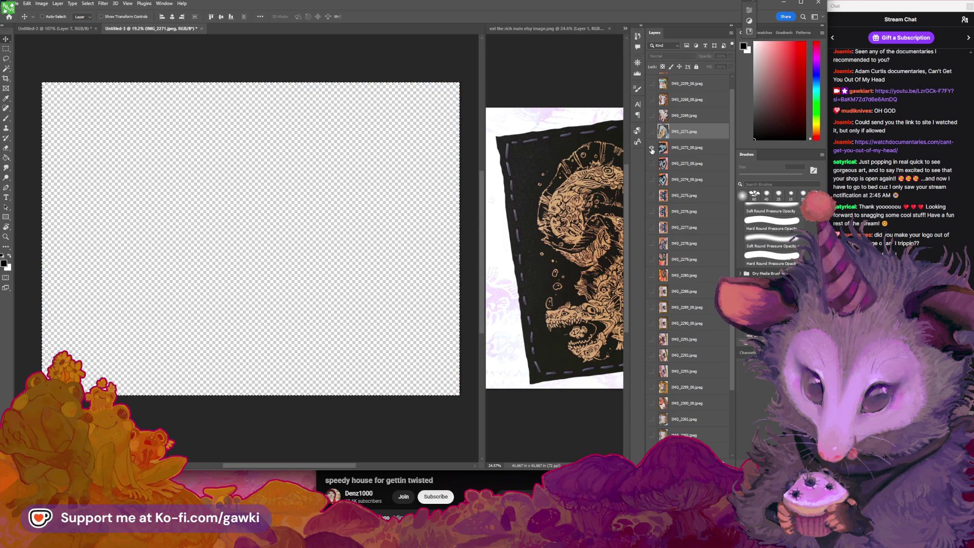
click(652, 148)
scroll(679, 172, up, 1)
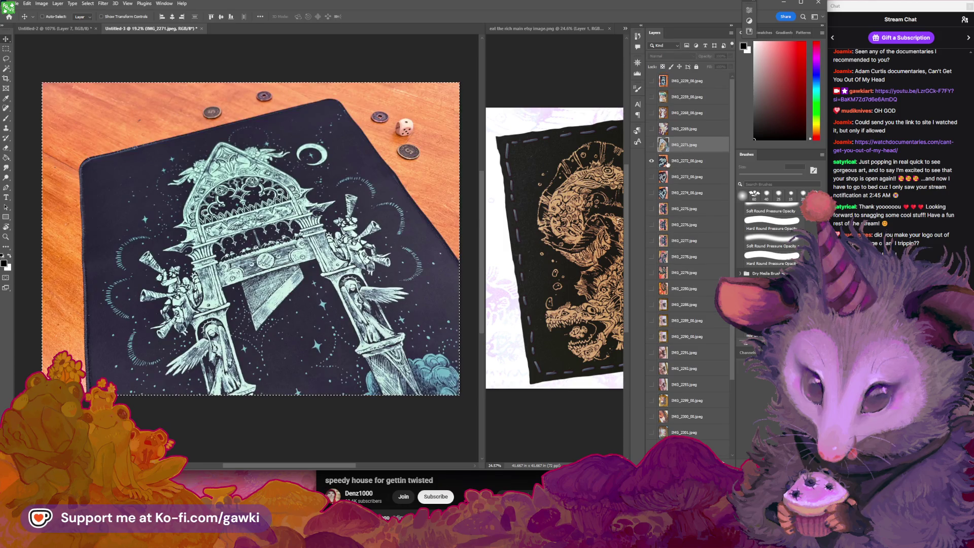
click(652, 161)
click(652, 177)
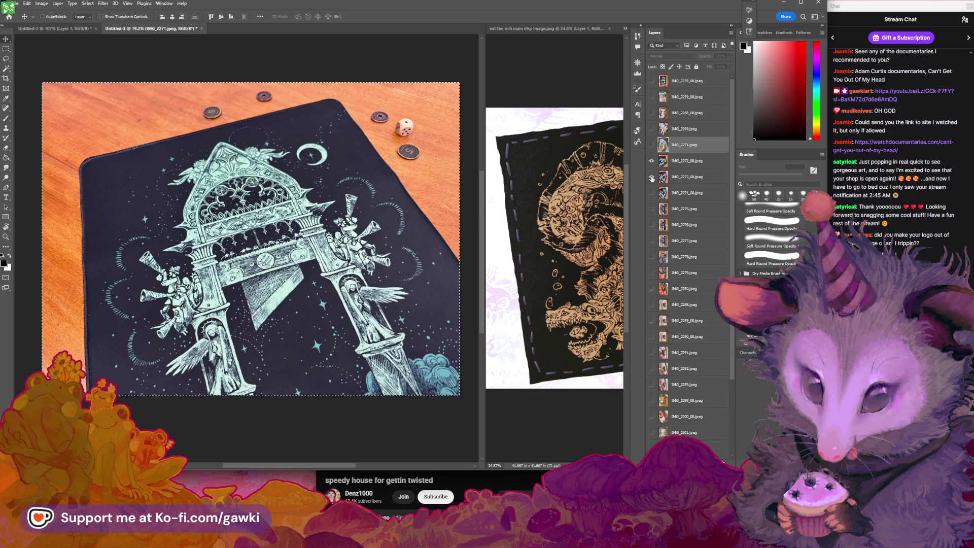
click(652, 161)
click(652, 161)
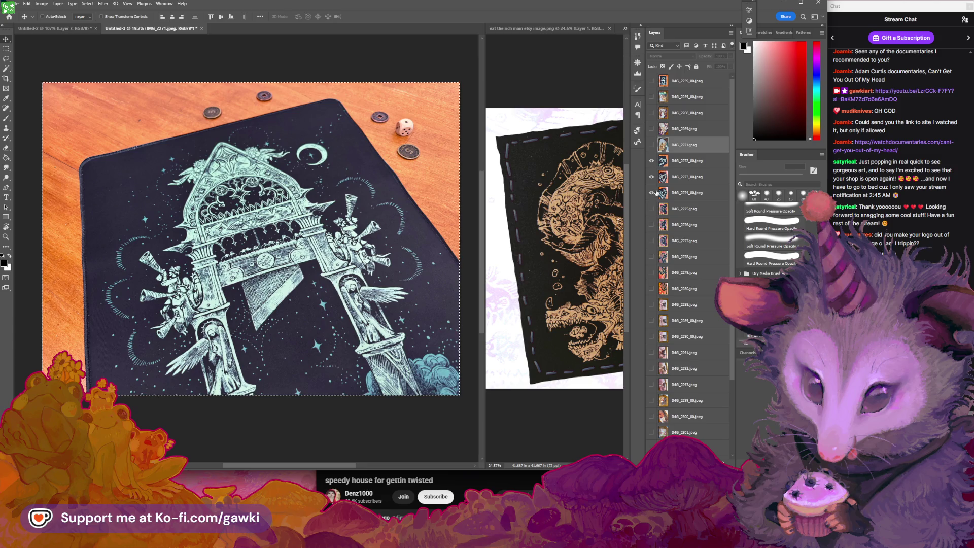
Check IMG_2274 against IMG_2273 and delete the redundant IMG_2273 layer.
click(652, 160)
click(652, 177)
click(652, 176)
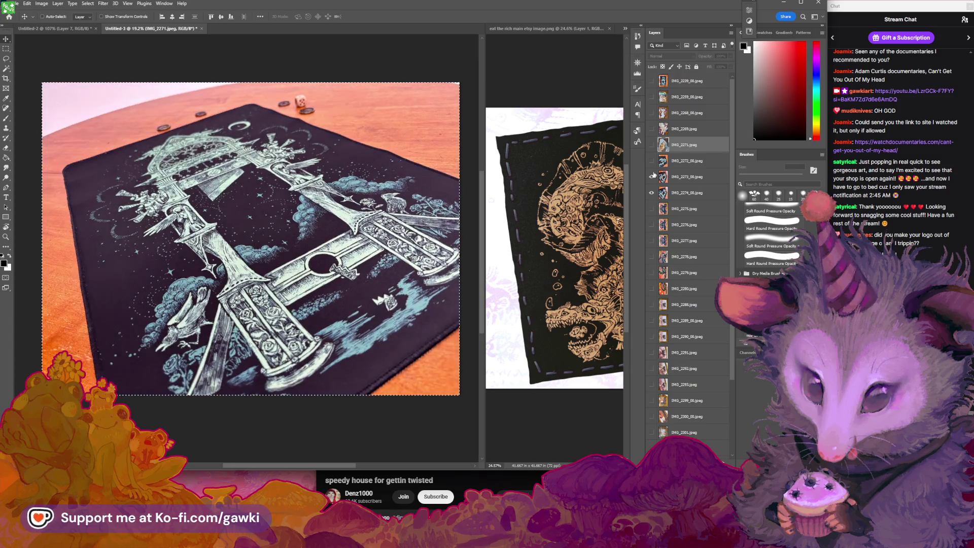
click(652, 176)
click(669, 175)
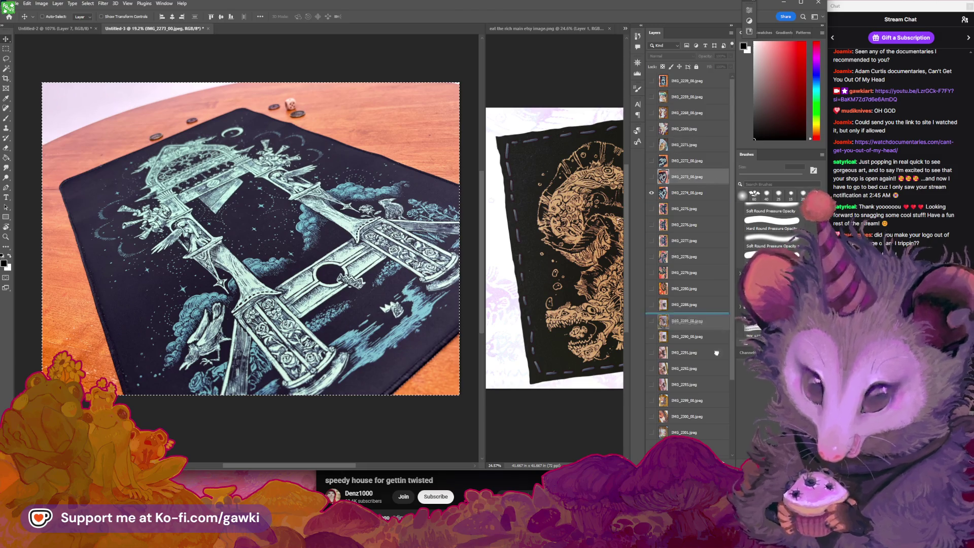
key(Delete)
Select the IMG_2272 and IMG_2274 arch photo layers together.
click(652, 161)
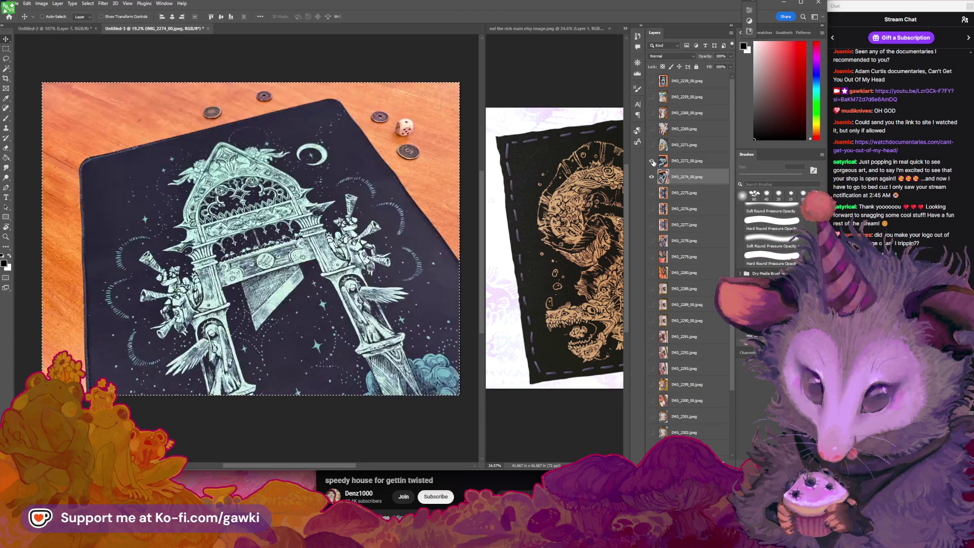
click(653, 162)
click(708, 161)
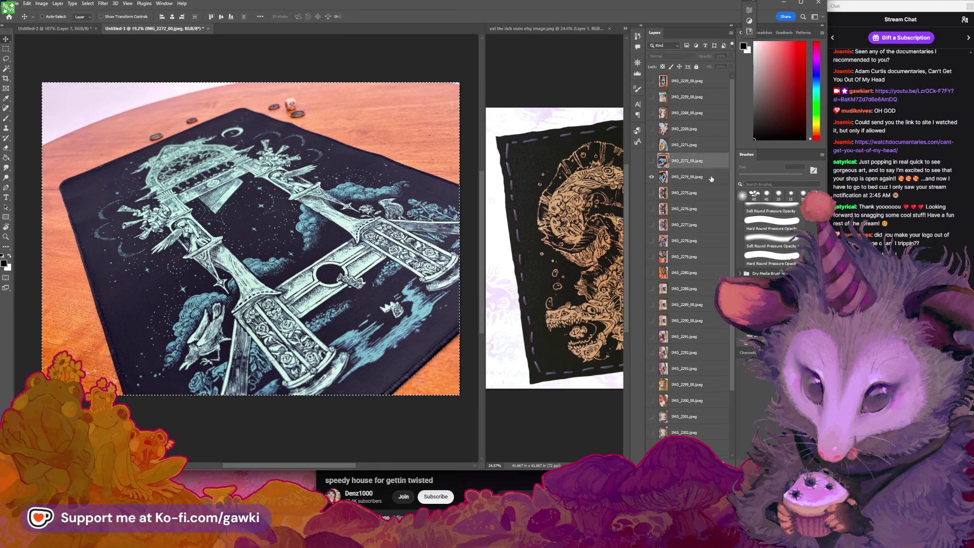
shift+click(710, 178)
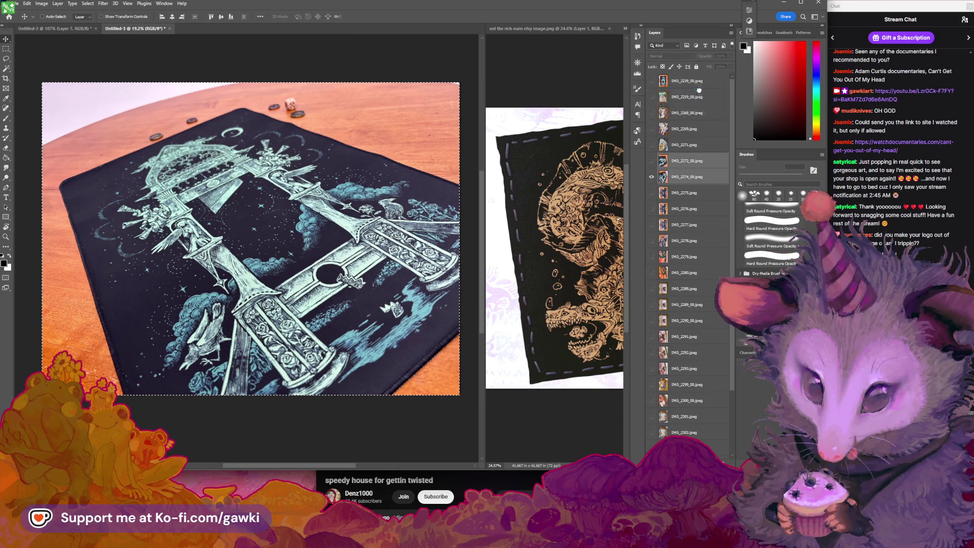
Move IMG_2272 and IMG_2274 to the top of the layer stack and review the next photos.
drag(710, 179, 650, 101)
click(651, 97)
click(653, 112)
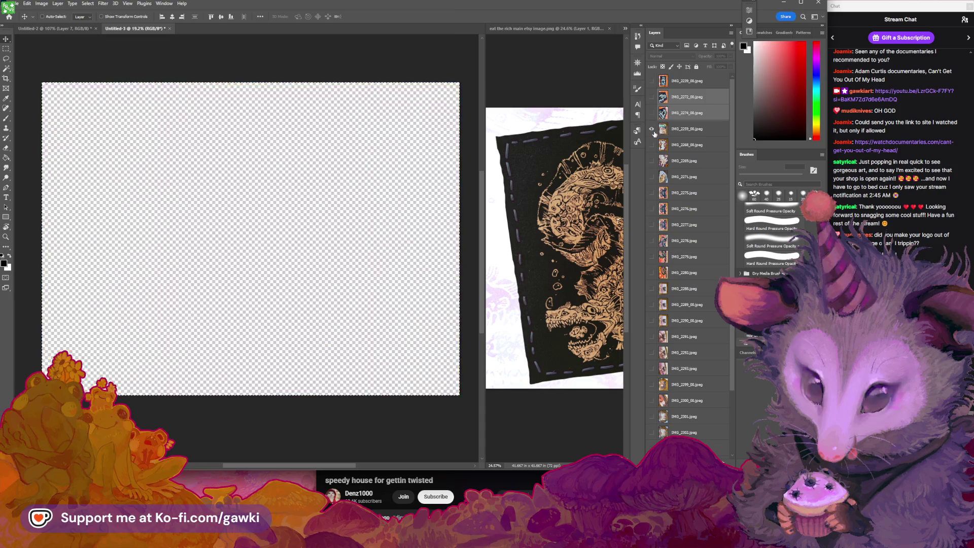
click(653, 130)
click(652, 129)
click(652, 145)
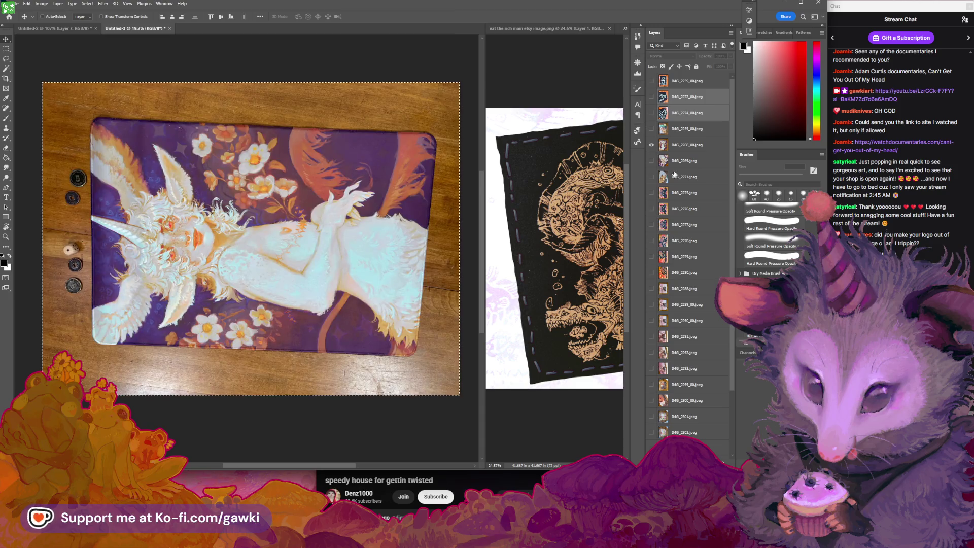
Move IMG_2271 above IMG_2268_00 and compare the IMG_2275 and IMG_2276 photos.
click(708, 179)
drag(699, 143, 677, 151)
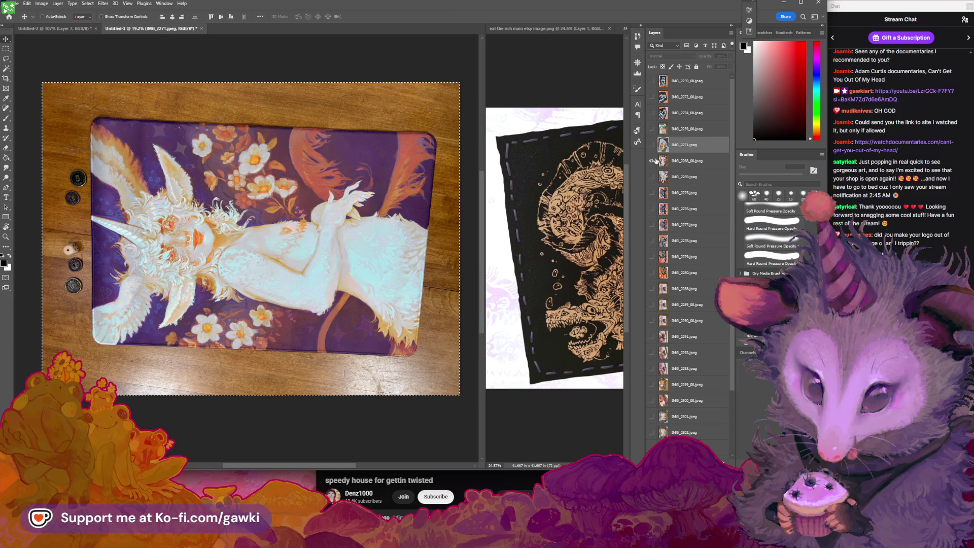
click(652, 161)
click(652, 193)
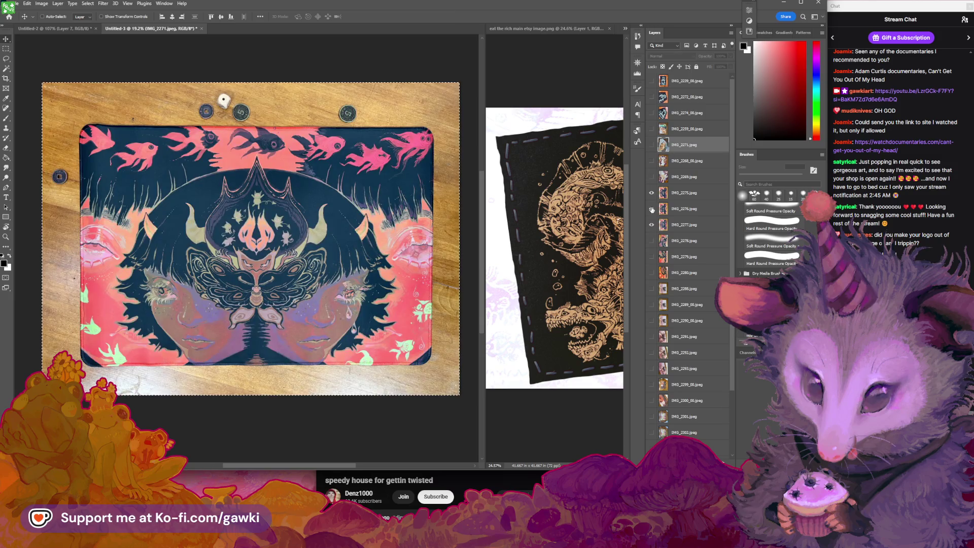
click(652, 195)
click(652, 210)
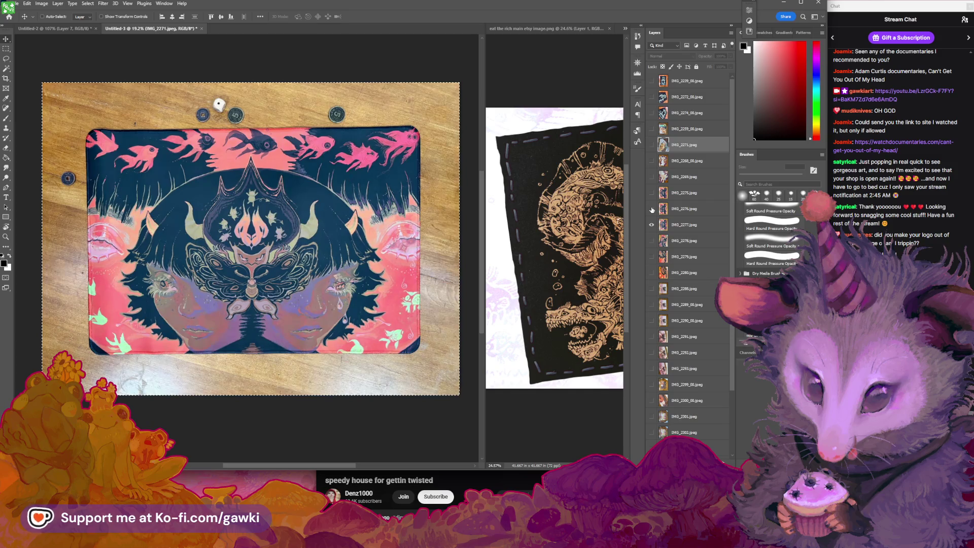
click(652, 209)
click(652, 194)
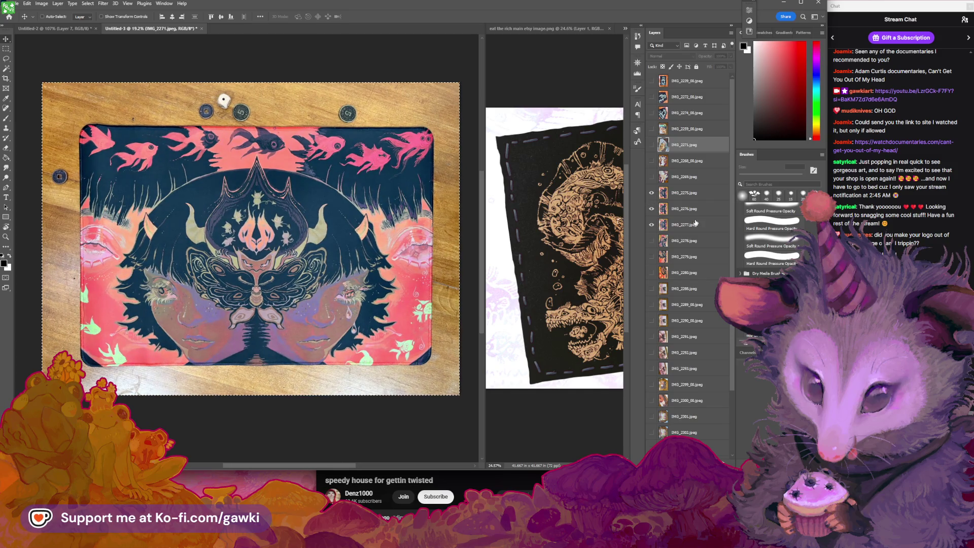
Delete the IMG_2277 layer and check the IMG_2280 goldfish mat photo.
click(712, 227)
key(Delete)
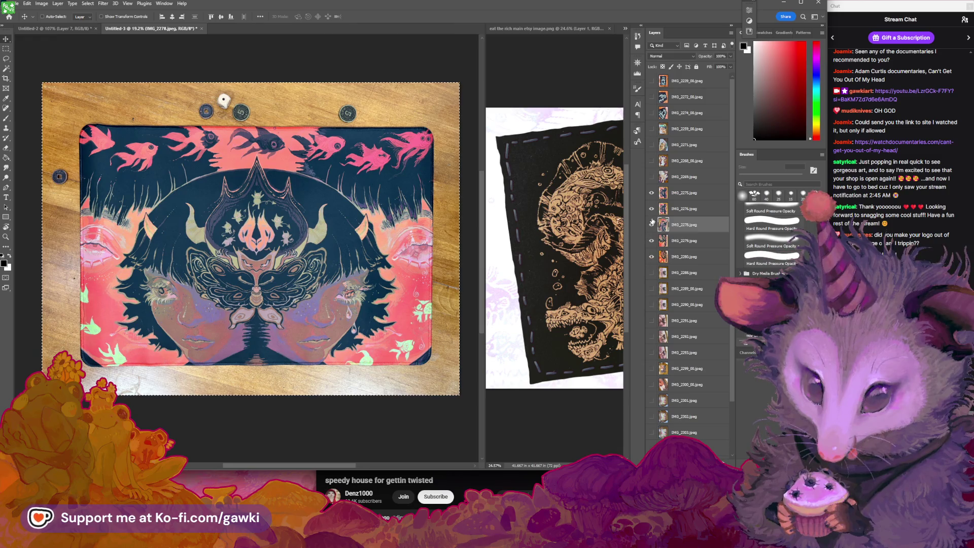
click(652, 193)
click(652, 209)
click(652, 225)
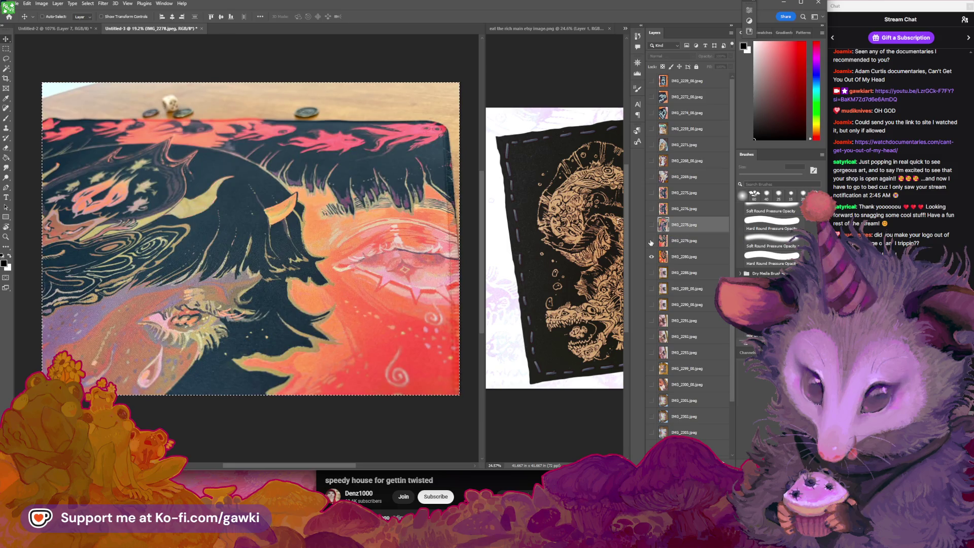
click(652, 242)
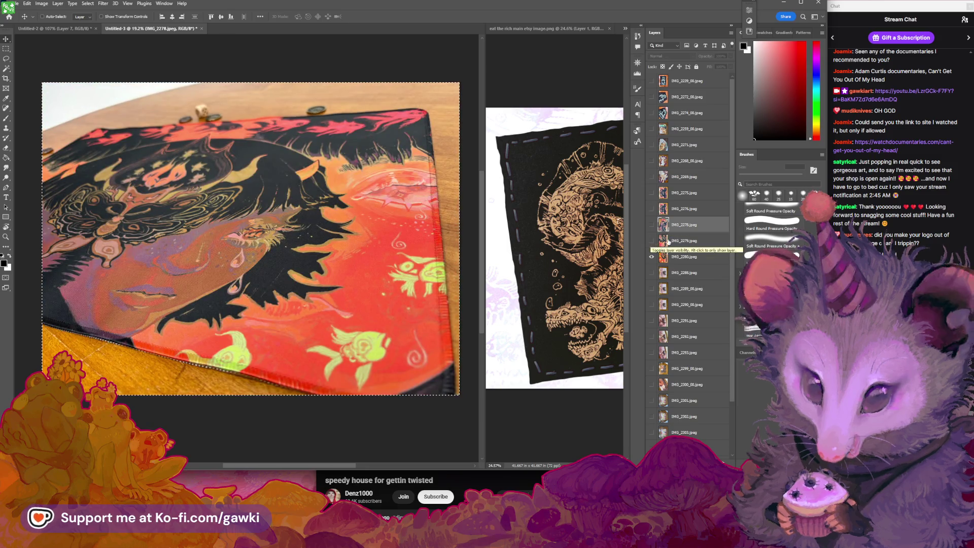
click(652, 256)
click(652, 257)
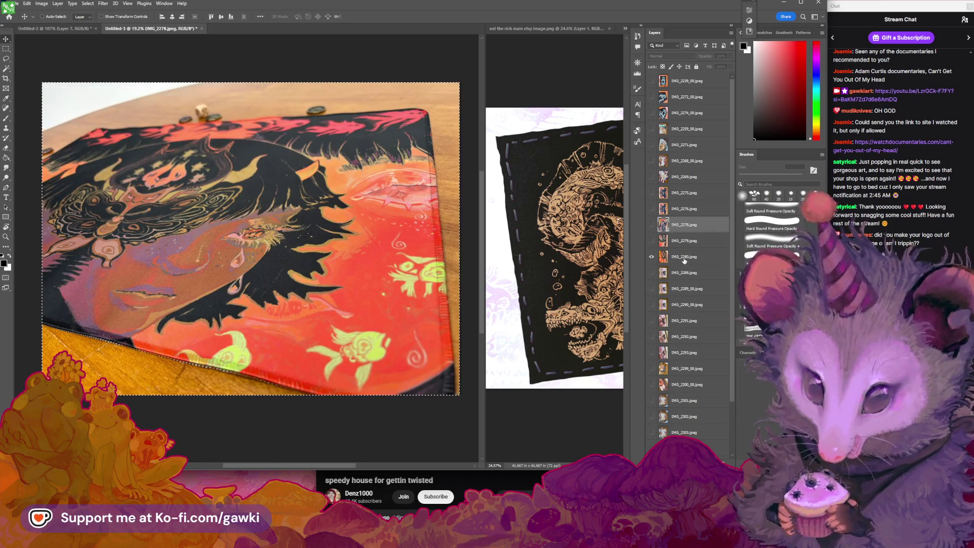
Zoom to inspect the photo, then move the IMG_2280 layer above IMG_2279.
key(z)
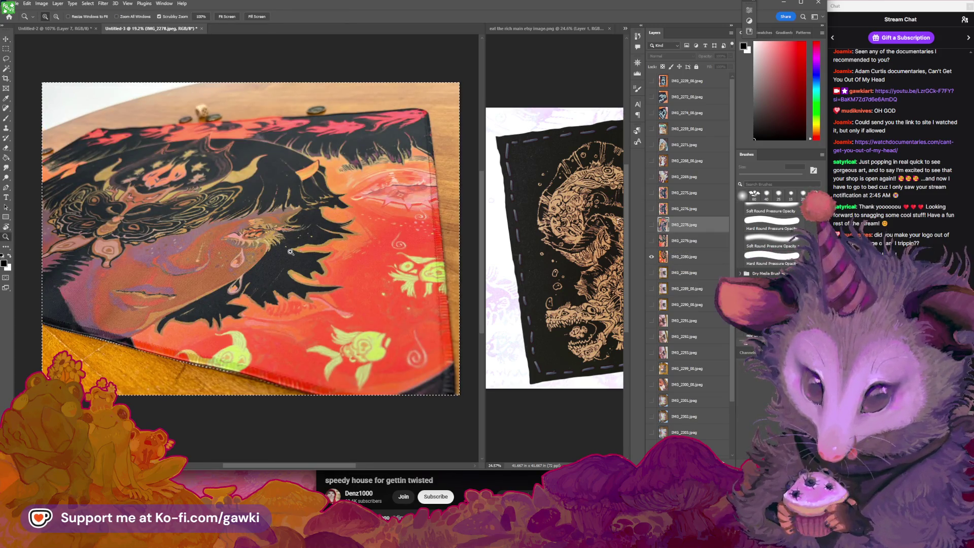
drag(248, 239, 253, 238)
key(v)
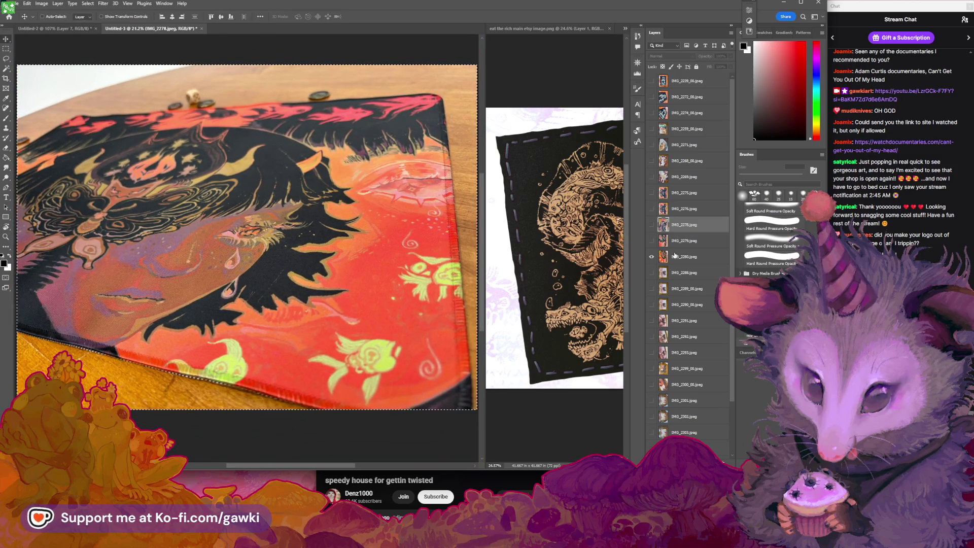
drag(677, 237, 677, 235)
Toggle IMG_2278's visibility repeatedly to compare the dark and red moth-woman photos.
click(652, 225)
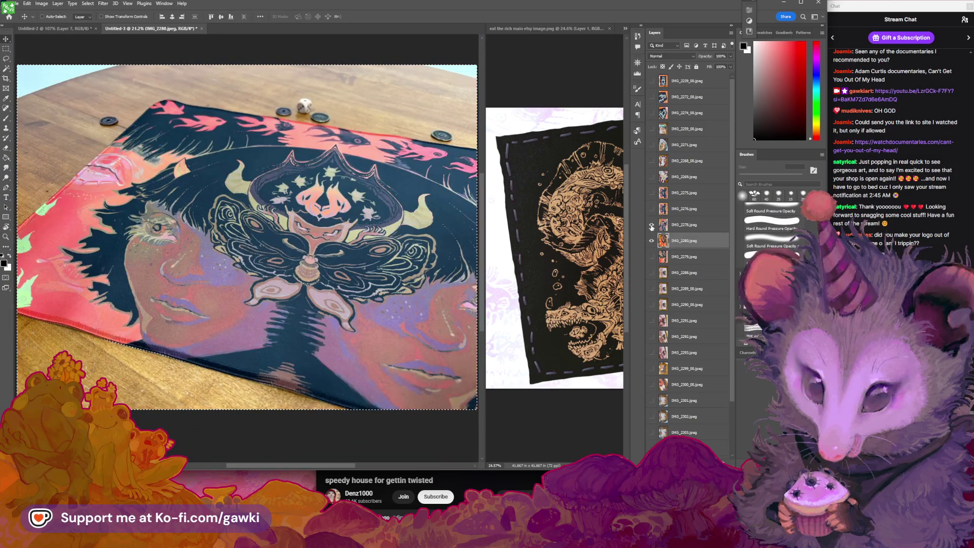
click(652, 226)
click(652, 225)
click(652, 225)
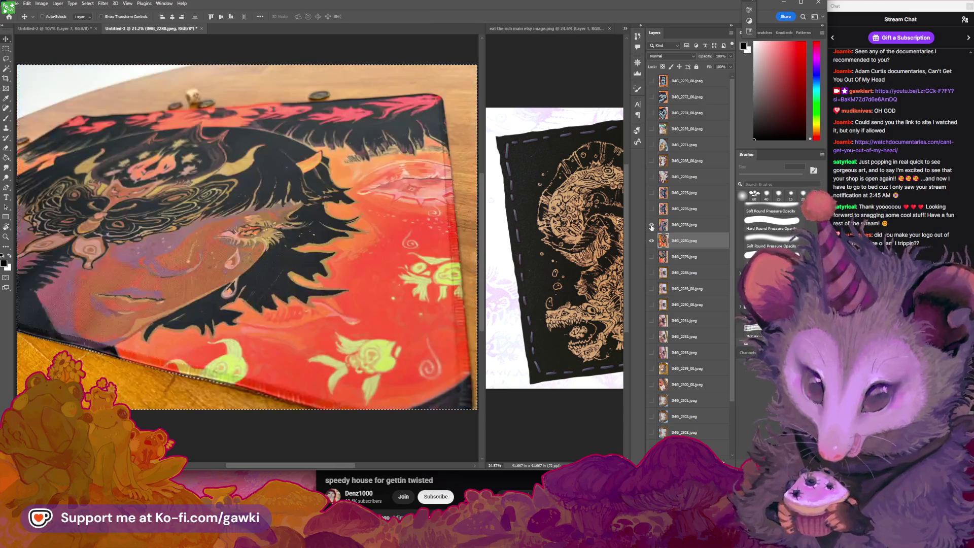
click(652, 225)
click(652, 225)
click(652, 225)
click(652, 225)
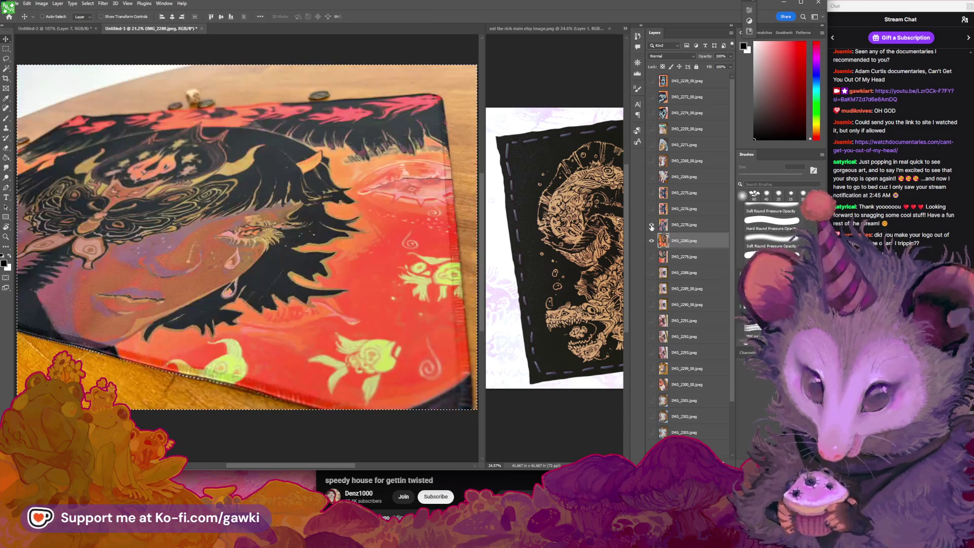
click(652, 225)
click(652, 226)
click(652, 226)
click(652, 226)
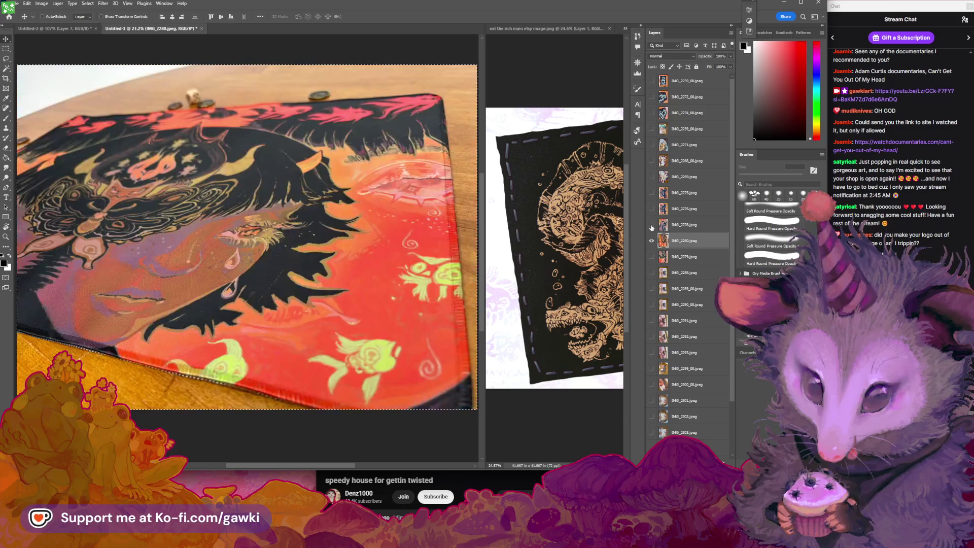
click(652, 226)
click(652, 226)
click(653, 226)
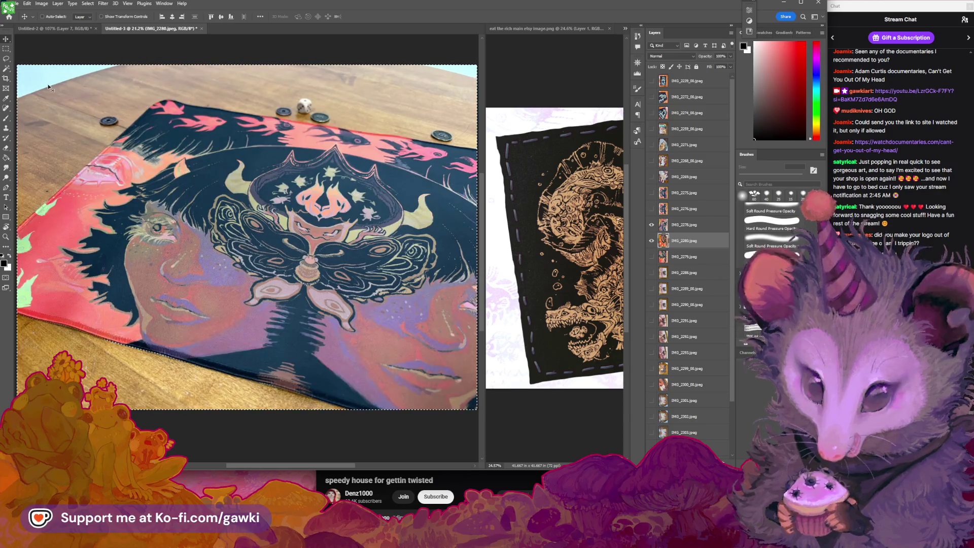
Zoom into the photo's top-left corner, then zoom so the mat photo fills the window.
key(z)
drag(25, 70, 118, 96)
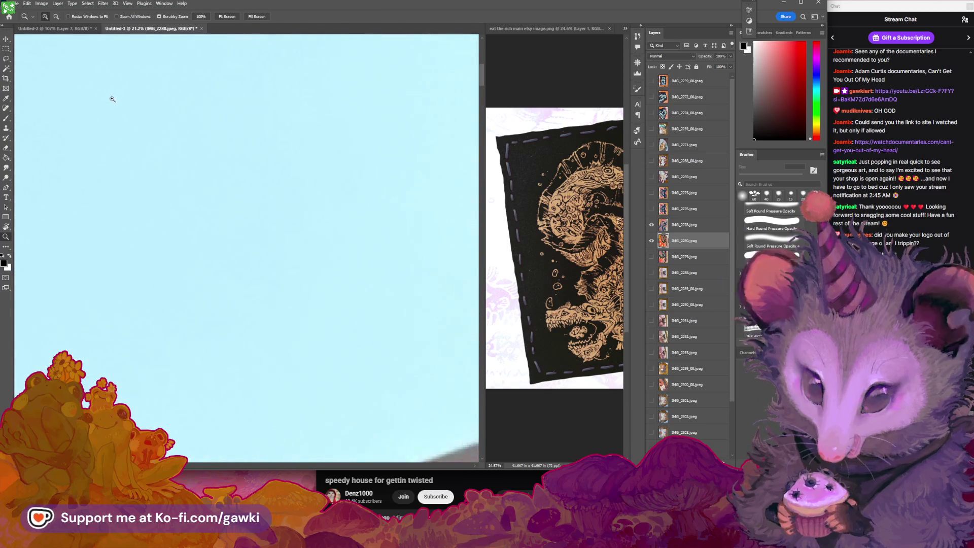
mouse_move(251, 138)
mouse_down()
mouse_move(336, 216)
mouse_move(350, 247)
mouse_up()
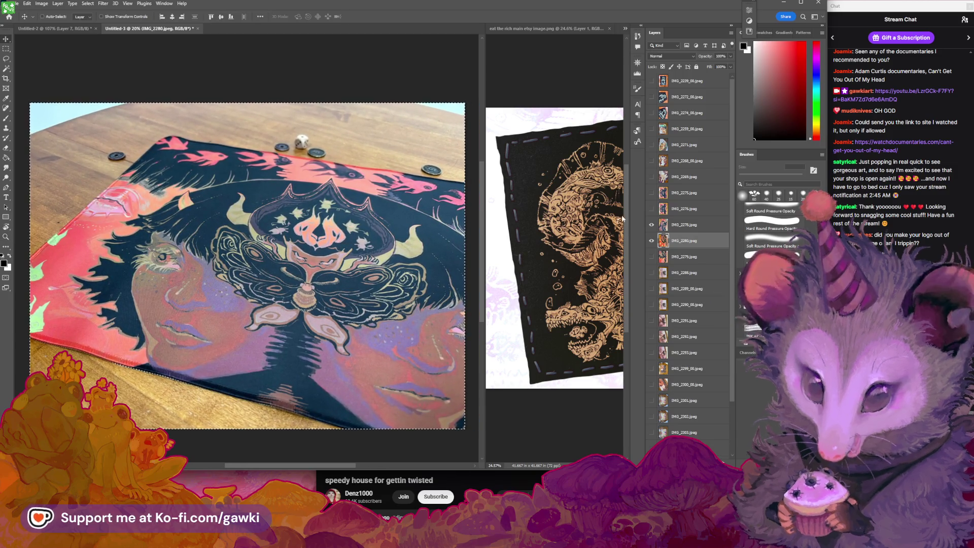
drag(382, 280, 374, 271)
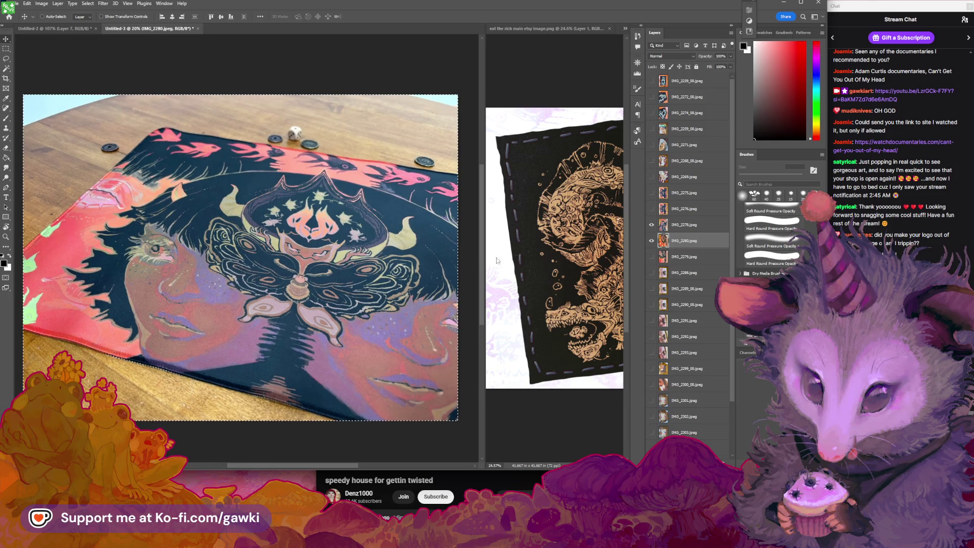
scroll(311, 174, up, 5)
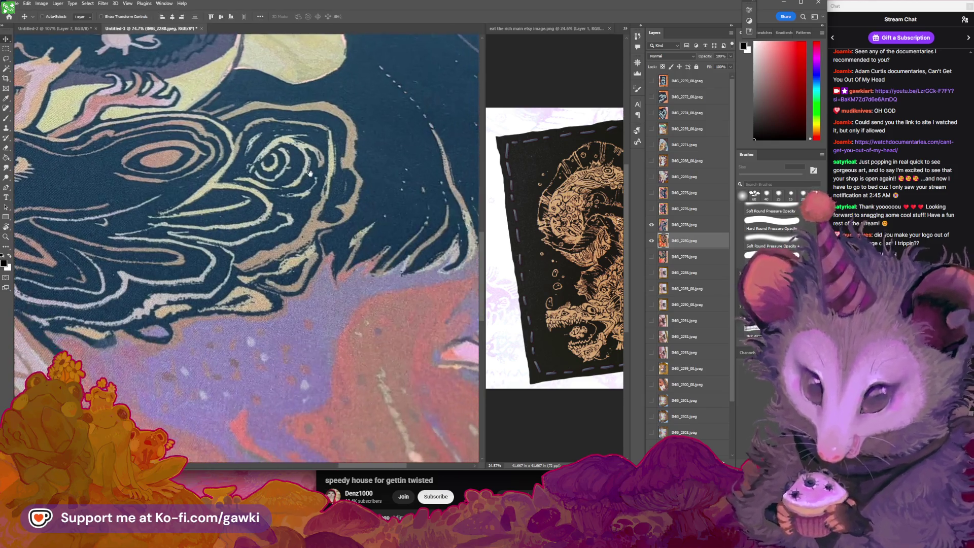
scroll(310, 174, down, 5)
scroll(345, 229, down, 5)
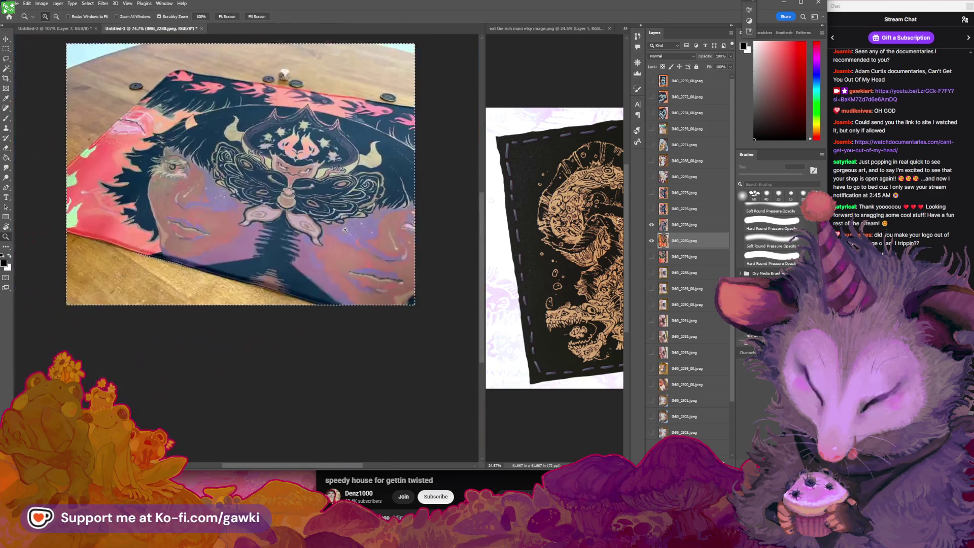
drag(345, 230, 366, 250)
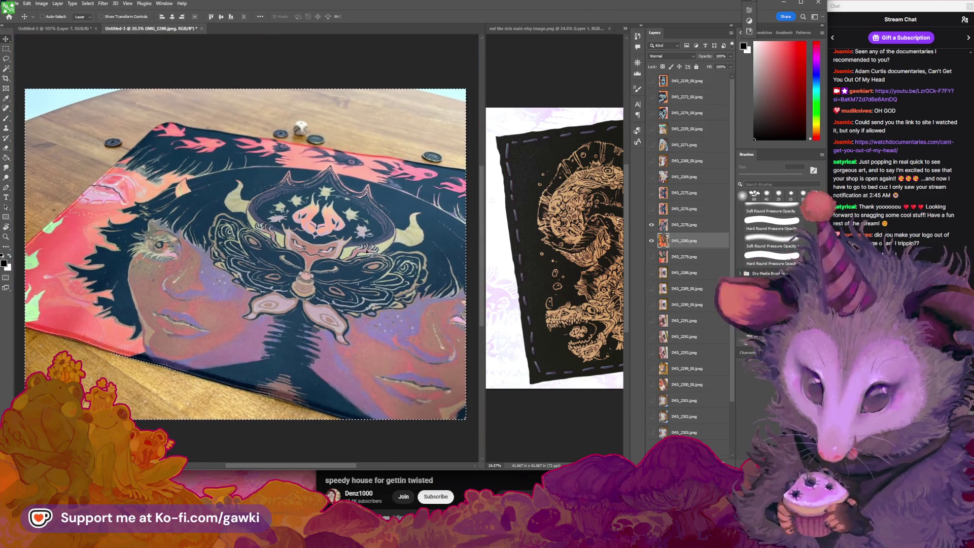
Compare the face photo with the red fish photo, then hide IMG_2280 and show IMG_2279.
click(653, 224)
click(653, 225)
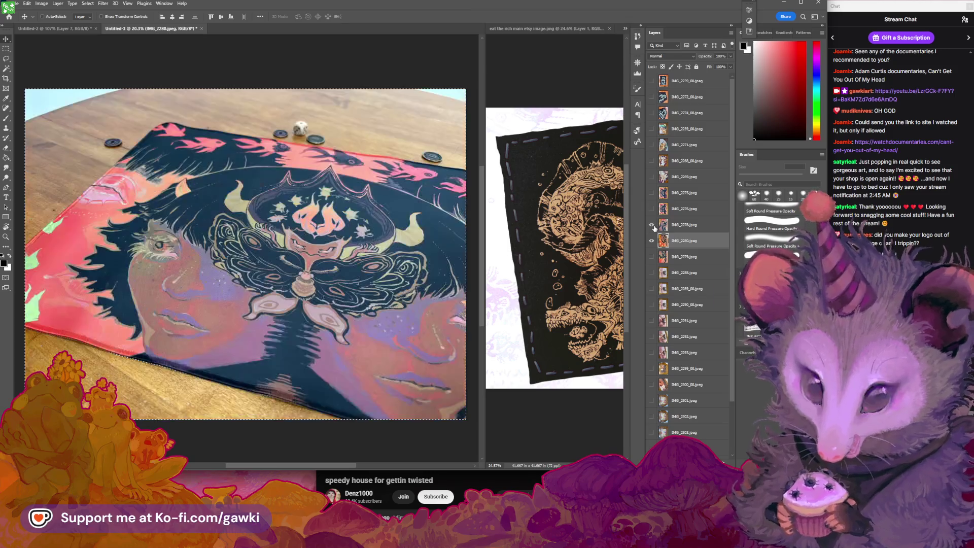
click(653, 225)
click(654, 227)
click(655, 227)
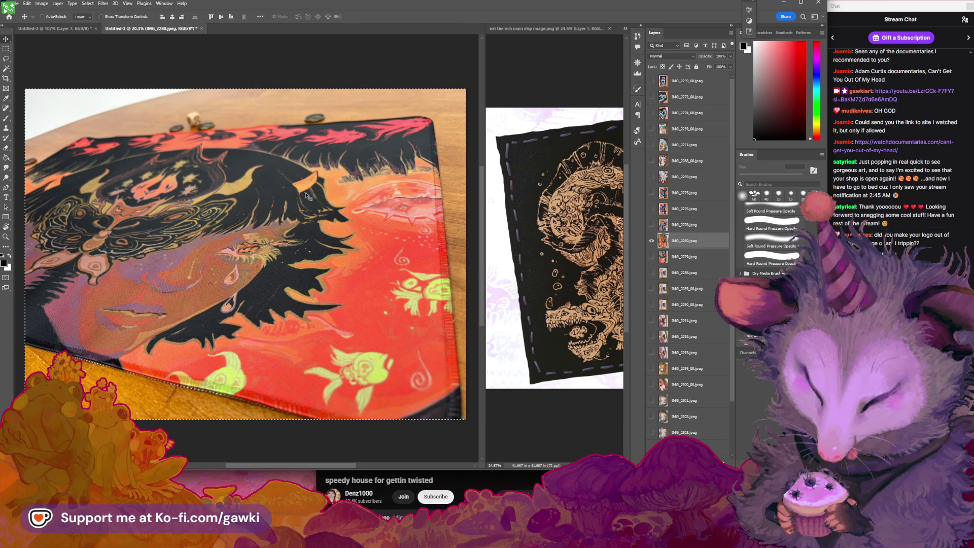
scroll(339, 67, left, 2)
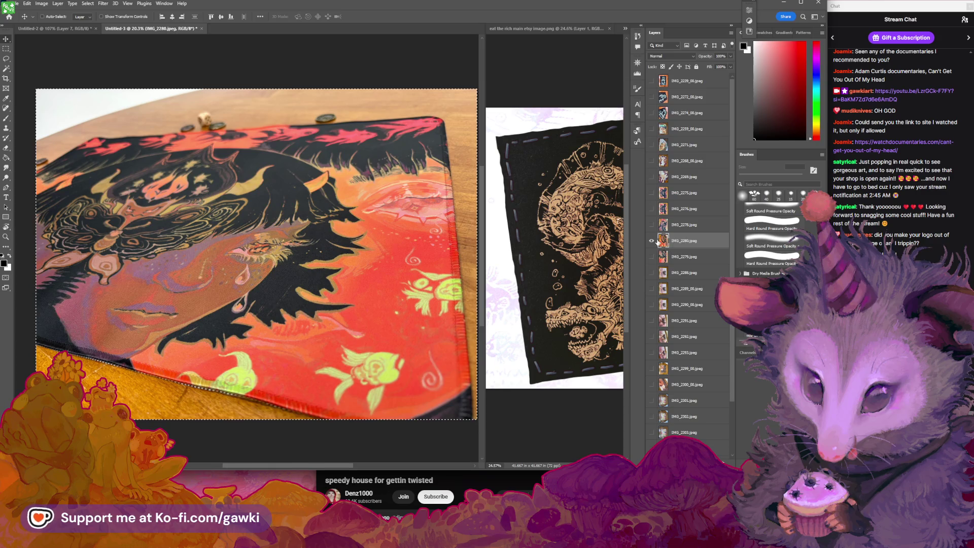
click(653, 241)
click(652, 256)
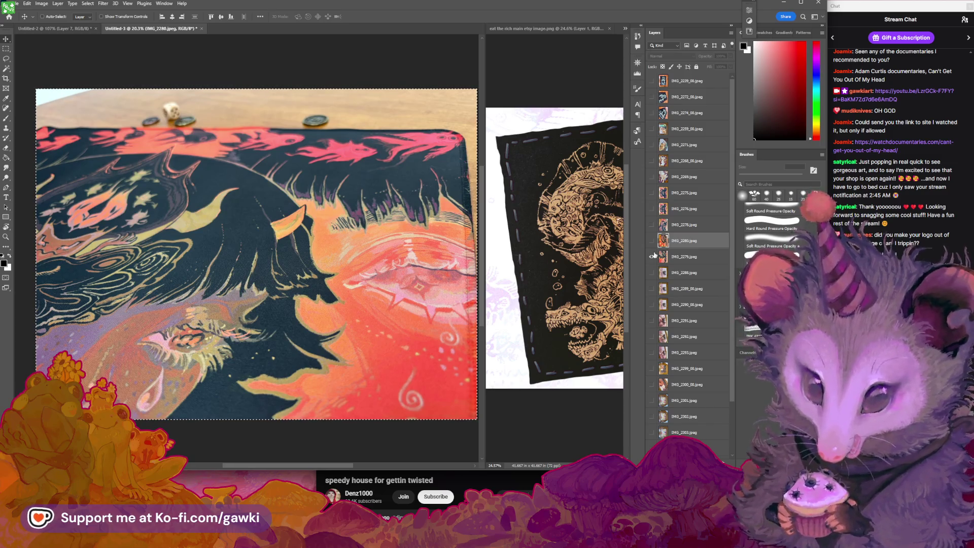
Flick IMG_2280 off and on to compare, then show the IMG_2276 top-down mat photo.
click(652, 240)
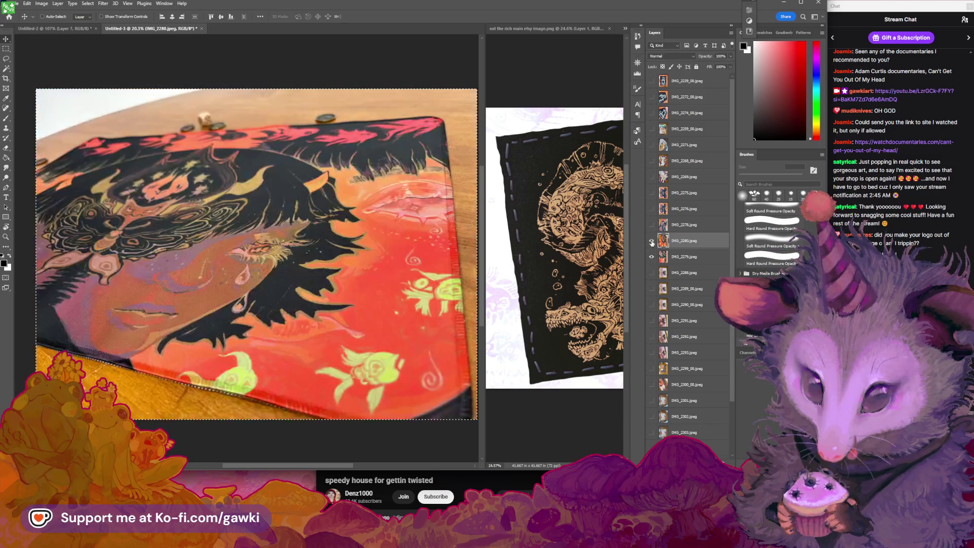
click(652, 240)
click(652, 241)
click(652, 240)
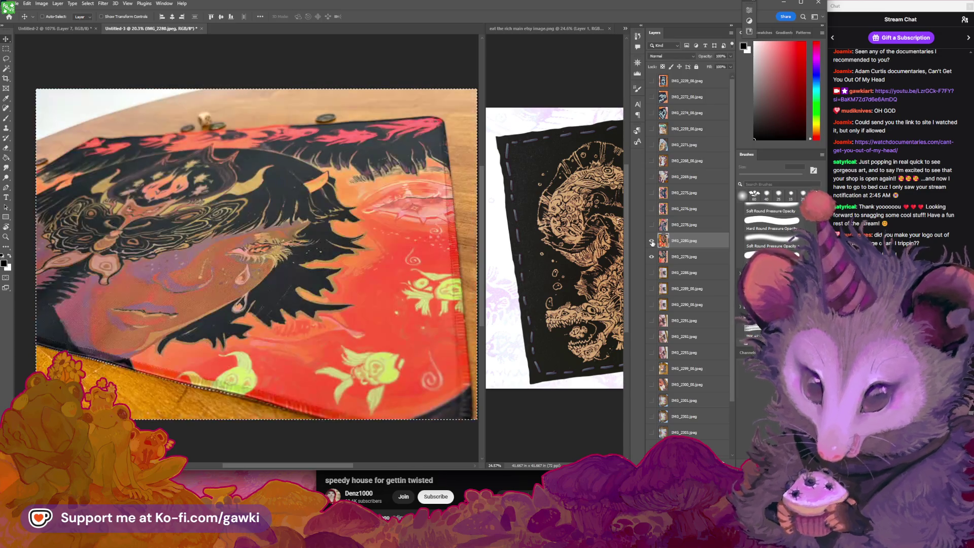
click(652, 240)
click(652, 225)
click(652, 225)
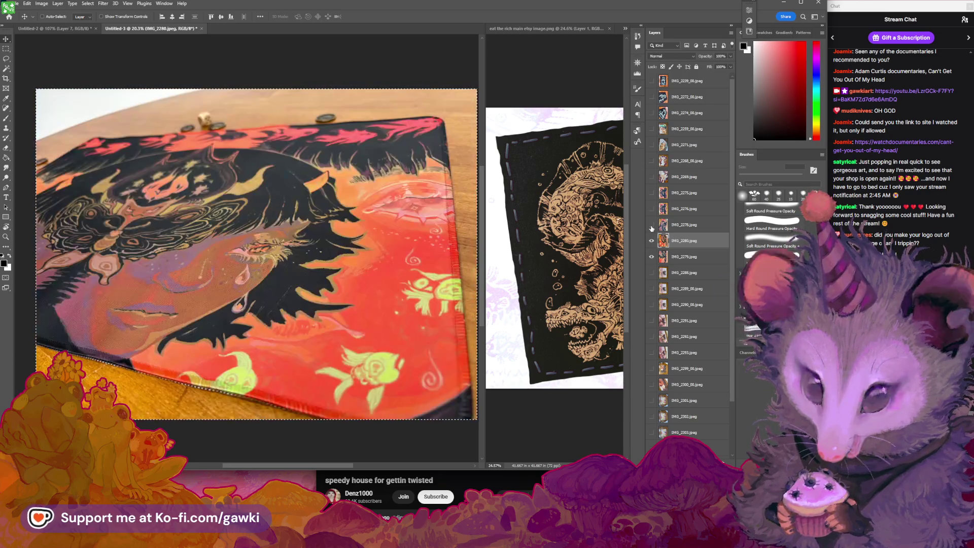
click(653, 215)
Preview IMG_2275 against the top-down photo, then select and delete the IMG_2275 layer.
click(652, 193)
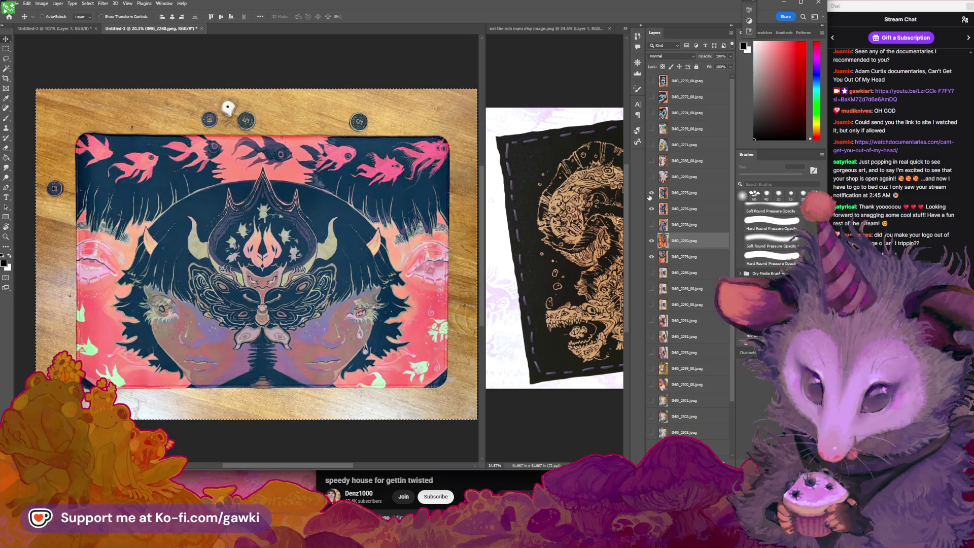
click(652, 194)
click(652, 193)
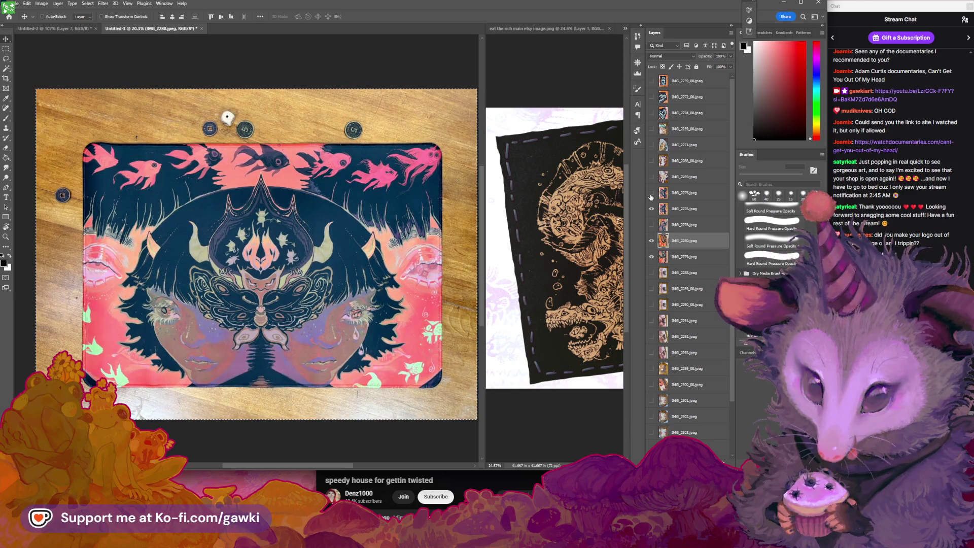
click(680, 193)
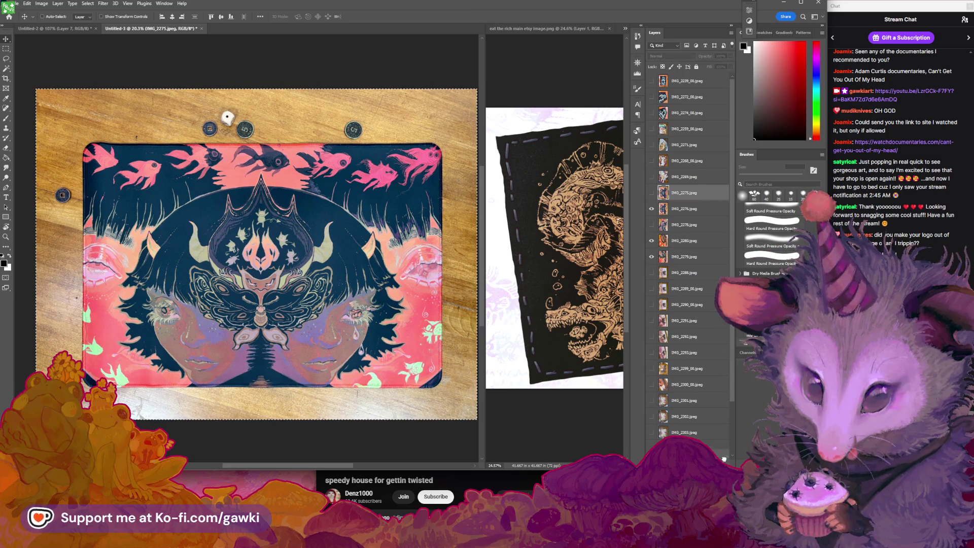
click(724, 458)
Peek at another photo layer and zoom in and out to inspect it.
click(652, 209)
click(651, 209)
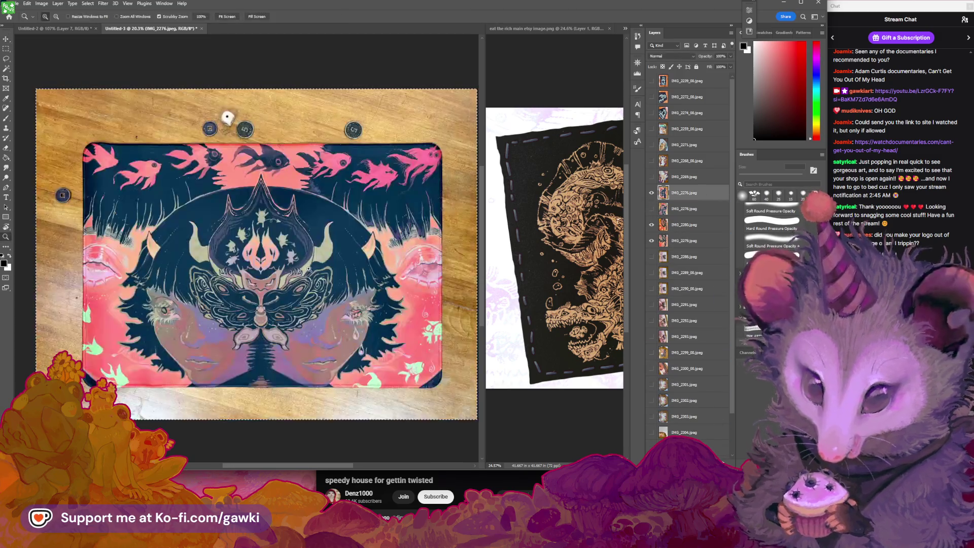
scroll(274, 279, up, 2)
key(z)
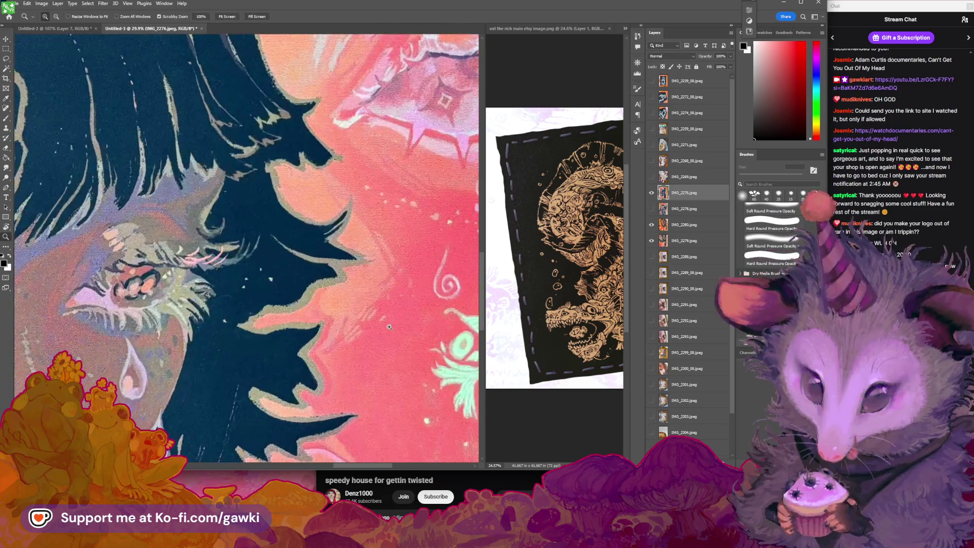
scroll(334, 318, down, 5)
scroll(333, 318, up, 2)
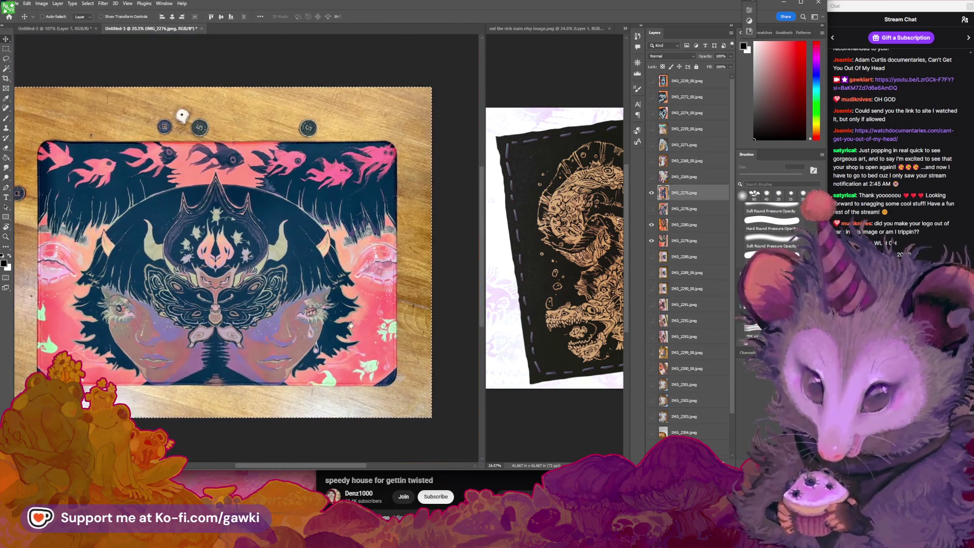
scroll(279, 296, up, 3)
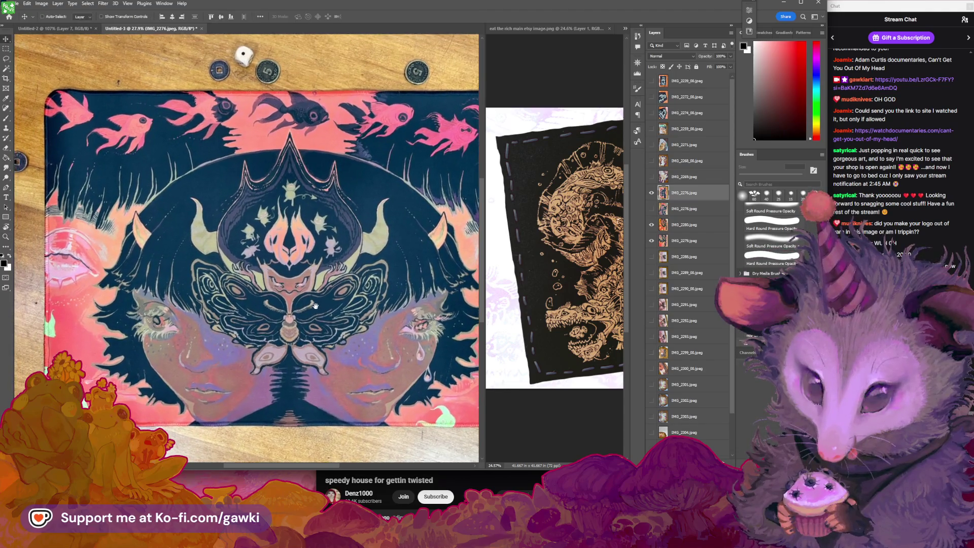
scroll(300, 311, up, 2)
scroll(305, 318, down, 2)
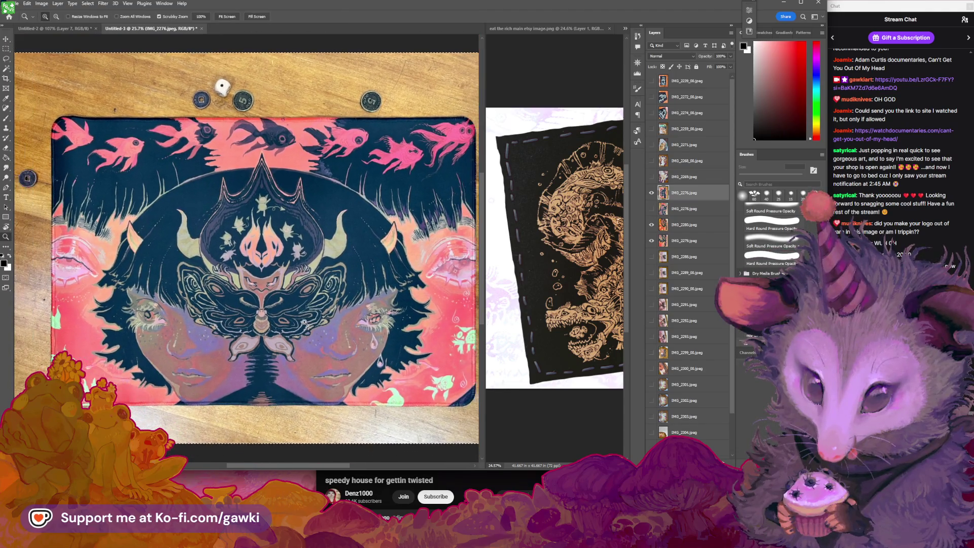
scroll(313, 328, down, 2)
key(v)
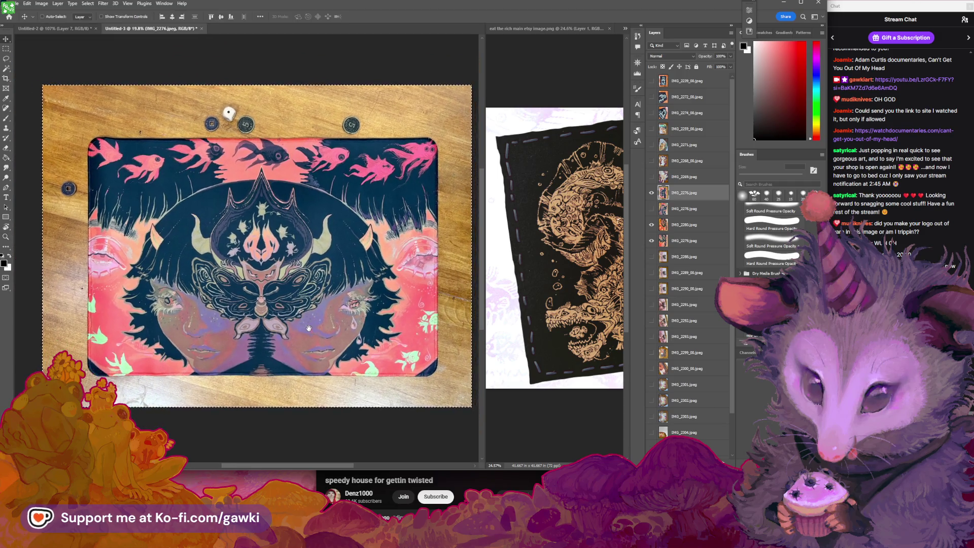
Show IMG_2276 and IMG_2278 to view the flat mirrored-faces mat photo, then hide both.
click(651, 193)
drag(652, 193, 652, 209)
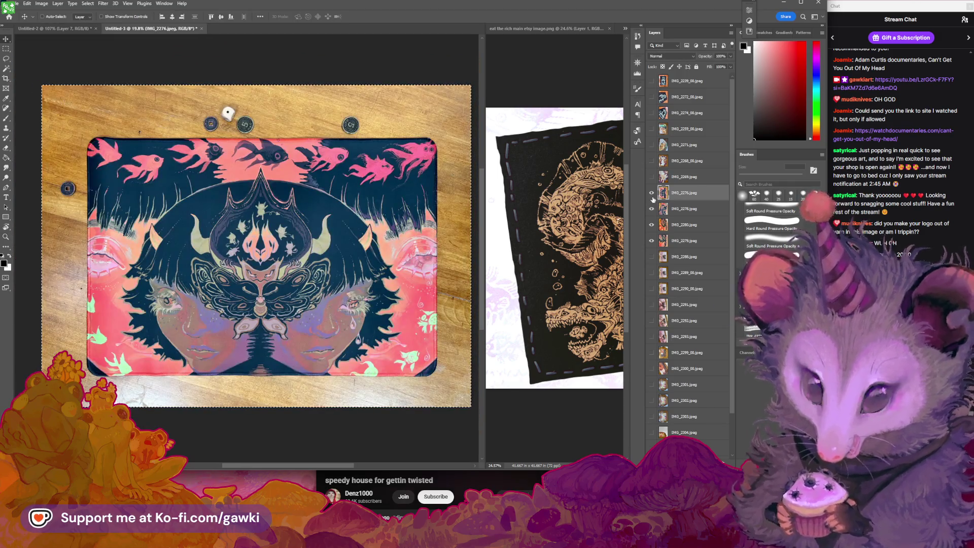
click(652, 194)
click(653, 194)
click(652, 193)
click(652, 209)
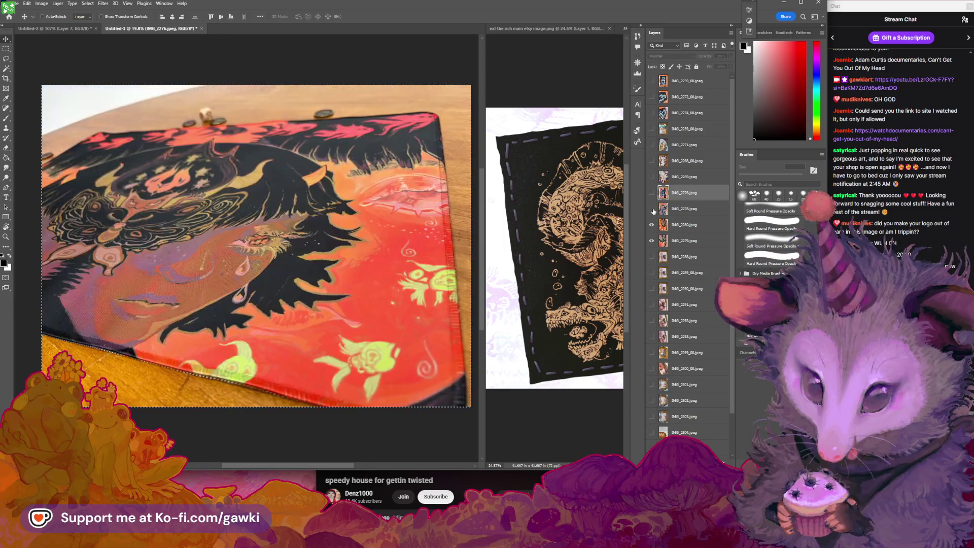
Compare IMG_2280 with IMG_2279 beneath it, then move IMG_2279 lower in the stack.
click(652, 224)
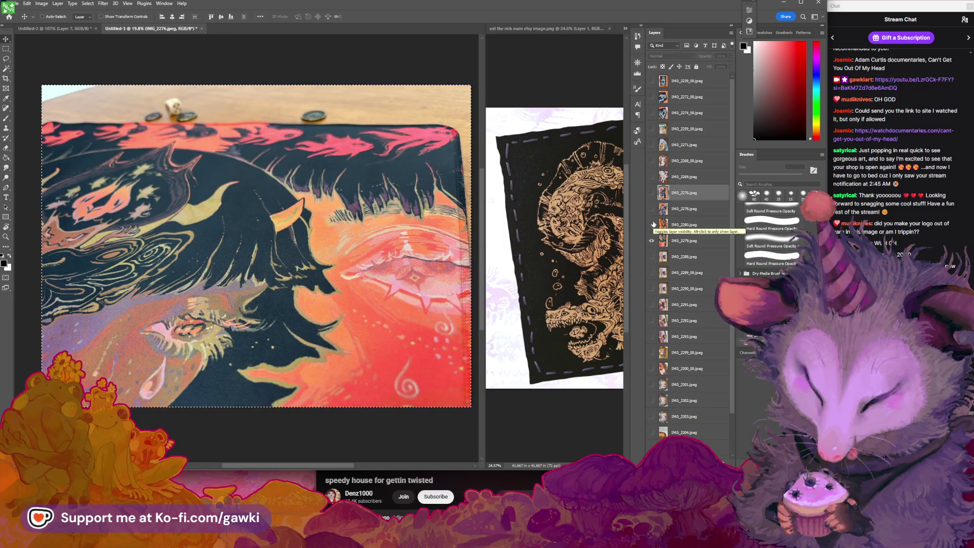
click(653, 224)
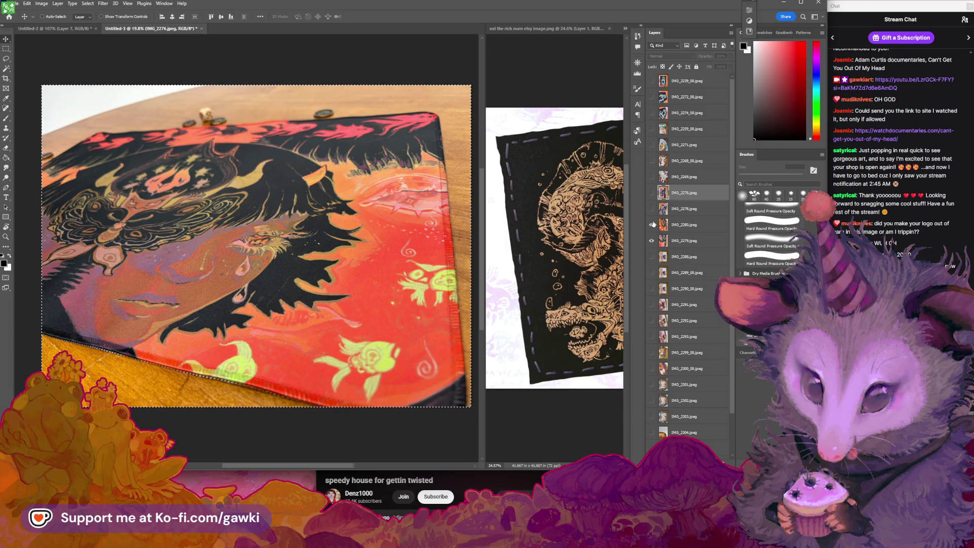
click(653, 225)
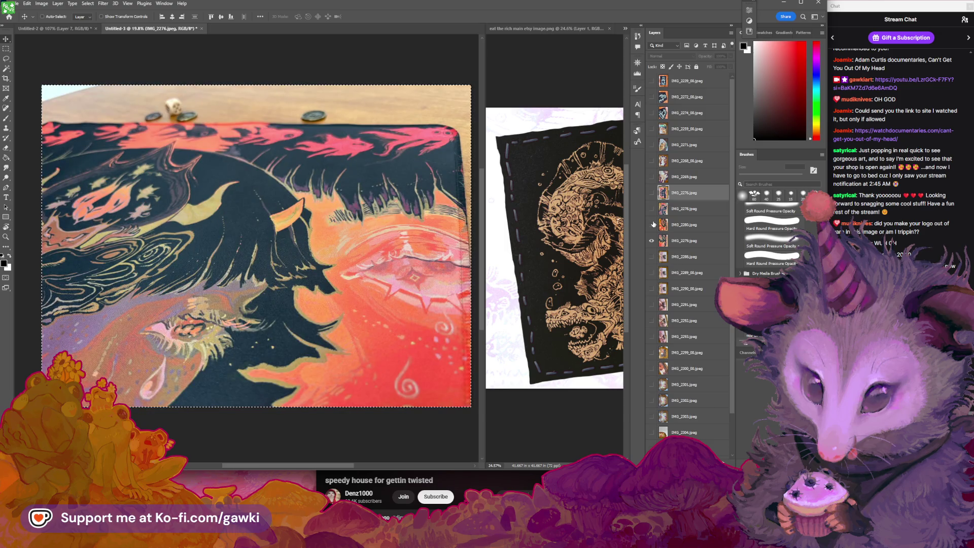
click(653, 225)
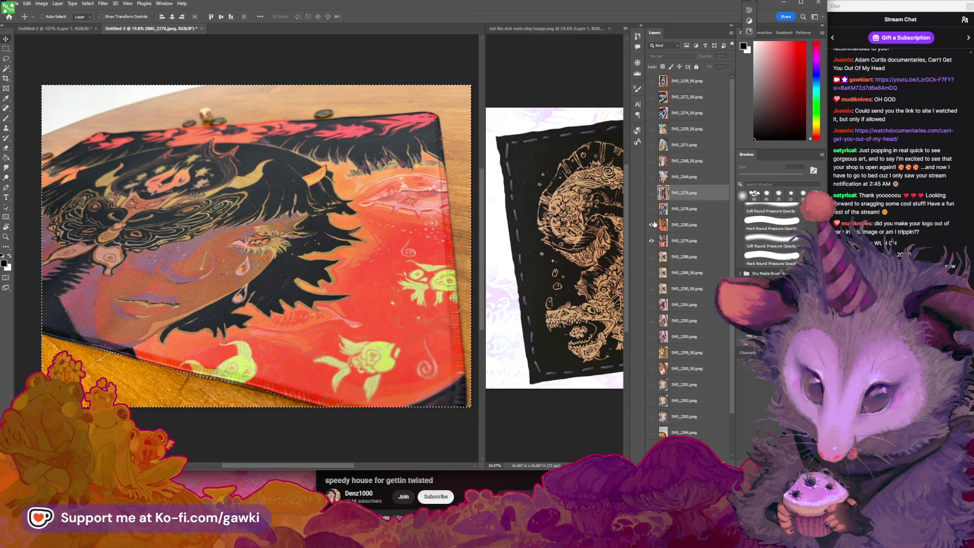
click(653, 224)
click(653, 225)
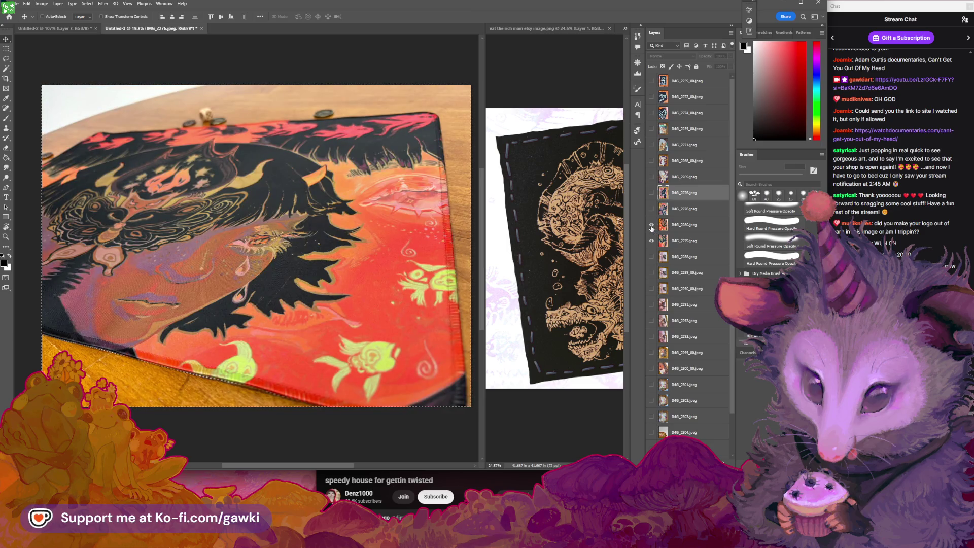
drag(707, 246, 707, 253)
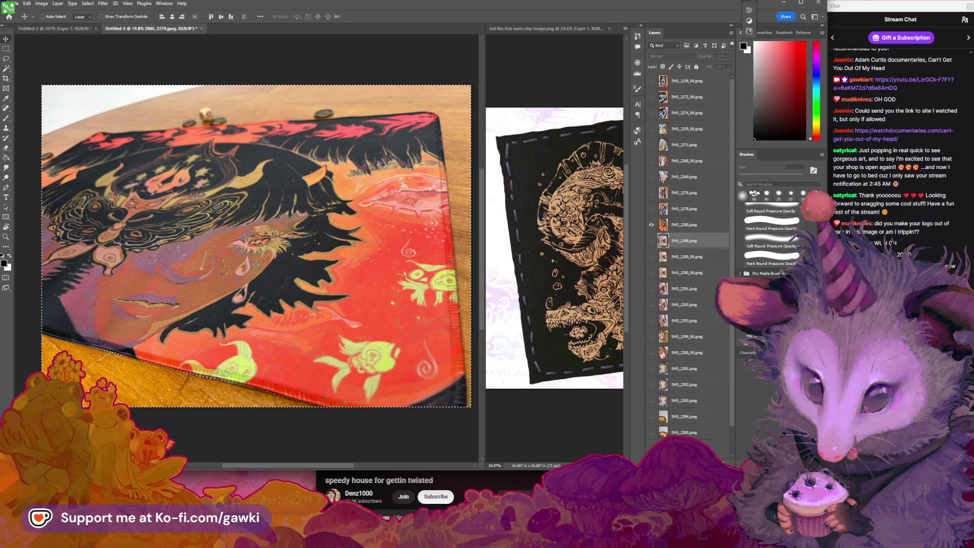
Compare the IMG_2288 and IMG_2289 unicorn photos, then move IMG_2288 to the bottom.
click(651, 225)
click(652, 240)
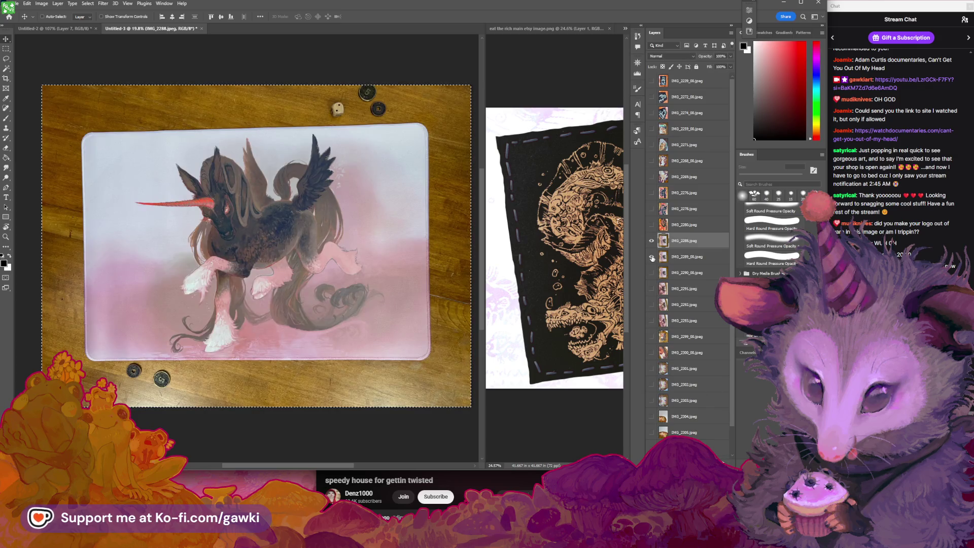
click(652, 257)
click(652, 240)
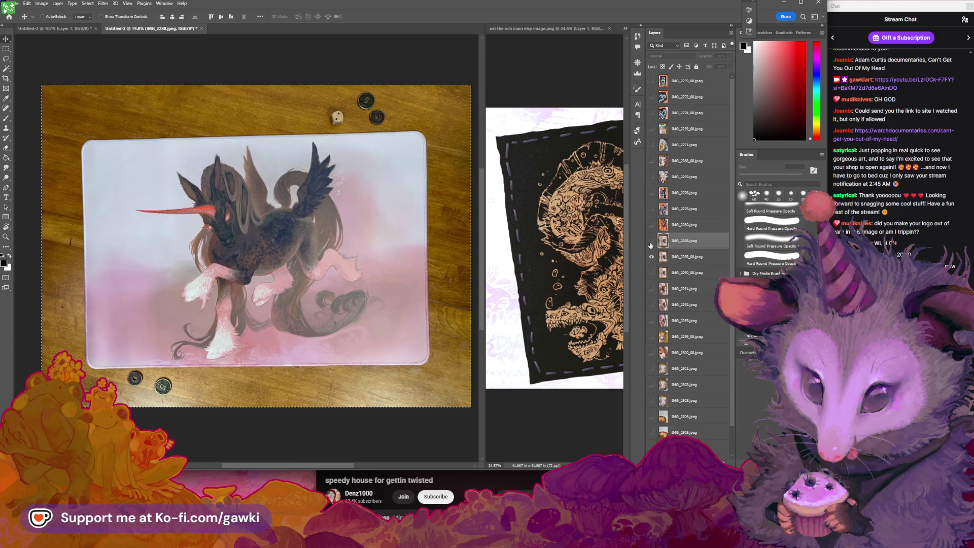
click(652, 242)
click(651, 242)
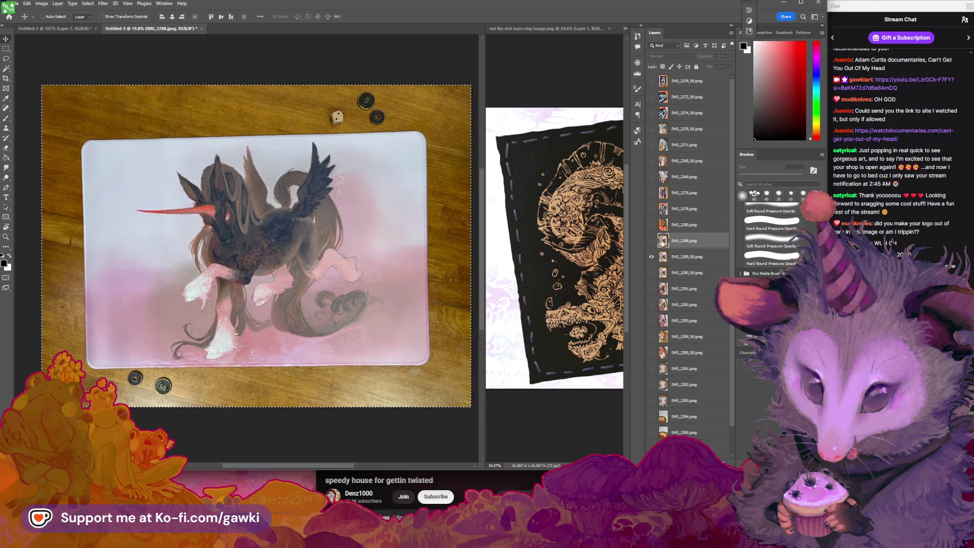
drag(716, 243, 715, 450)
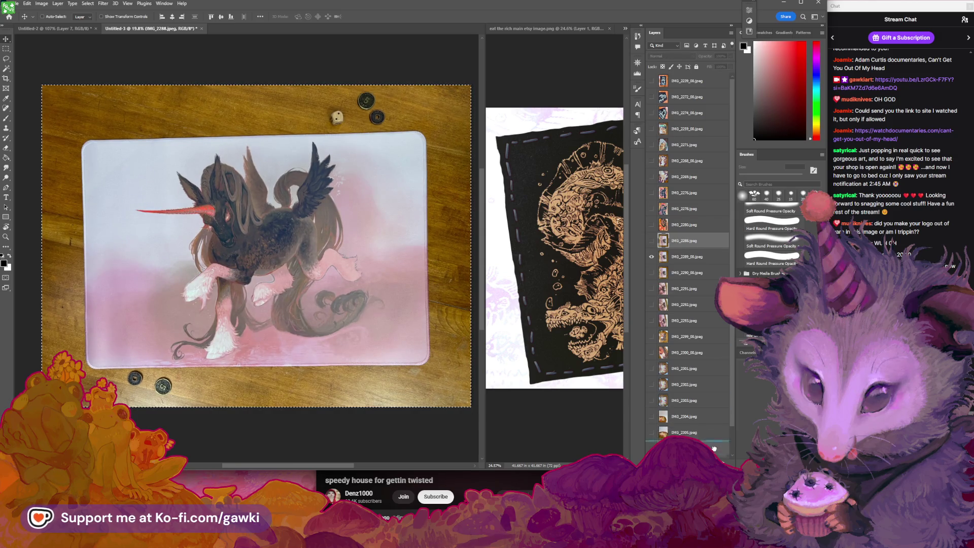
Compare IMG_2289 with IMG_2290, then move IMG_2289 to the bottom of the stack.
click(652, 242)
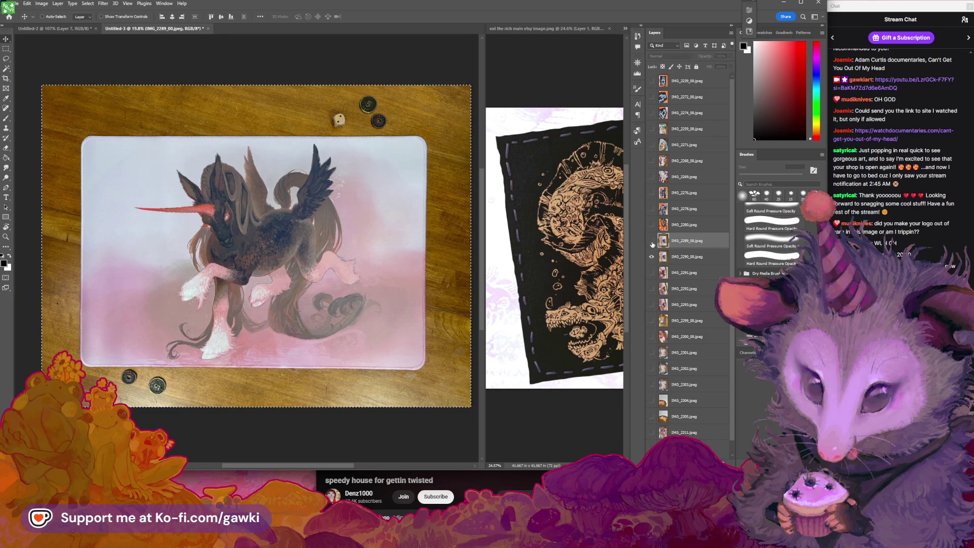
click(652, 242)
click(653, 242)
drag(722, 436, 722, 439)
Step through IMG_2290, IMG_2291 and IMG_2292 by hiding each, ending on IMG_2293.
click(652, 241)
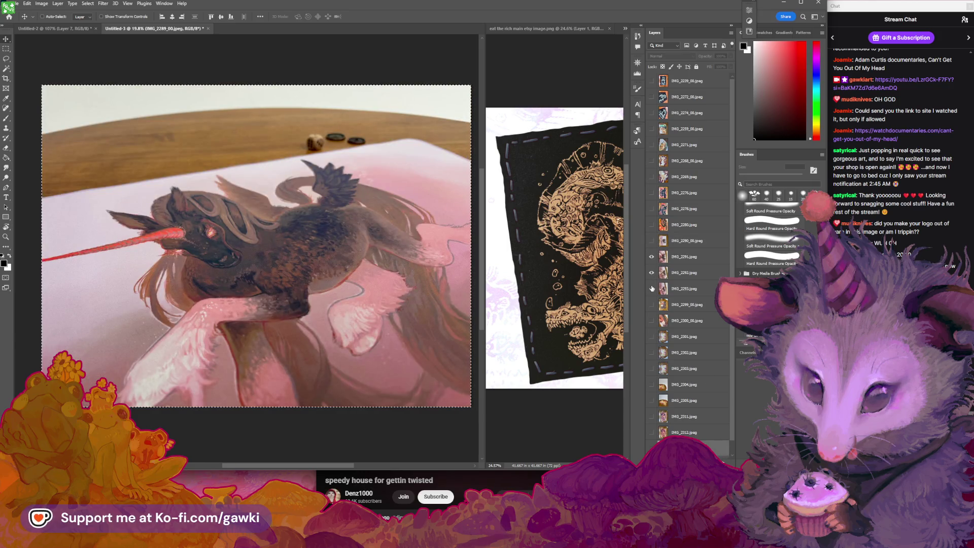
click(653, 257)
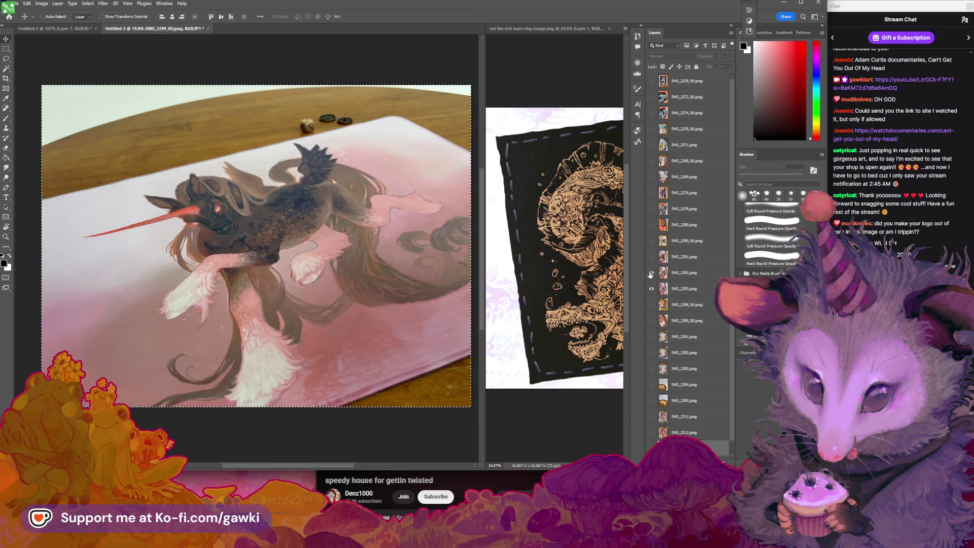
click(652, 273)
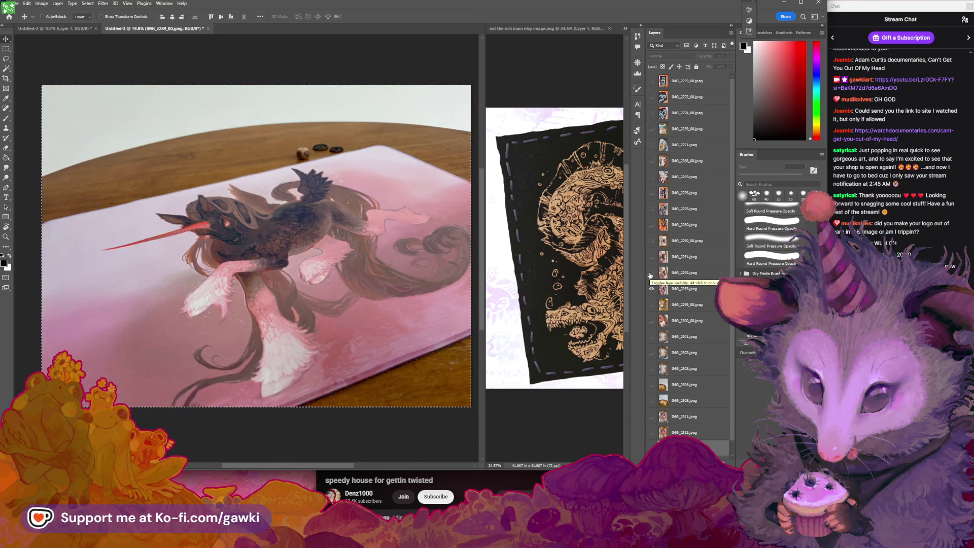
click(652, 273)
click(652, 257)
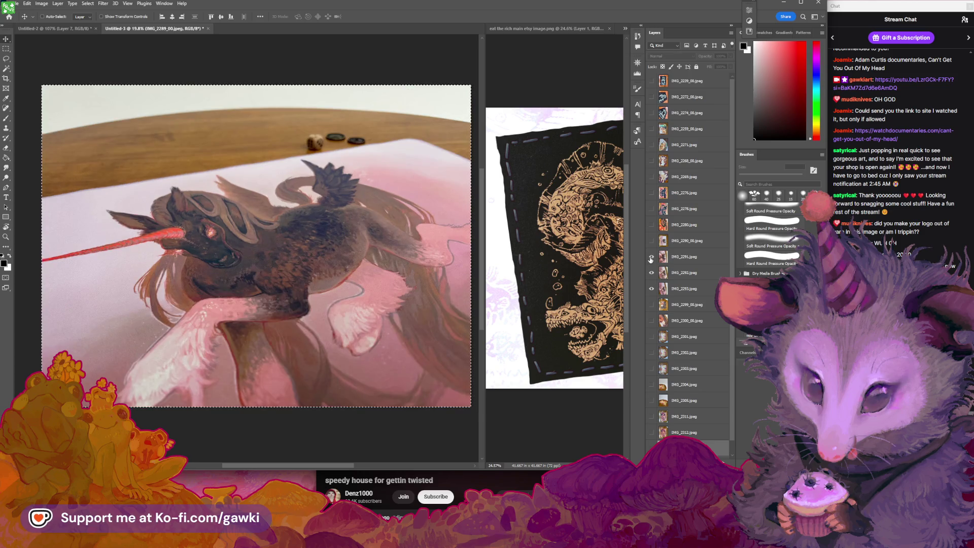
click(653, 257)
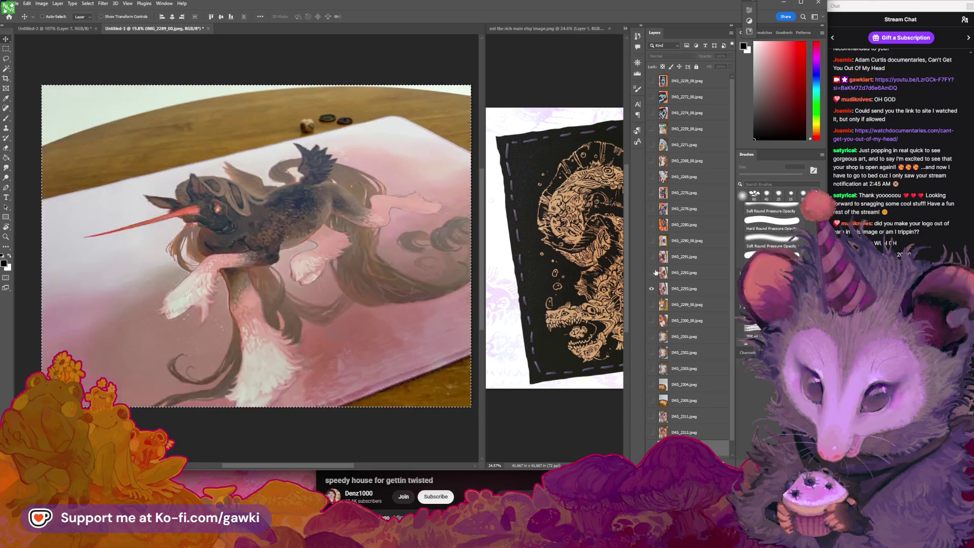
click(652, 273)
Flick IMG_2291 on and off to compare the unicorn close-up with IMG_2293.
click(652, 257)
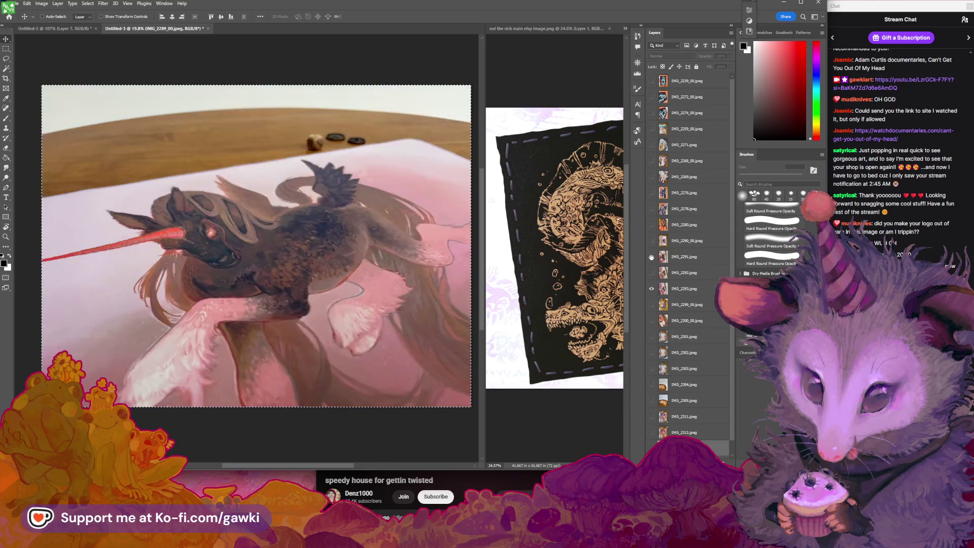
click(652, 257)
click(652, 257)
click(652, 258)
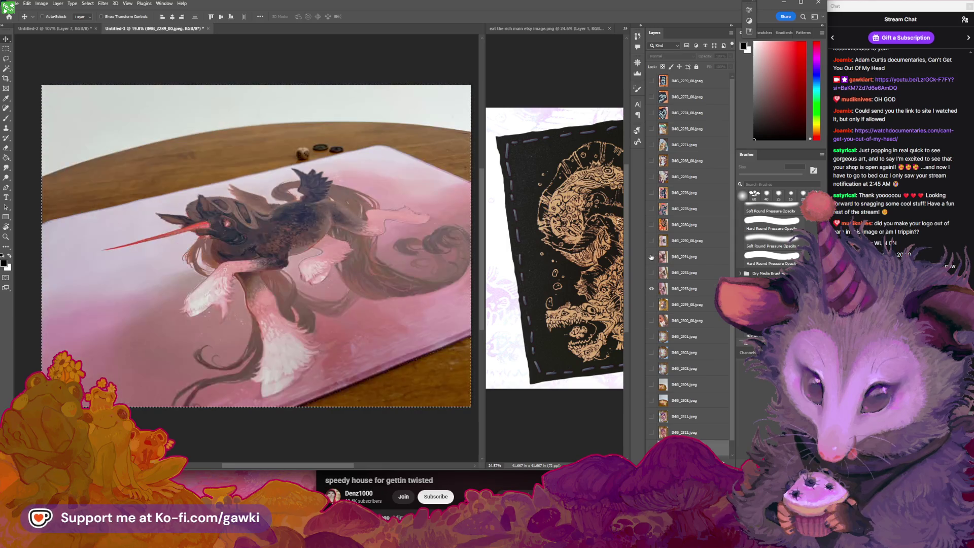
click(652, 257)
click(652, 257)
click(652, 258)
click(652, 257)
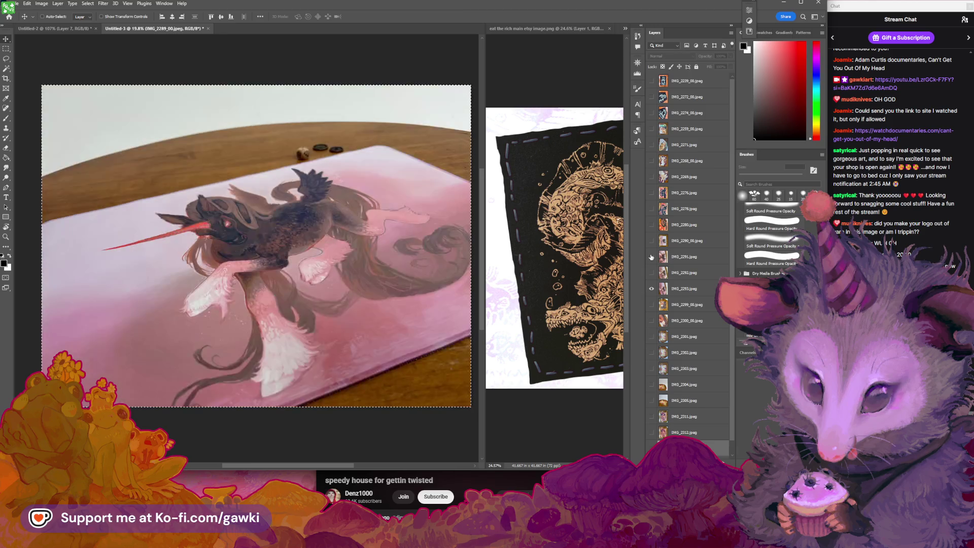
click(652, 257)
click(651, 257)
click(651, 258)
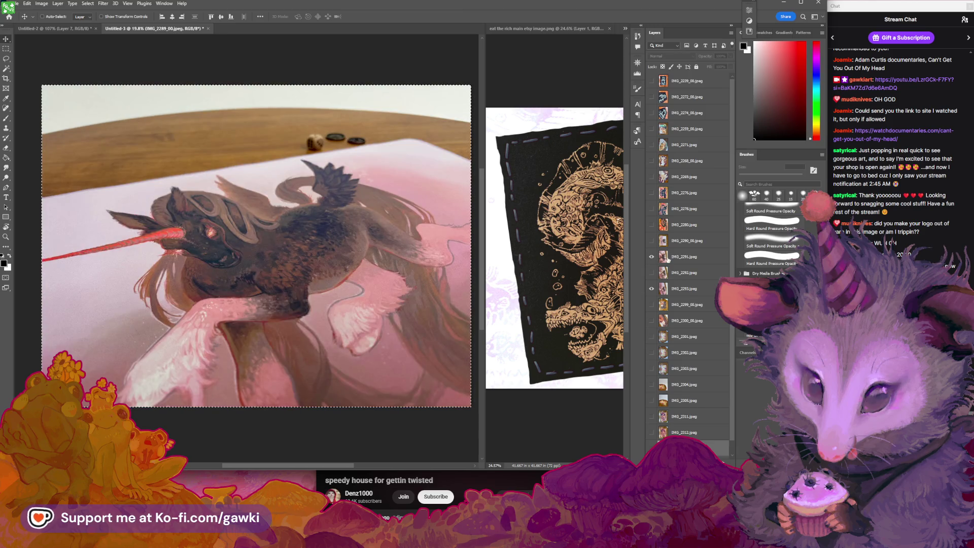
Drag IMG_2291 lower, then hide the unicorn photos to show round-table photo IMG_2299.
drag(668, 260, 692, 356)
drag(718, 456, 717, 454)
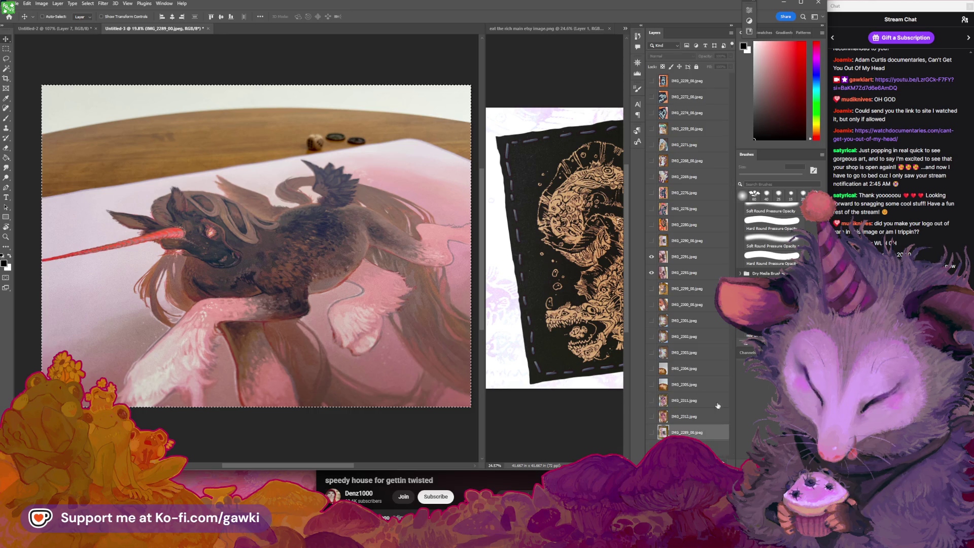
click(652, 242)
click(652, 241)
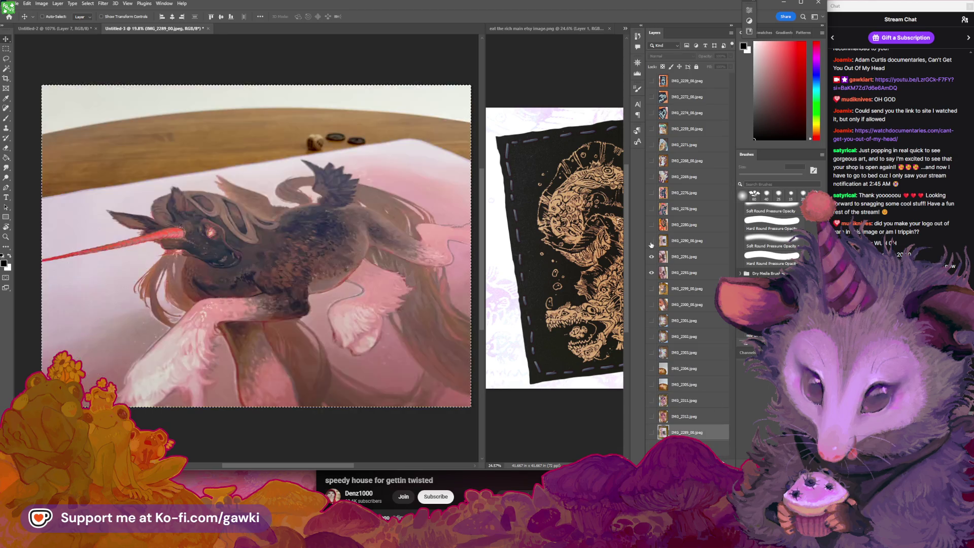
click(651, 257)
click(651, 272)
click(652, 289)
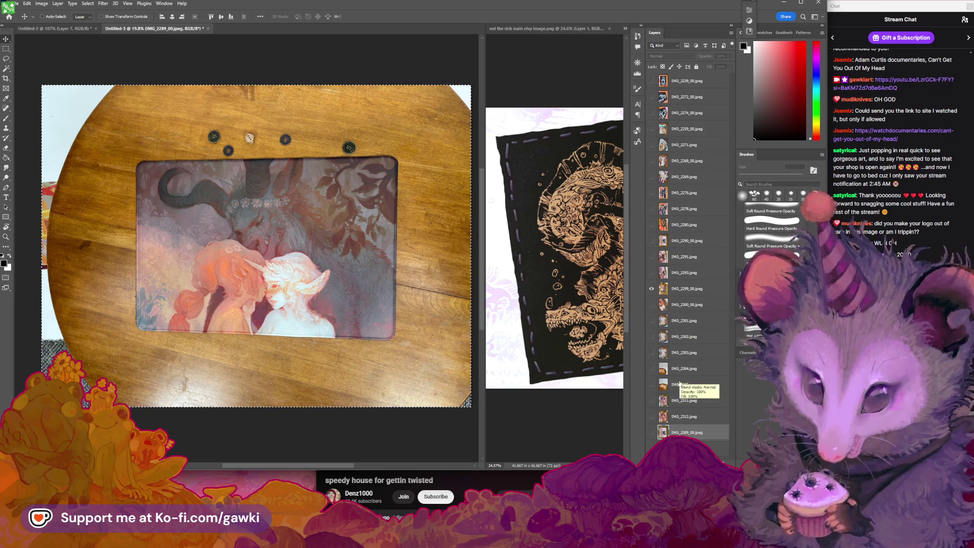
Compare IMG_2299 with the IMG_2300 close-up, zooming in and out on the mat artwork.
click(652, 289)
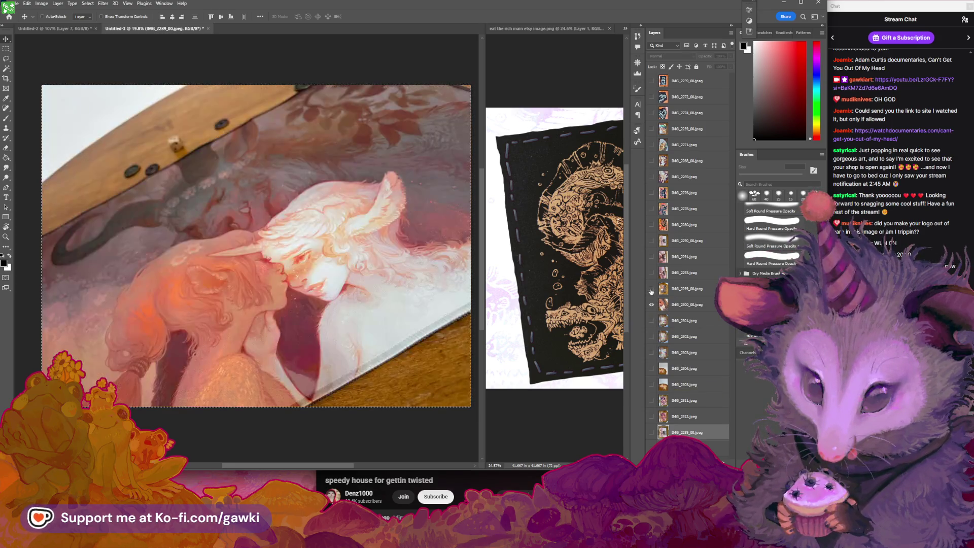
click(651, 289)
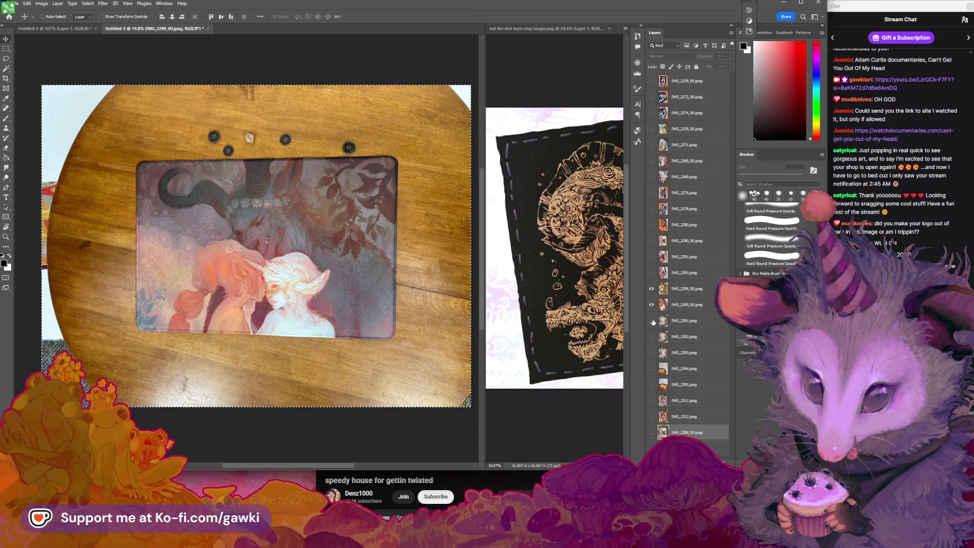
click(653, 290)
click(652, 289)
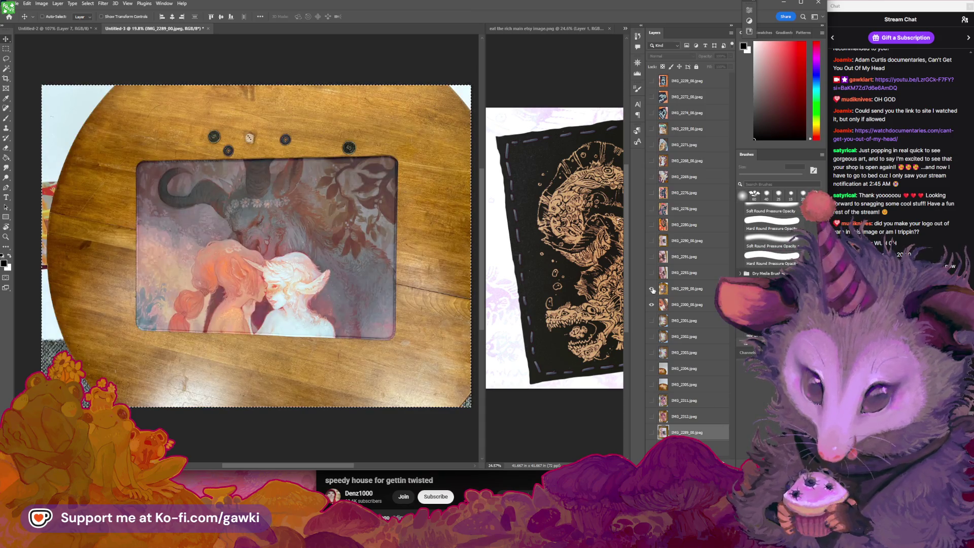
drag(360, 225, 374, 233)
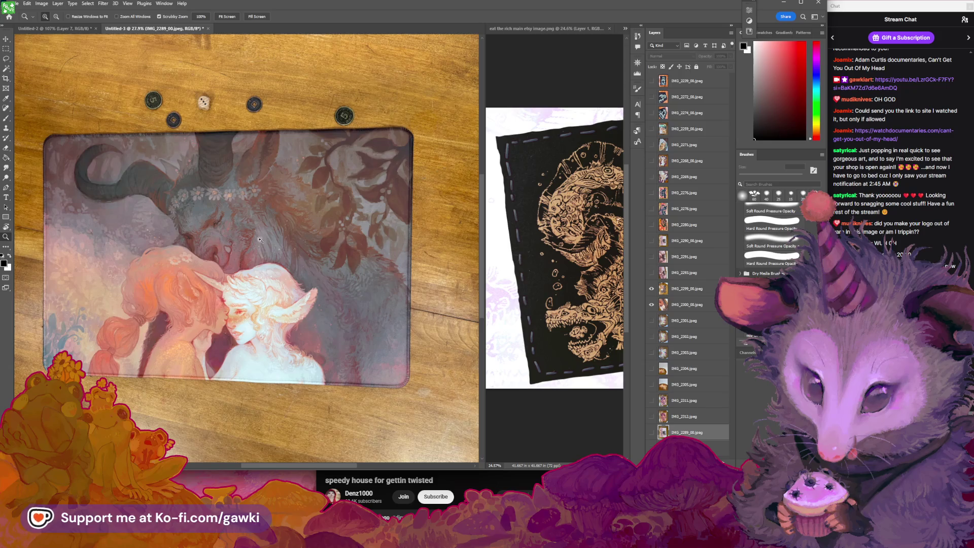
drag(260, 240, 285, 247)
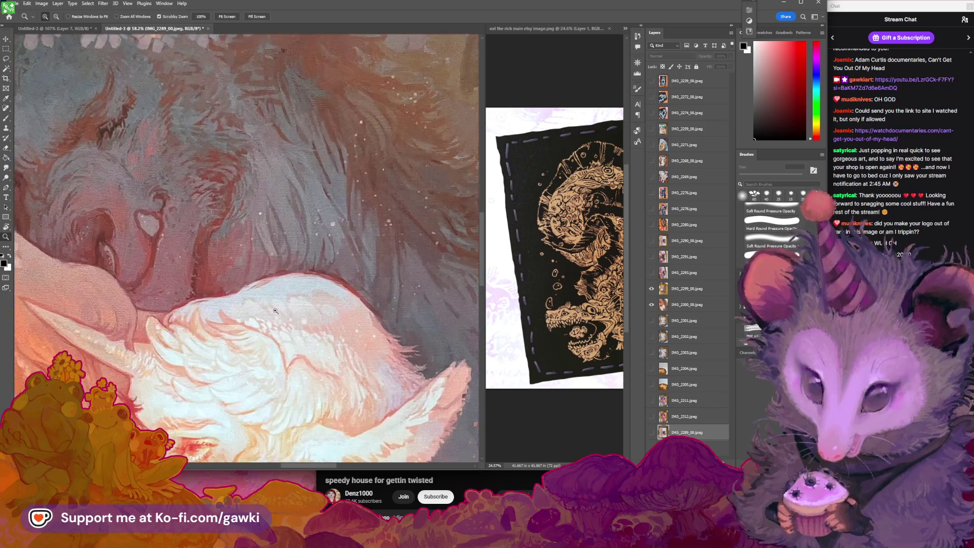
drag(256, 310, 218, 311)
key(v)
drag(335, 274, 317, 274)
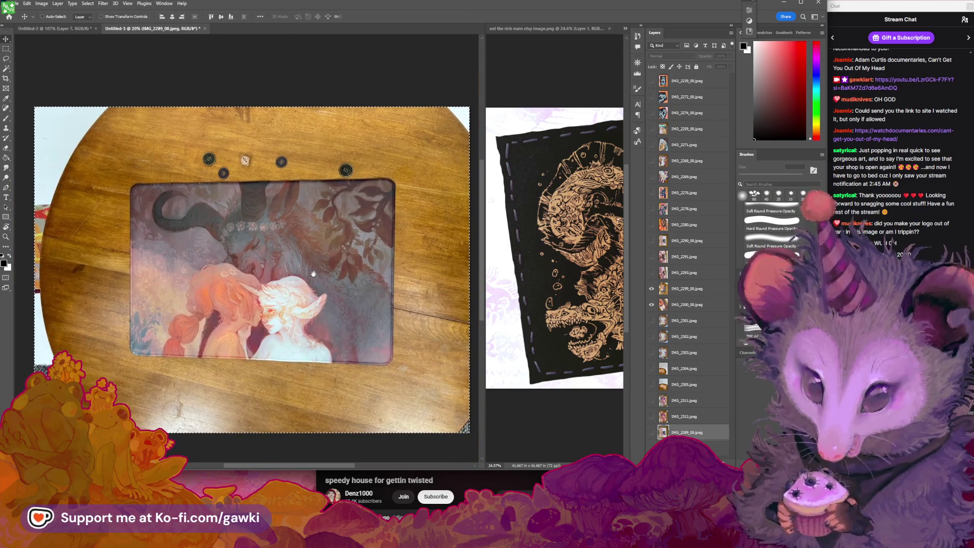
drag(317, 273, 326, 273)
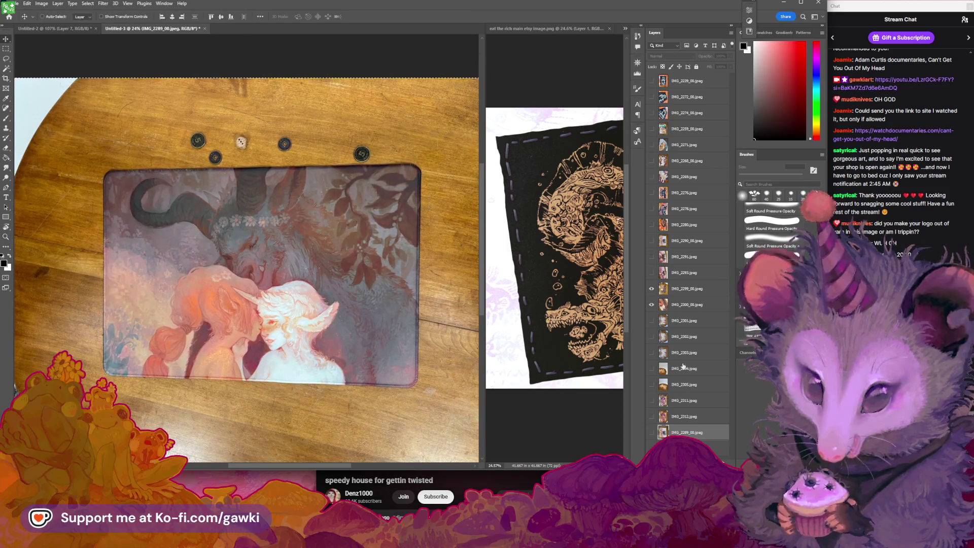
key(shift+Down)
key(shift+Down)
key(shift+Down)
key(shift+Down)
key(shift+Down)
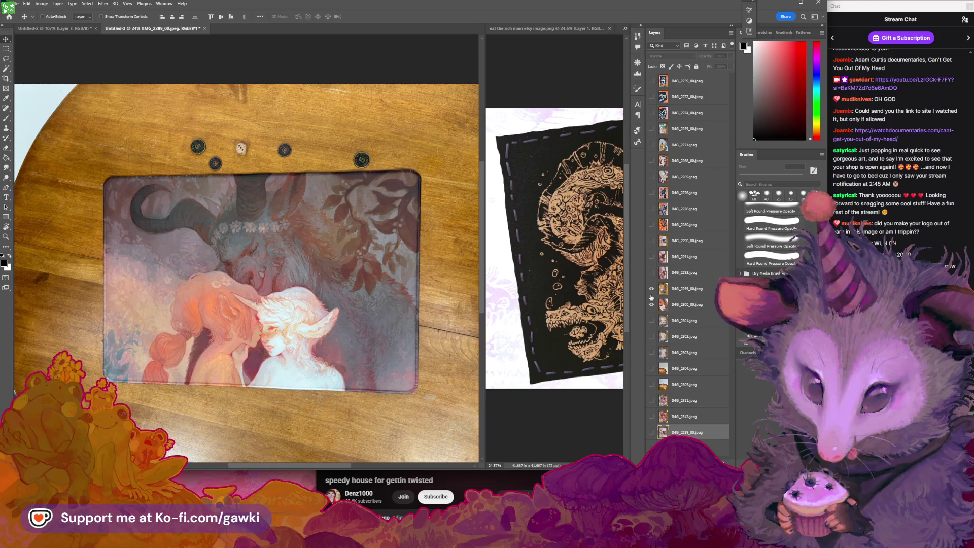
Hide IMG_2299 and zoom into the upper-left area of the IMG_2300 close-up.
click(652, 289)
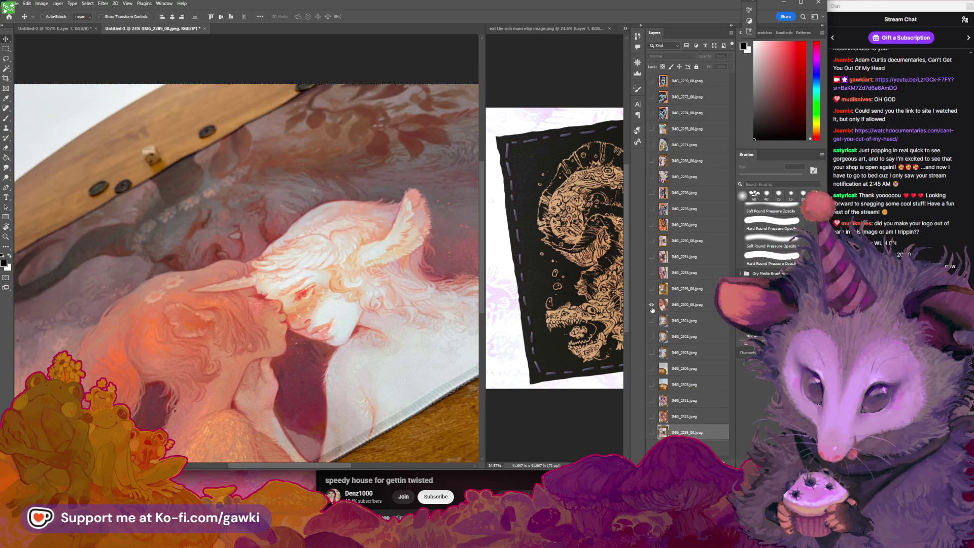
key(z)
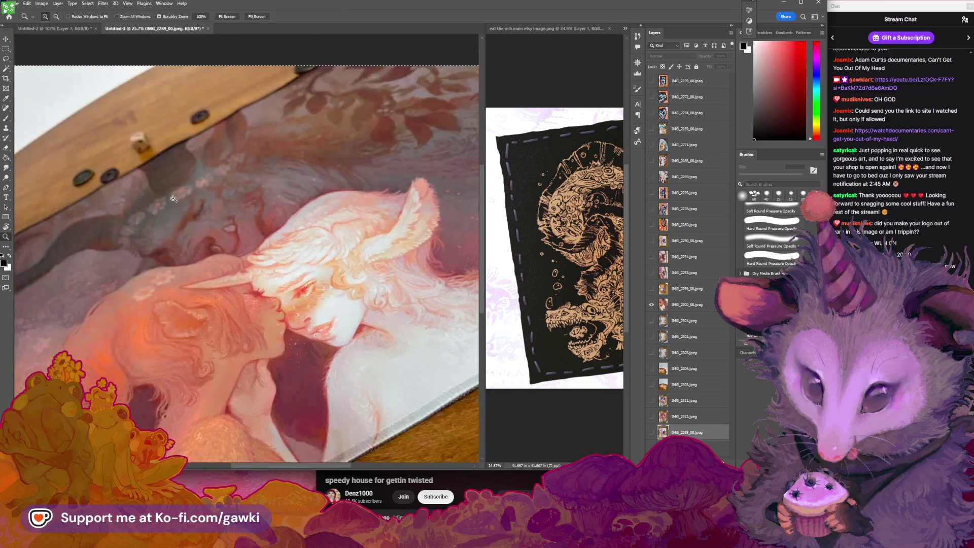
mouse_move(173, 163)
mouse_down()
mouse_move(202, 159)
mouse_move(157, 157)
mouse_up()
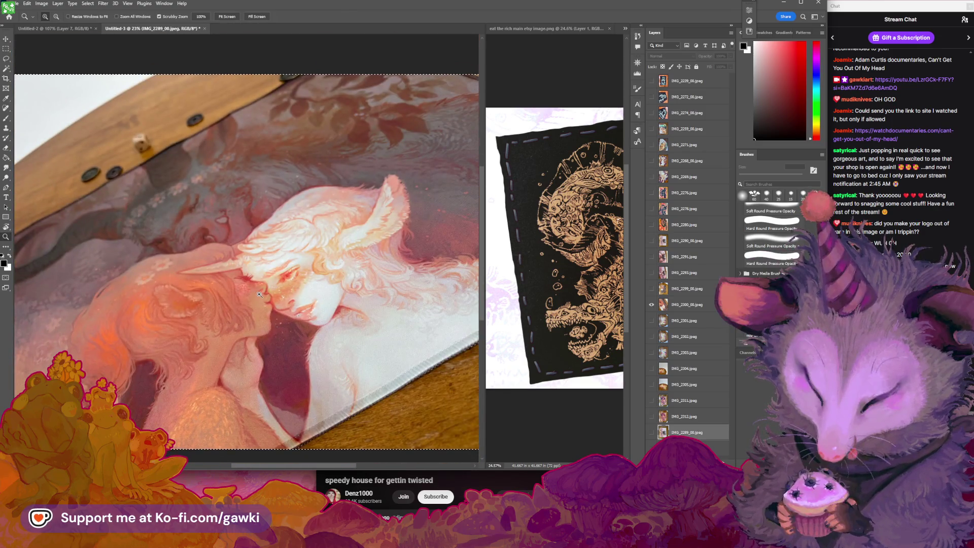
key(v)
mouse_move(299, 320)
mouse_down()
mouse_move(321, 334)
mouse_move(319, 317)
mouse_up()
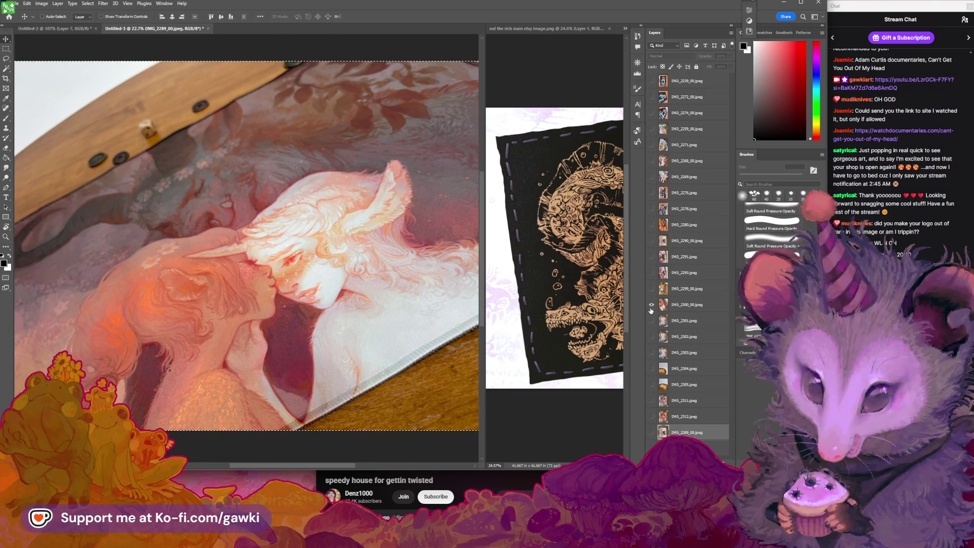
Hide the remaining visible photo layers, leaving an empty transparent canvas.
click(651, 307)
click(652, 306)
click(652, 292)
click(652, 303)
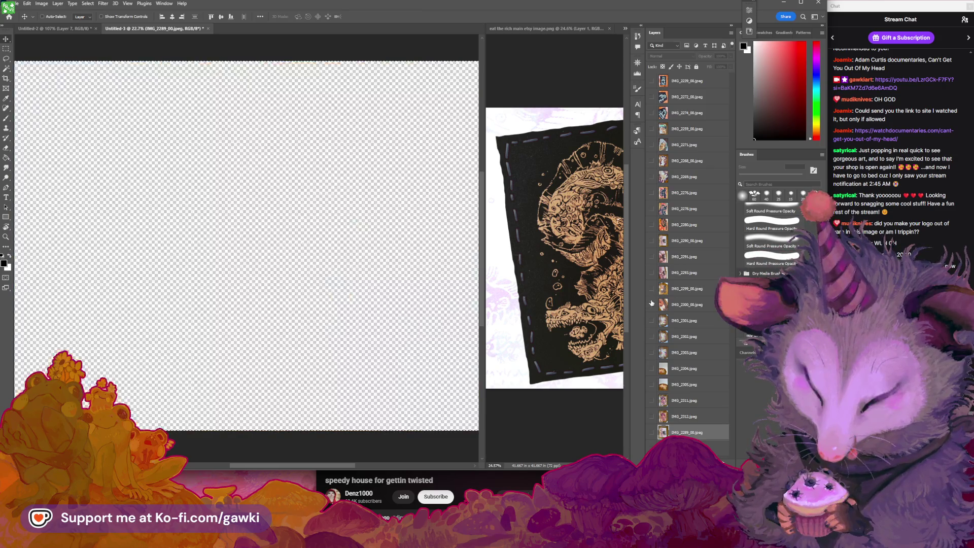
Toggle IMG_2301 and the cat-print shots below it, zooming in to compare them.
click(652, 321)
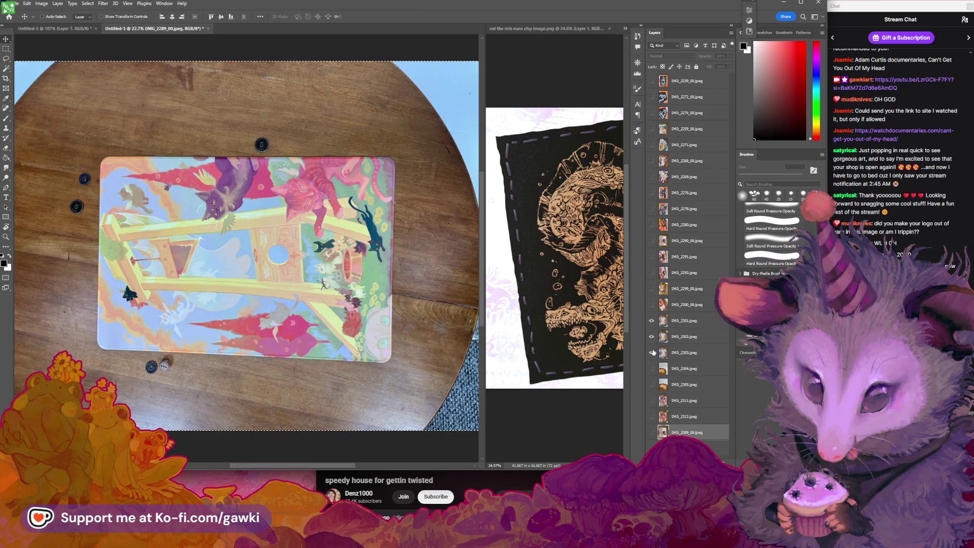
click(652, 324)
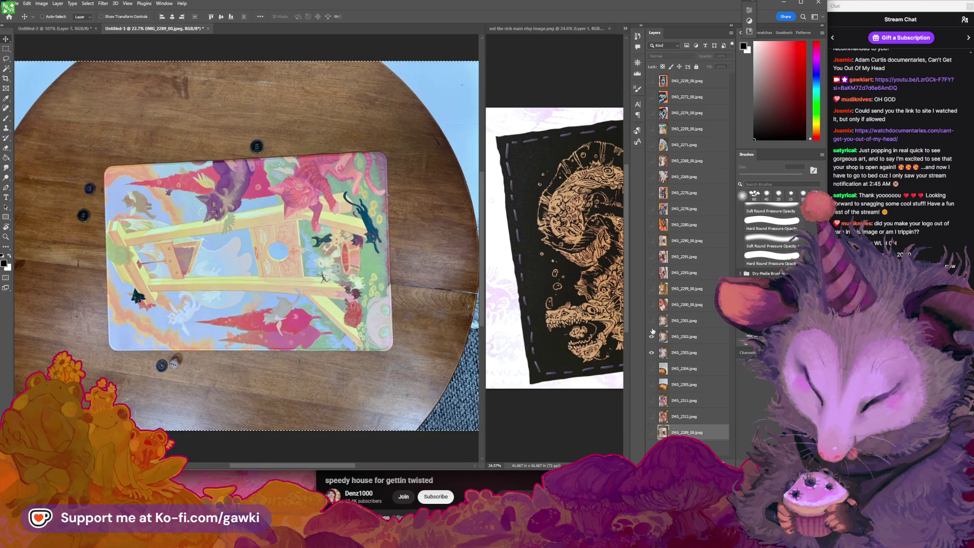
click(652, 336)
click(652, 329)
click(653, 321)
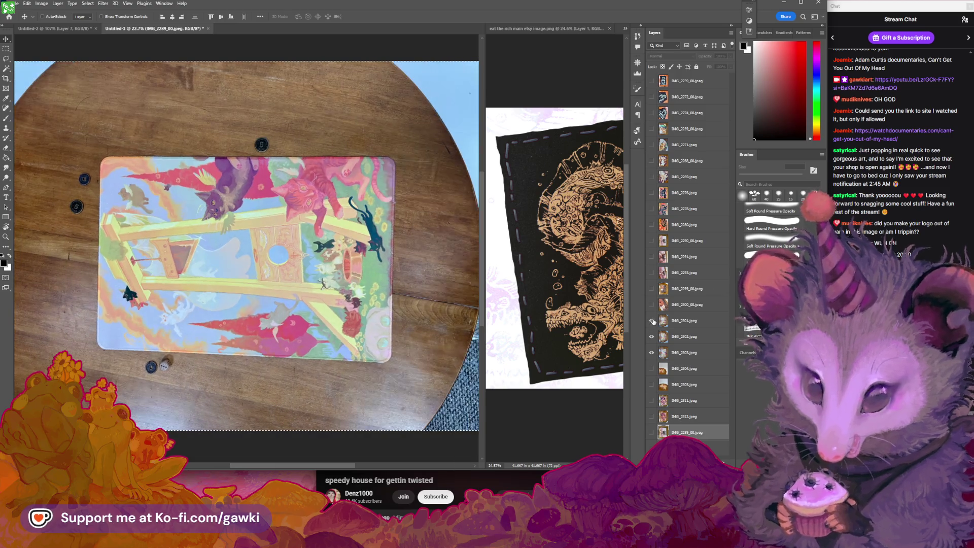
click(652, 321)
key(z)
drag(447, 124, 527, 124)
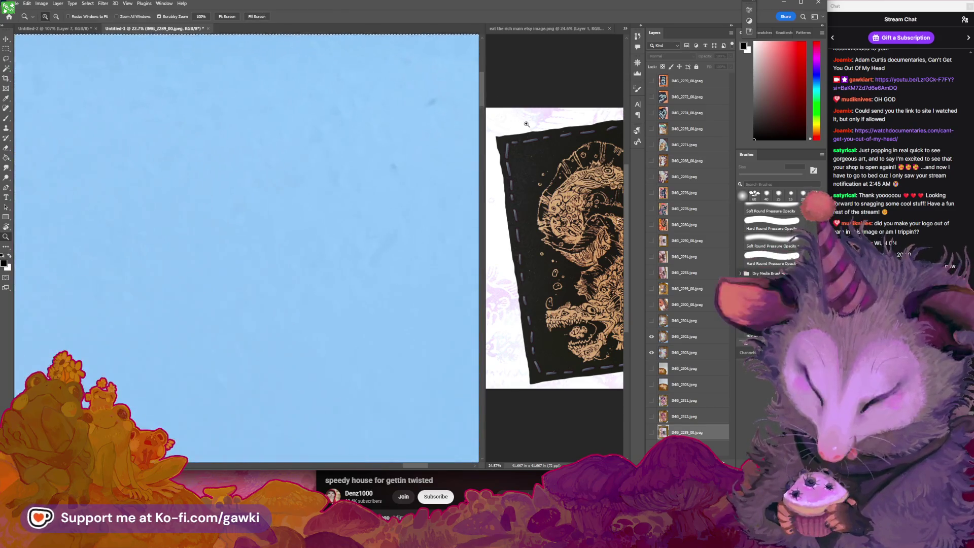
key(v)
scroll(359, 199, down, 5)
scroll(358, 199, up, 3)
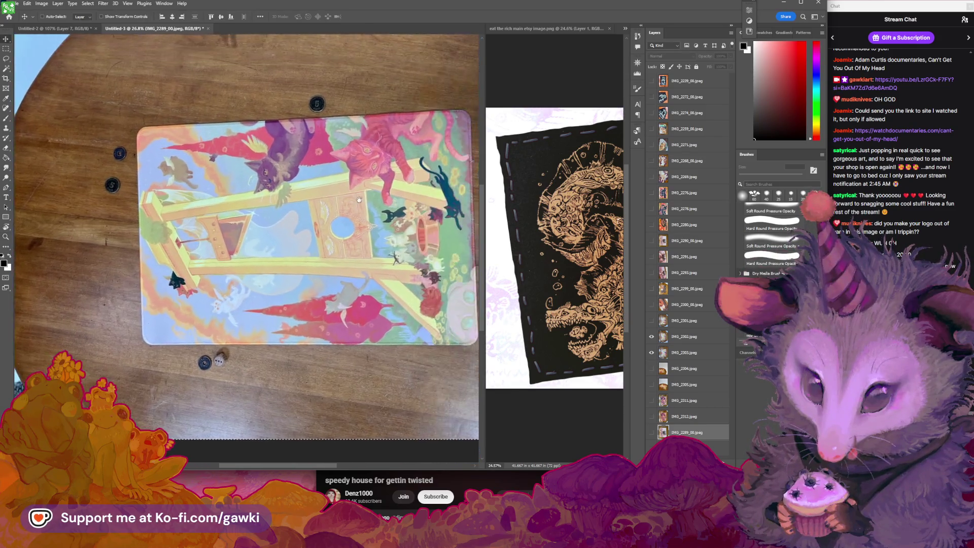
Flip between the IMG_2301, IMG_2302 and IMG_2303 cat-mat shots to pick the keepers.
click(651, 337)
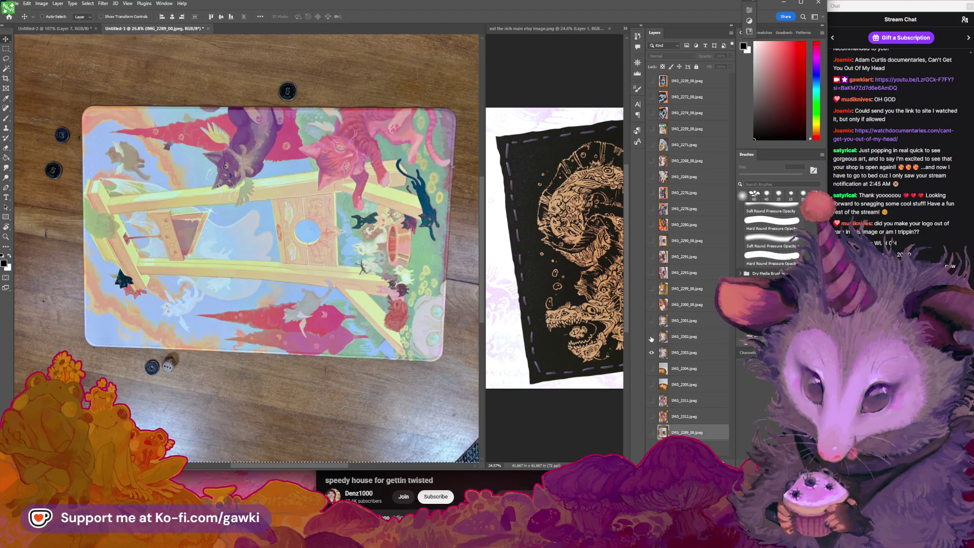
click(651, 338)
click(652, 335)
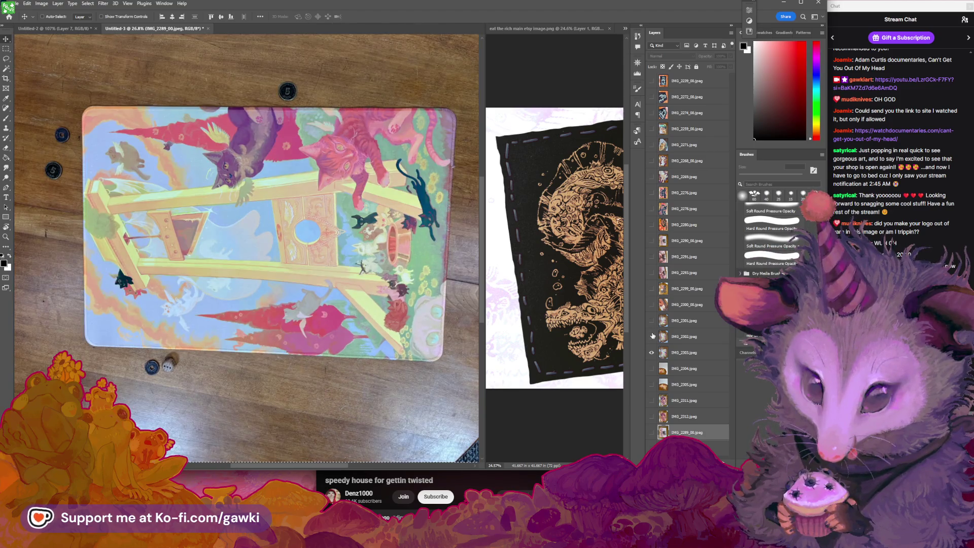
click(653, 336)
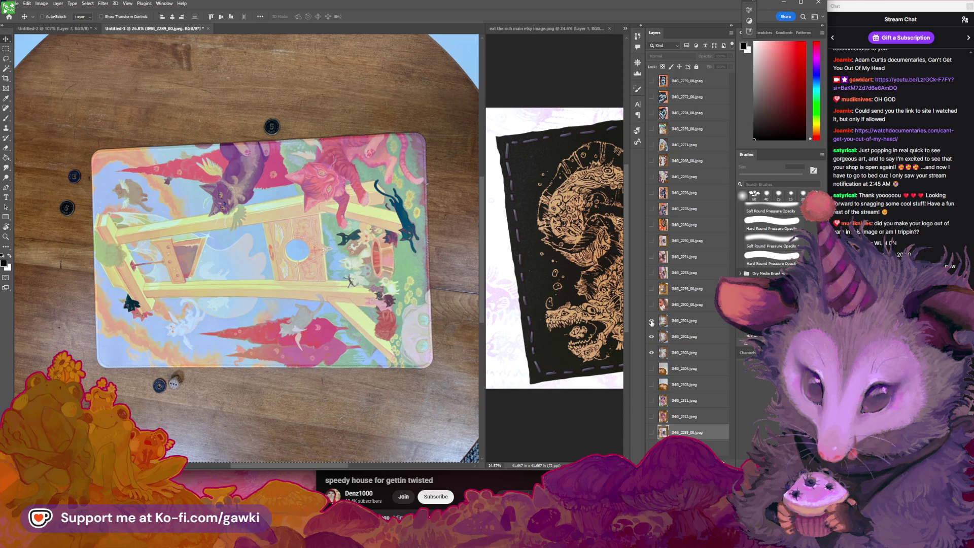
click(652, 322)
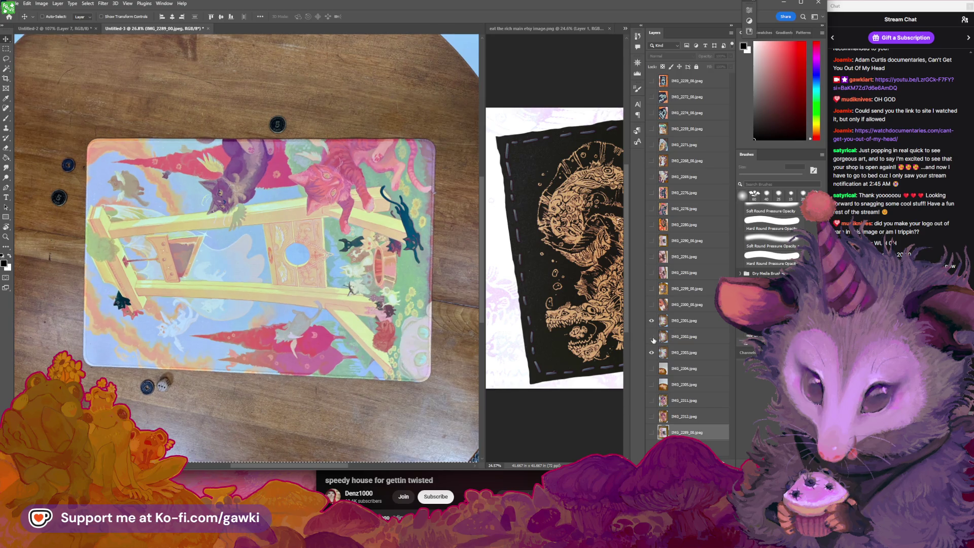
click(652, 322)
click(654, 337)
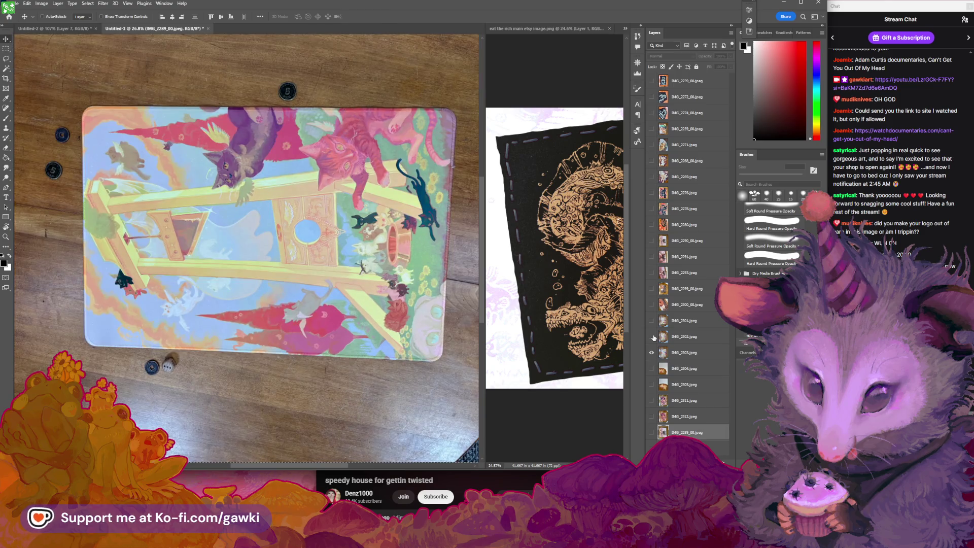
click(653, 336)
click(653, 338)
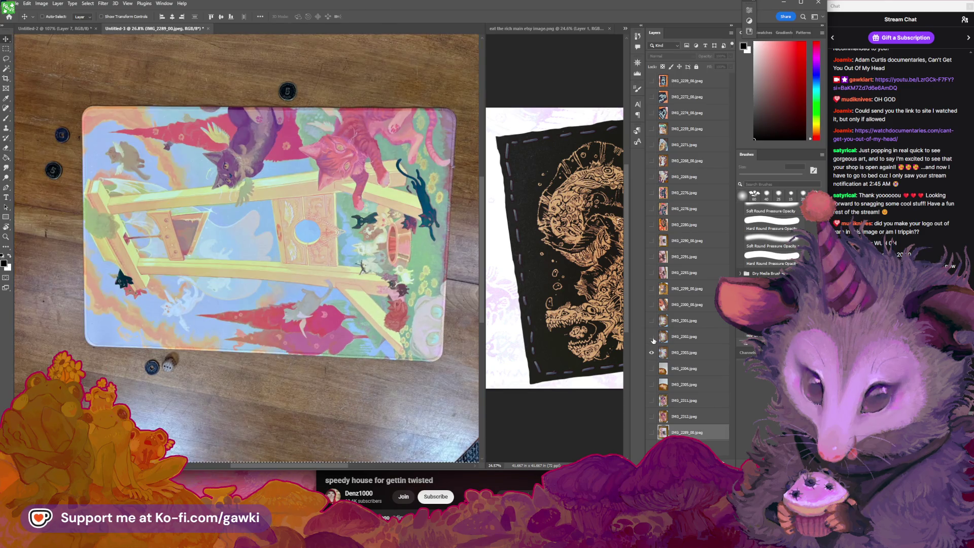
click(652, 322)
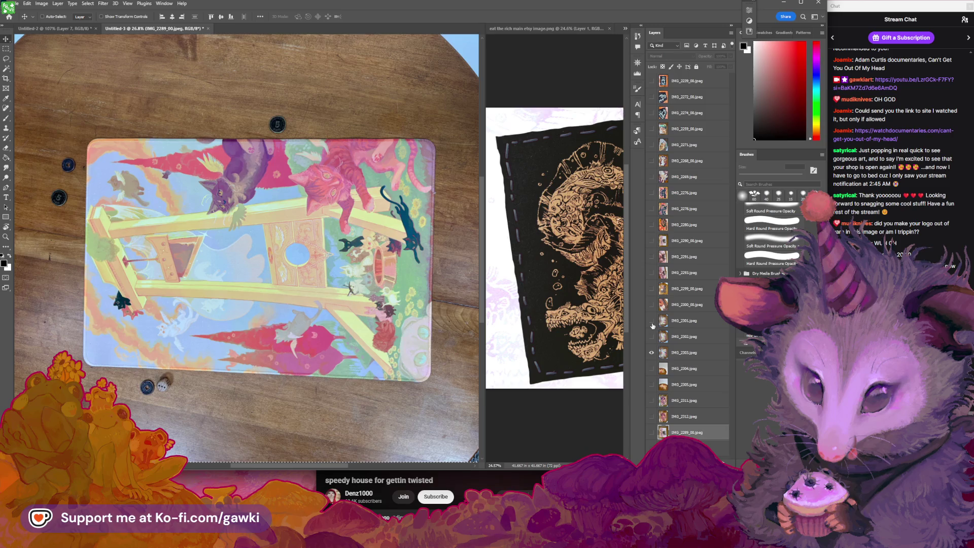
click(653, 324)
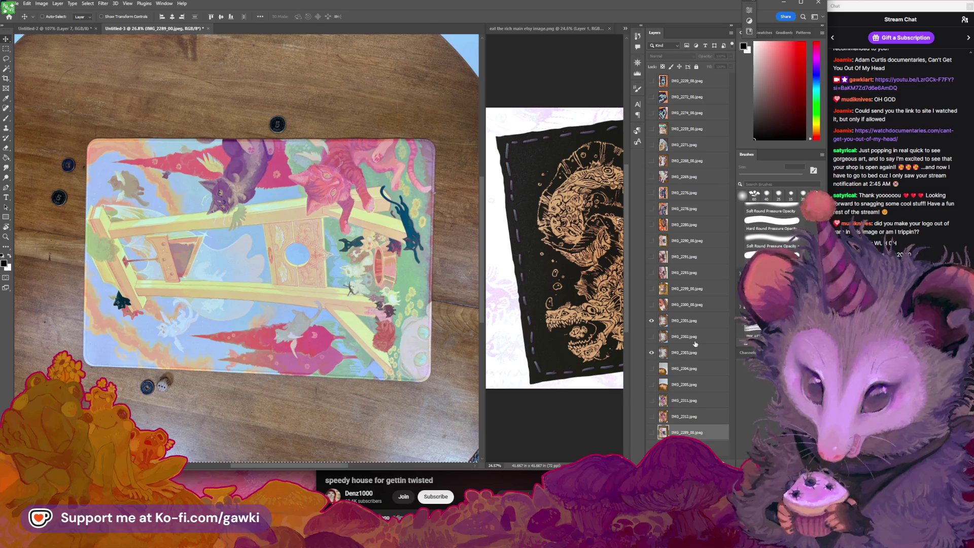
Delete the IMG_2302 and IMG_2303 layers and hide the top-down IMG_2301 photo.
click(711, 336)
shift+click(715, 353)
drag(721, 362, 725, 457)
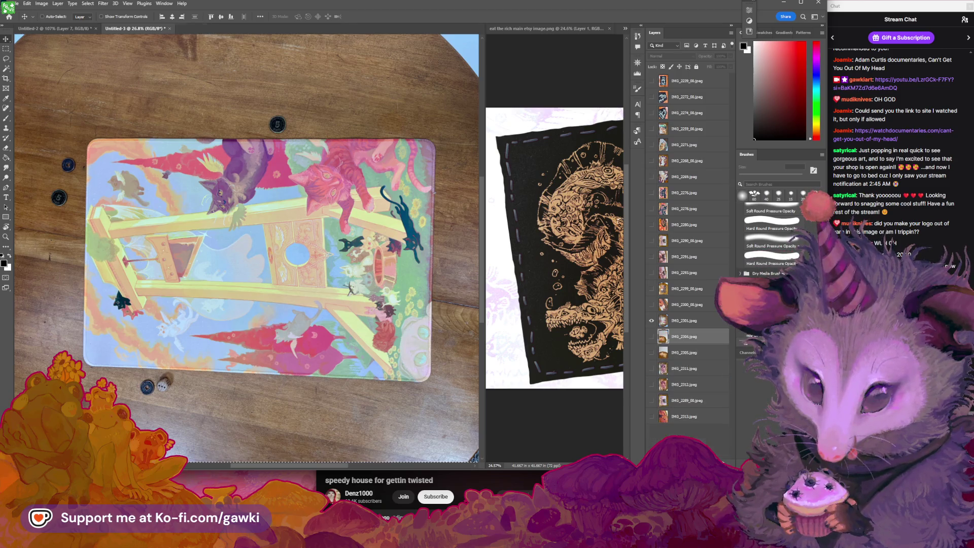
click(651, 320)
Show the IMG_2304 and IMG_2305 layers and zoom in on the IMG_2304 mat photo.
click(653, 337)
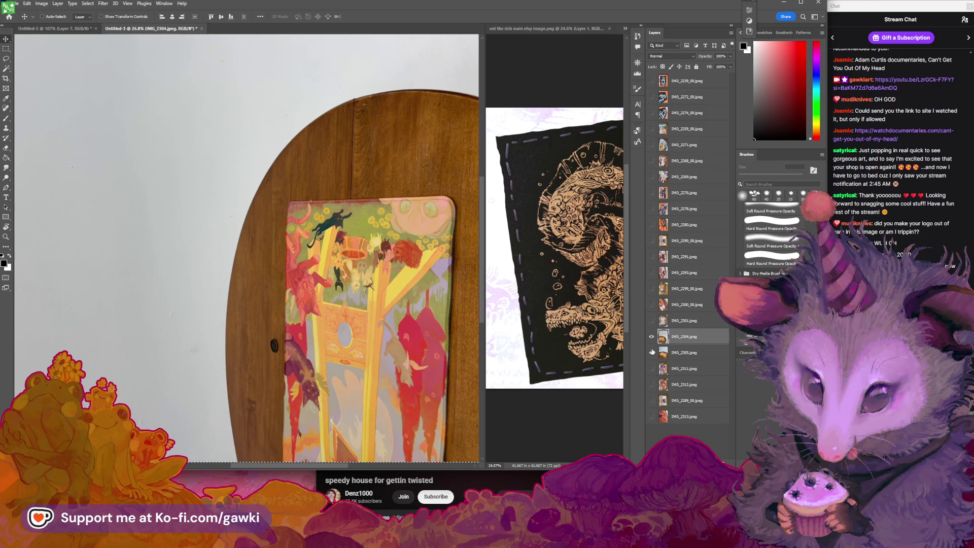
click(652, 352)
key(z)
drag(305, 245, 329, 245)
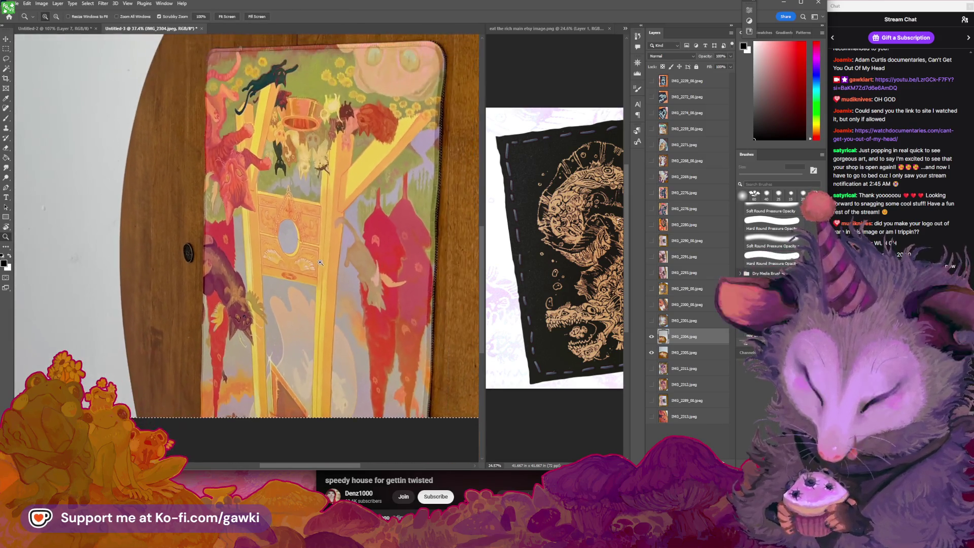
key(v)
Hide IMG_2304 to reveal IMG_2305, view it whole, and select its layer.
click(651, 337)
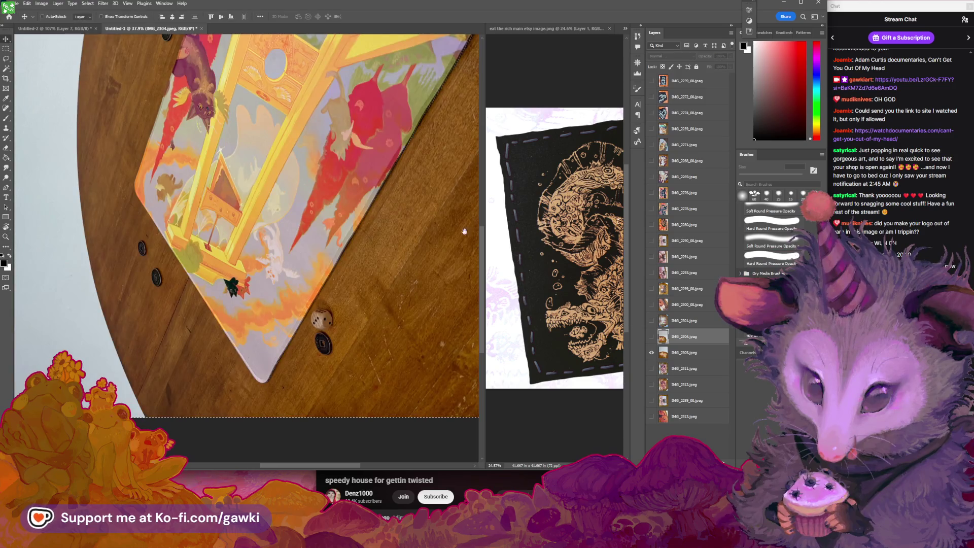
drag(465, 231, 452, 287)
scroll(419, 216, down, 5)
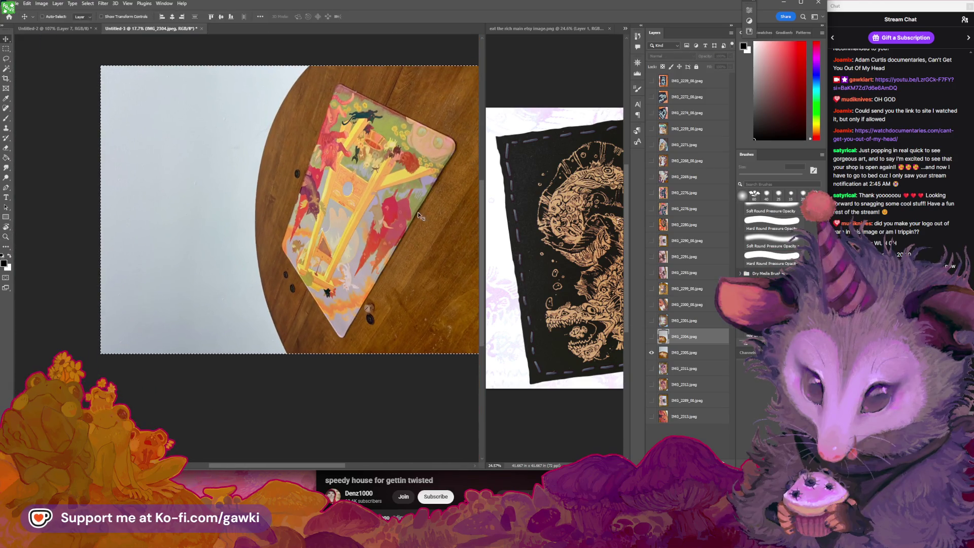
key(z)
scroll(373, 259, up, 2)
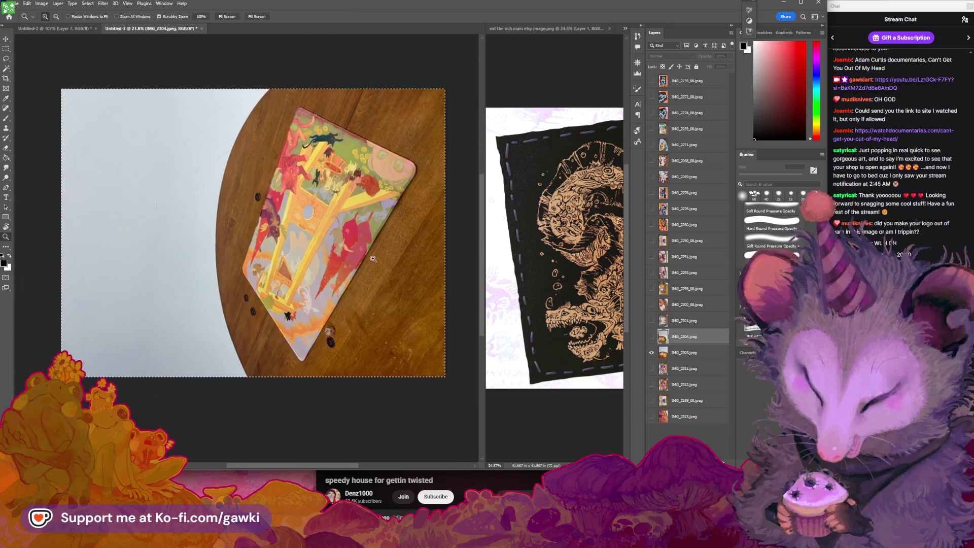
key(v)
scroll(346, 234, down, 1)
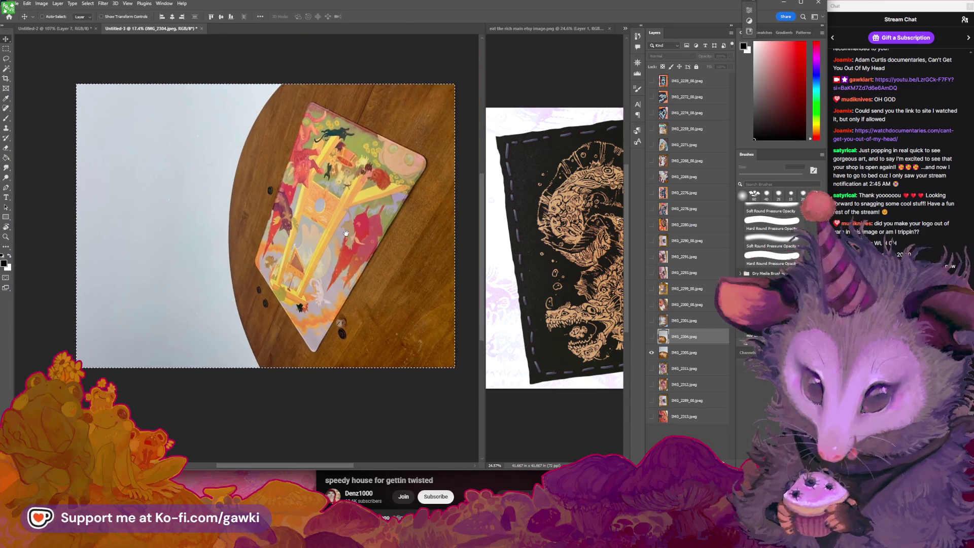
scroll(346, 232, down, 1)
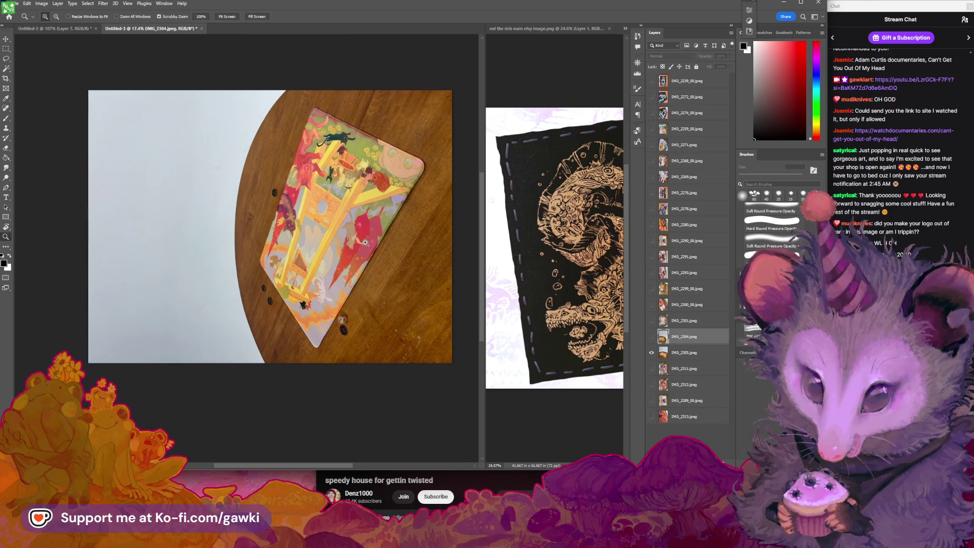
click(682, 352)
Free-transform IMG_2305: rotate it 90° upright and scale to about 140% to fill the canvas.
key(ctrl+t)
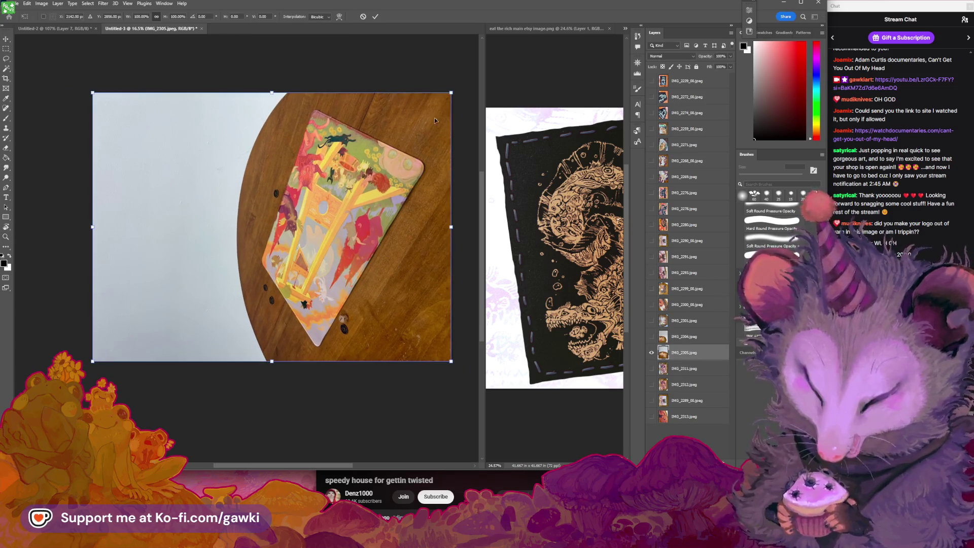
drag(435, 120, 313, 337)
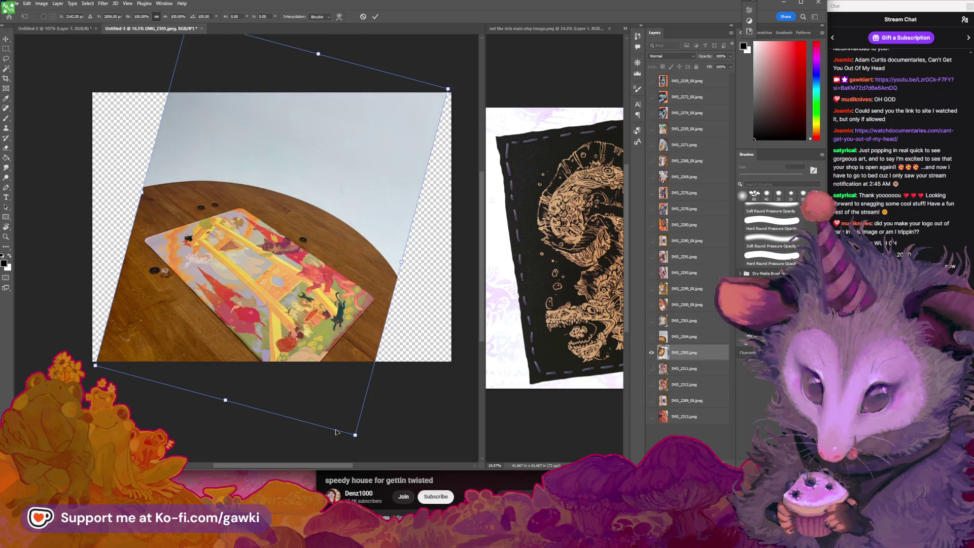
drag(336, 432, 378, 434)
drag(352, 305, 407, 302)
drag(293, 227, 317, 287)
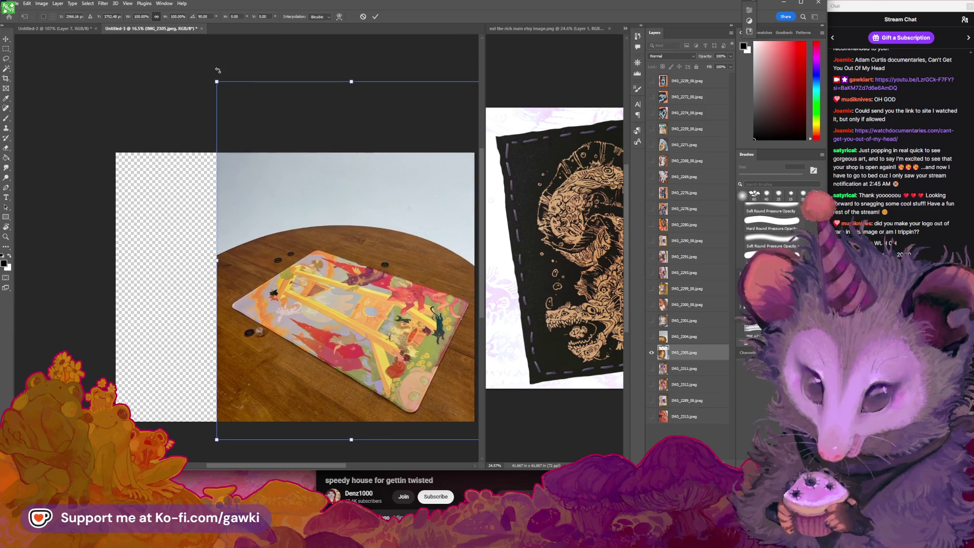
drag(217, 81, 64, 68)
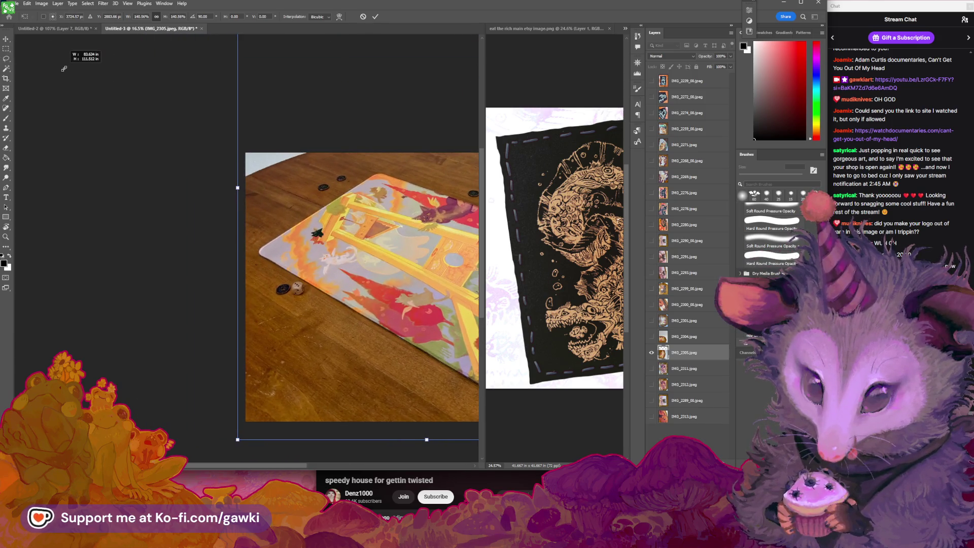
drag(295, 210, 144, 185)
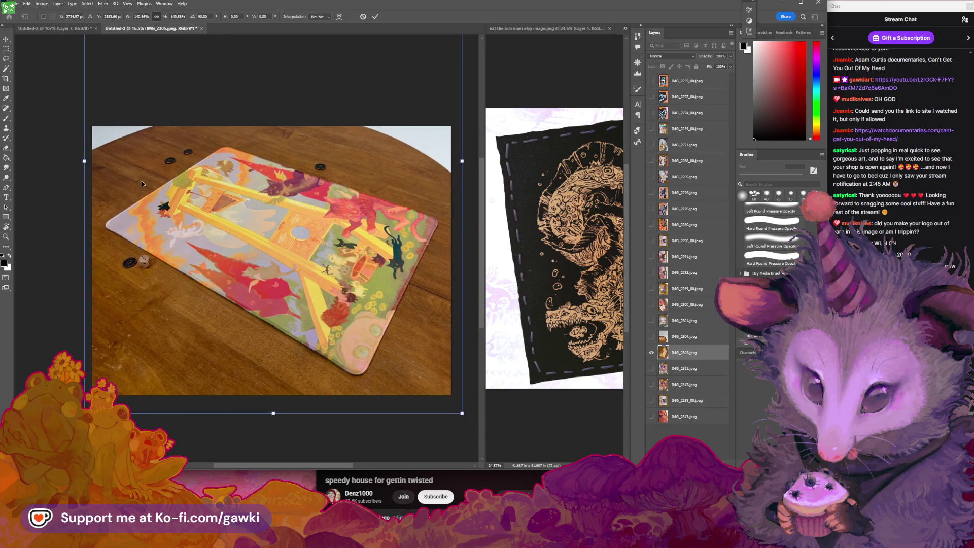
key(Return)
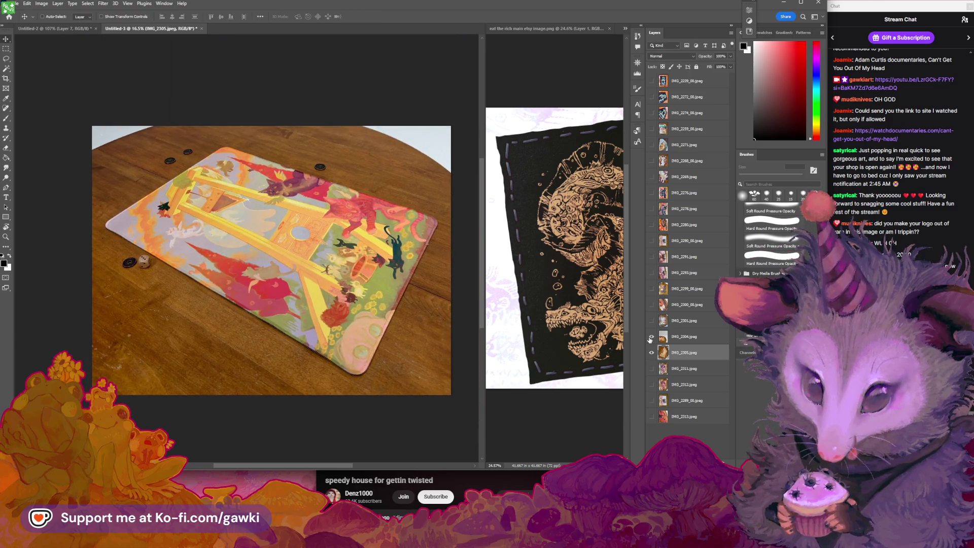
Compare the angled IMG_2304 photo with the top-down IMG_2301 by flipping IMG_2301's visibility.
click(651, 336)
click(672, 339)
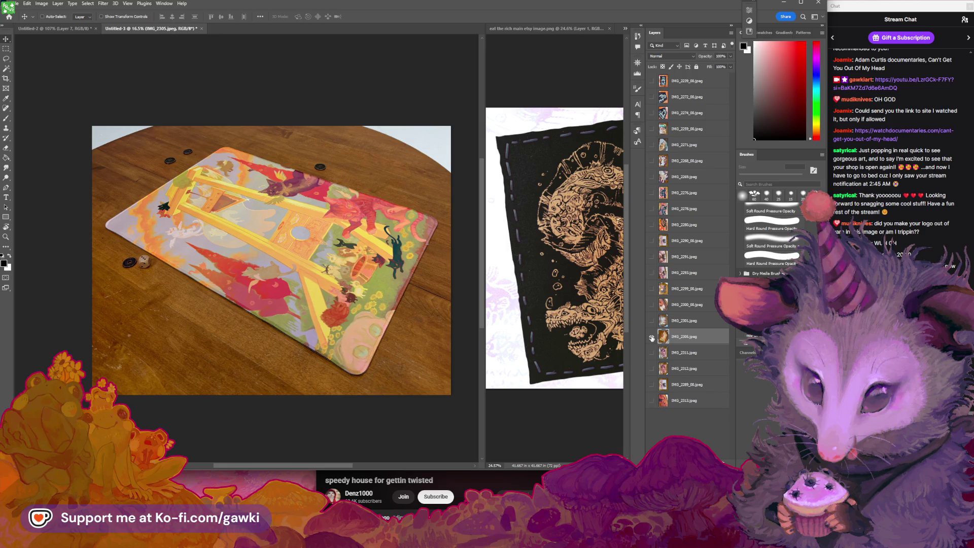
click(651, 321)
click(652, 320)
click(652, 321)
scroll(328, 293, up, 4)
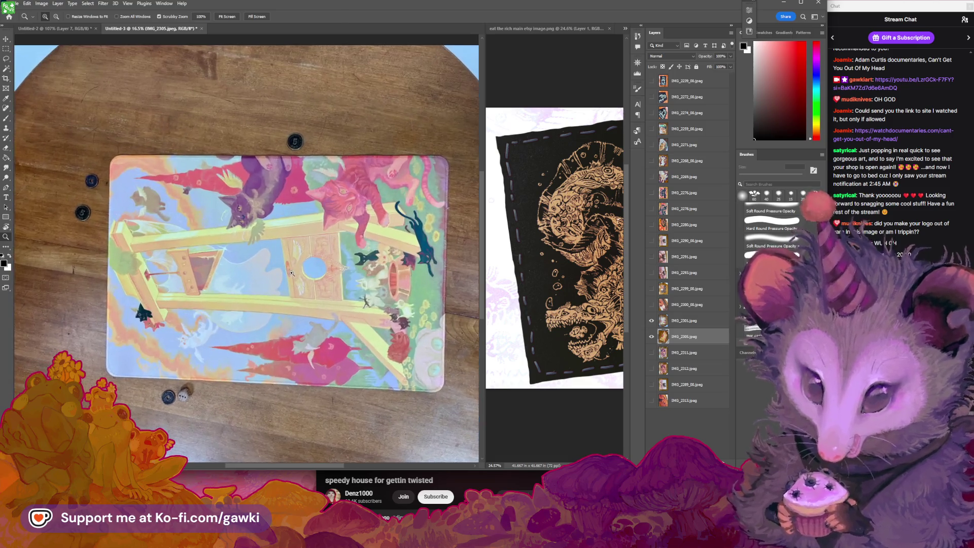
scroll(335, 276, up, 2)
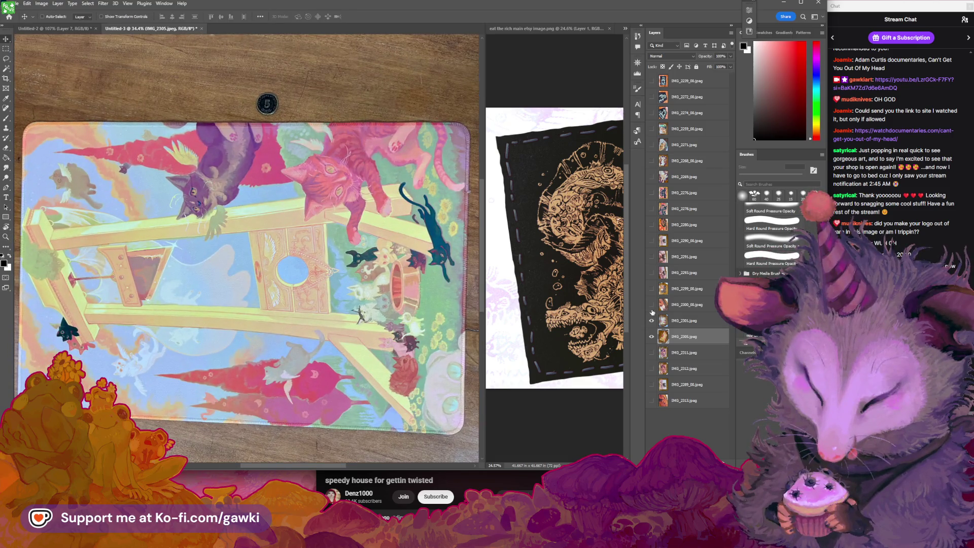
click(652, 322)
click(652, 321)
click(651, 322)
click(652, 321)
click(652, 321)
click(651, 321)
click(651, 321)
click(652, 322)
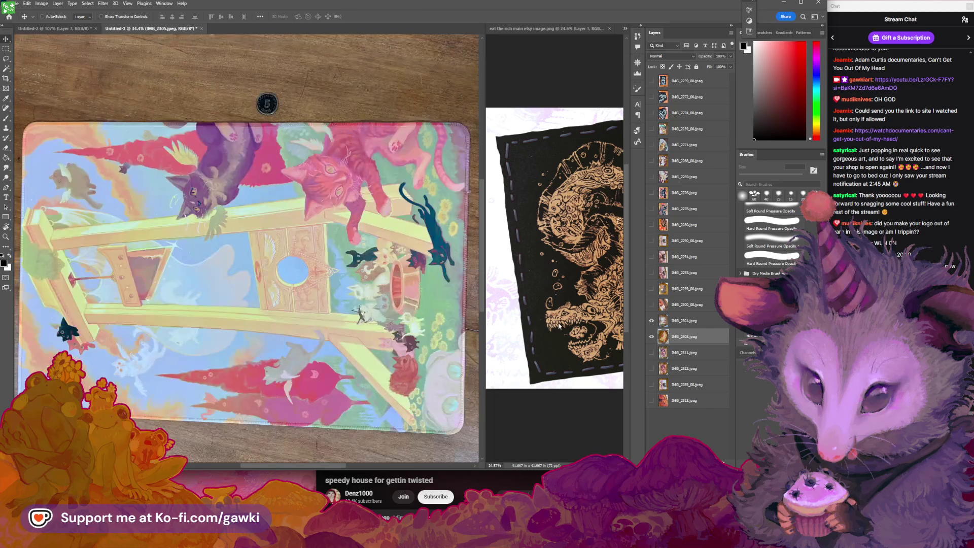
key(z)
scroll(373, 304, down, 4)
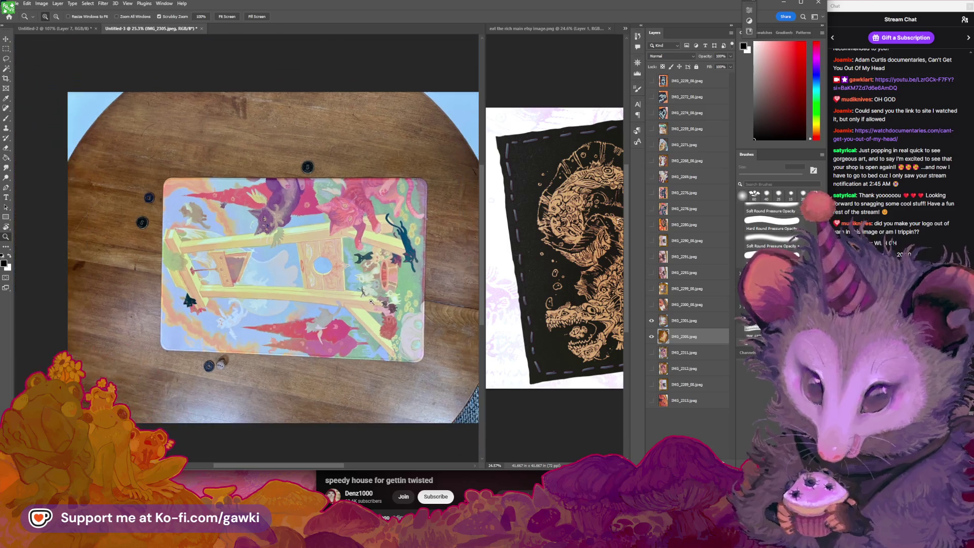
key(v)
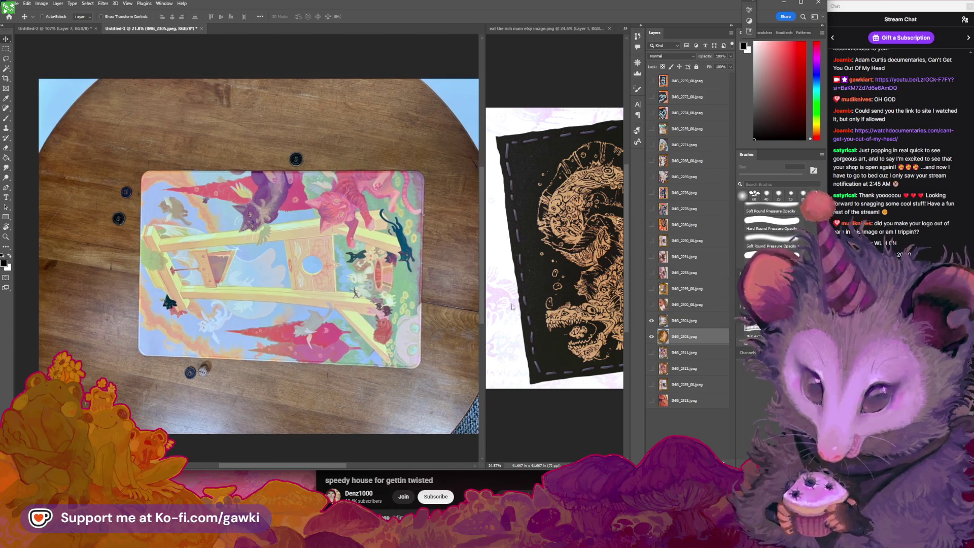
Show only the IMG_2311 photo, select its layer and zoom in on it.
click(652, 320)
click(652, 336)
click(651, 321)
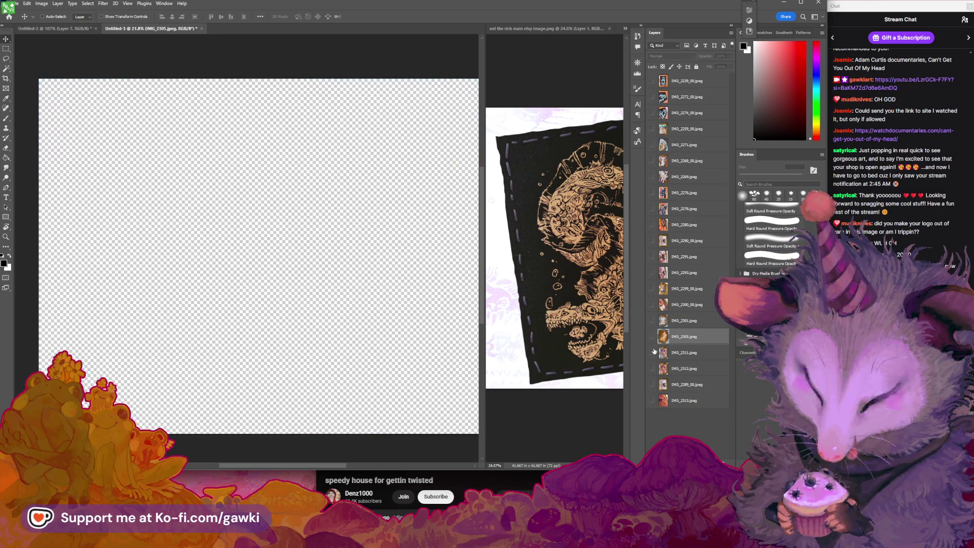
click(652, 352)
click(674, 356)
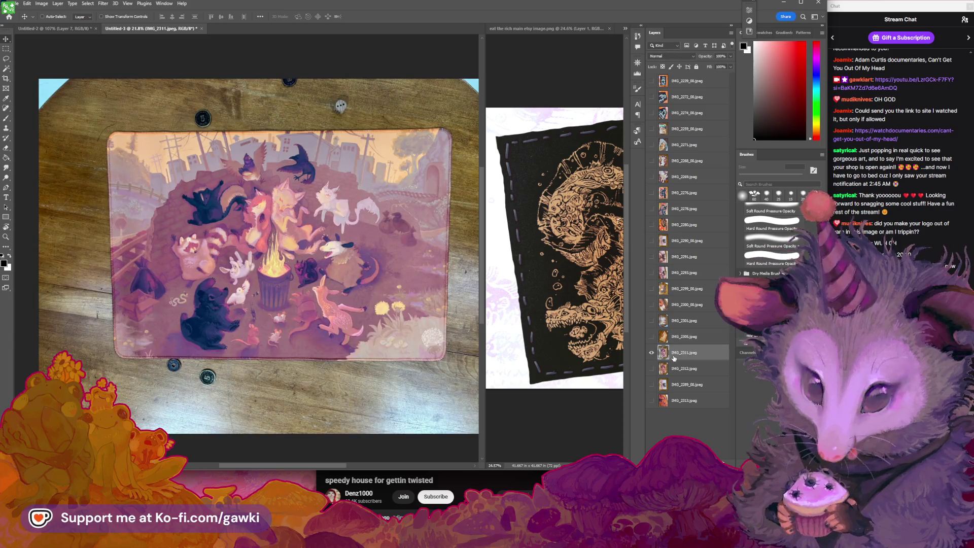
mouse_move(287, 280)
mouse_down()
mouse_move(332, 301)
mouse_move(315, 301)
mouse_up()
Compare IMG_2311 against IMG_2312, then delete the IMG_2311 layer.
click(653, 368)
click(653, 356)
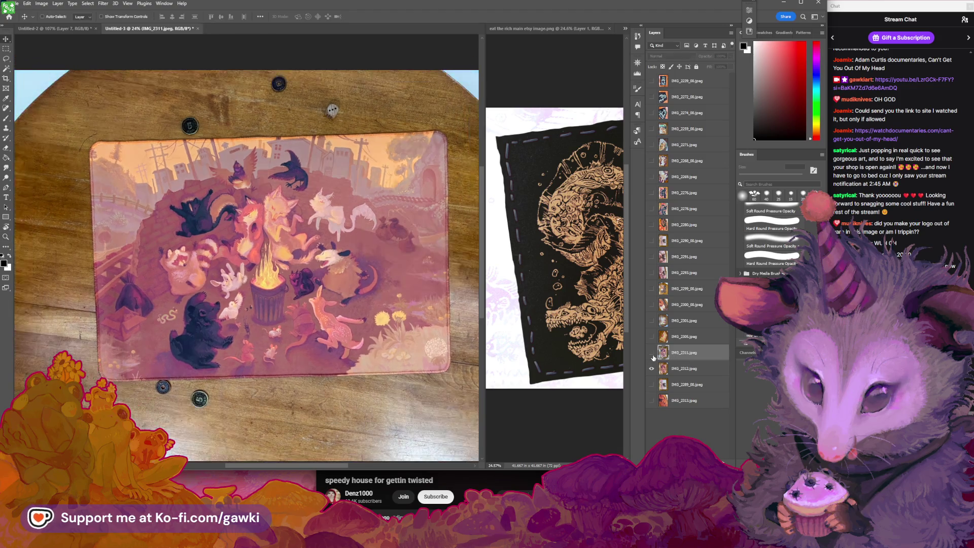
click(653, 357)
click(654, 356)
click(654, 356)
click(654, 357)
click(653, 356)
click(653, 357)
click(654, 357)
click(654, 357)
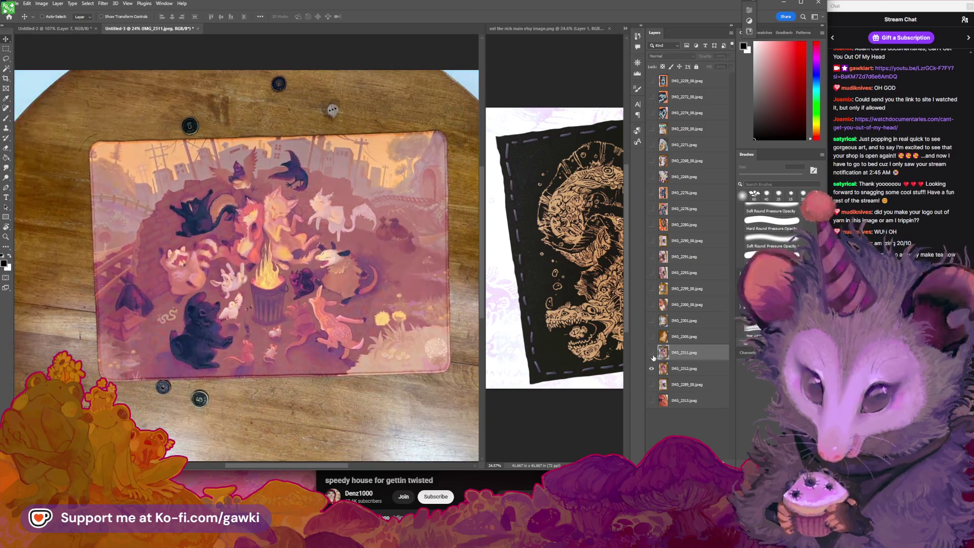
click(653, 357)
click(654, 356)
click(654, 357)
click(654, 357)
click(654, 356)
click(654, 357)
click(653, 357)
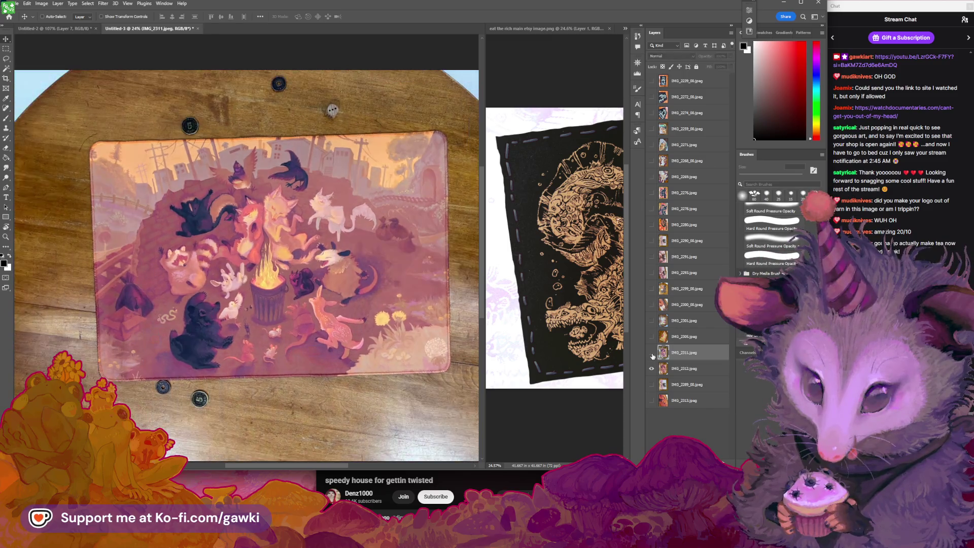
key(Delete)
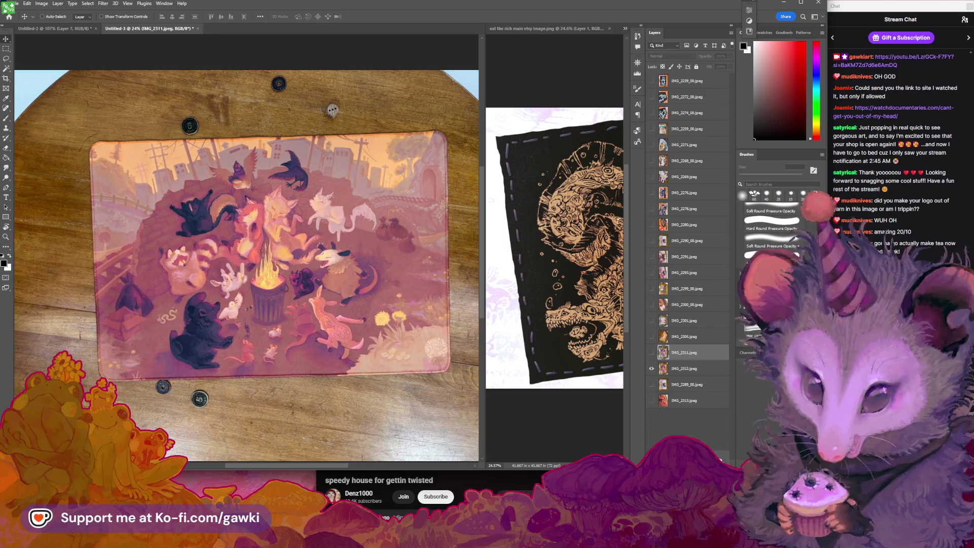
Move IMG_2289_00 up beside IMG_2290_00, compare the unicorn photos, and delete IMG_2289_00.
click(652, 369)
click(653, 352)
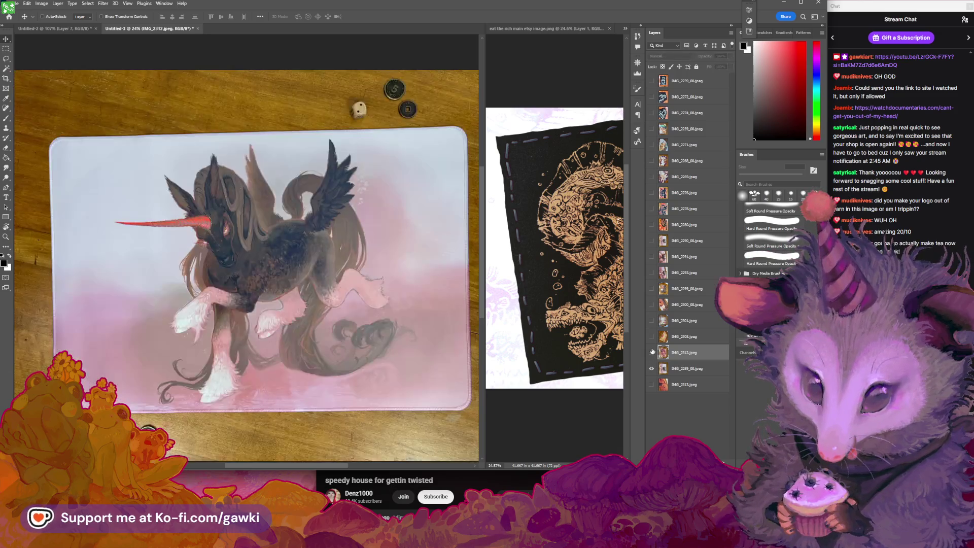
drag(660, 369, 655, 248)
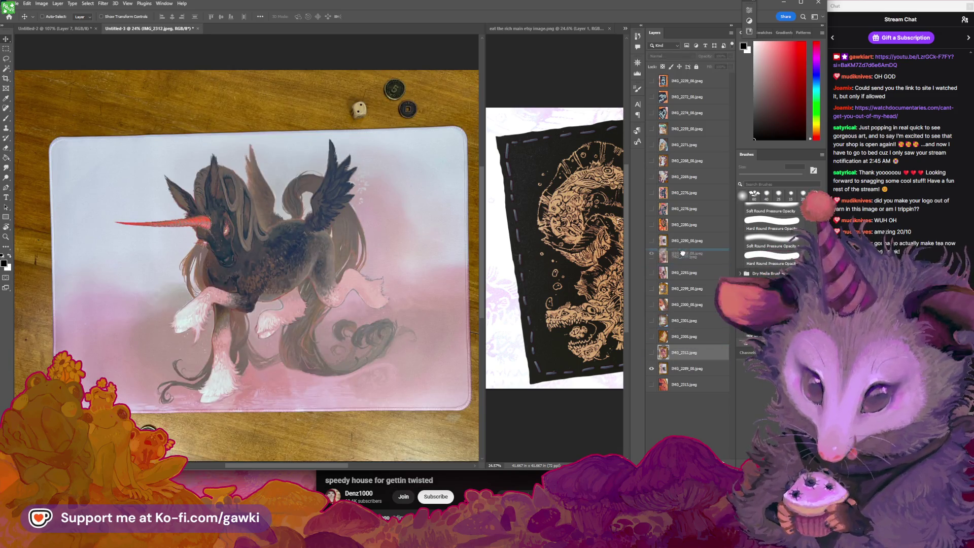
click(652, 241)
click(652, 242)
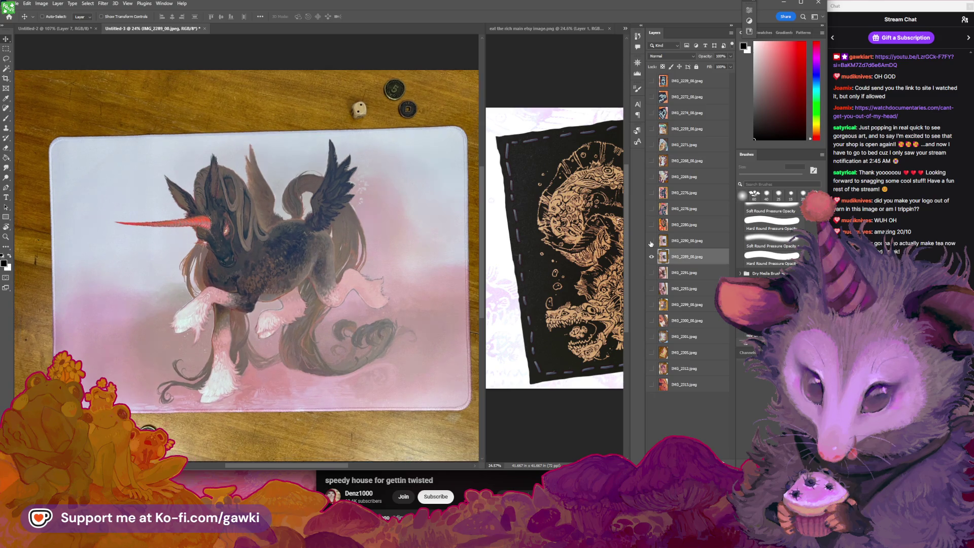
click(652, 242)
click(651, 242)
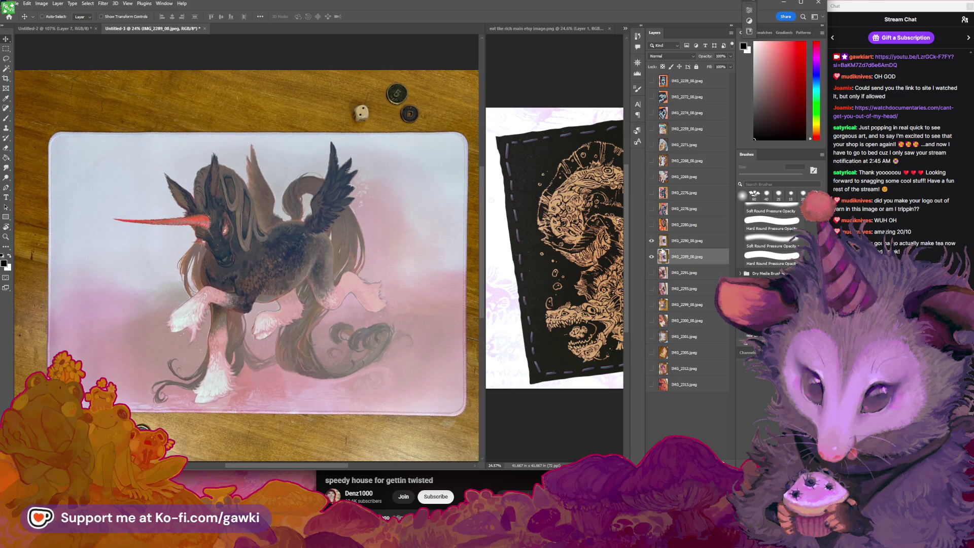
click(652, 243)
click(652, 244)
key(Delete)
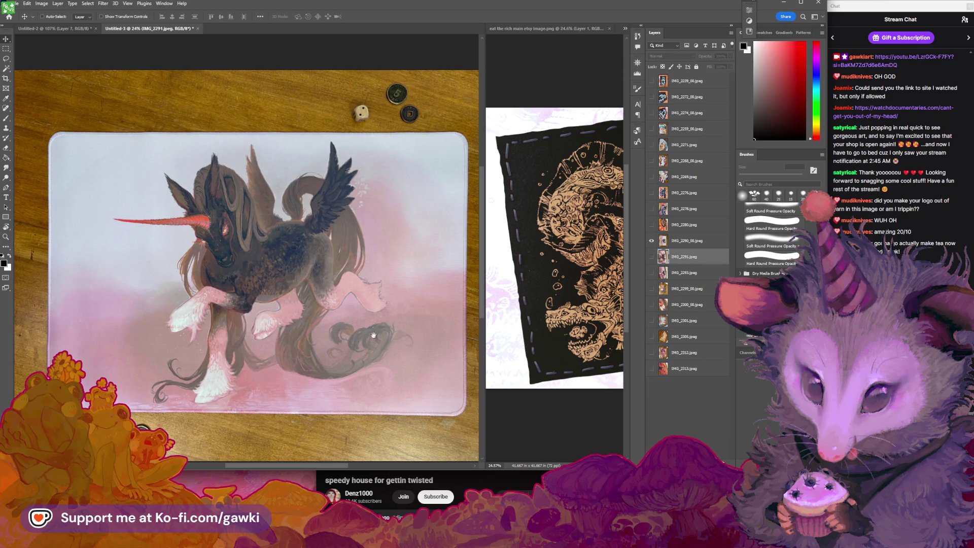
Hide IMG_2290_00, IMG_2291 and IMG_2312 so only the IMG_2313 trash-can close-up shows.
click(652, 241)
click(652, 257)
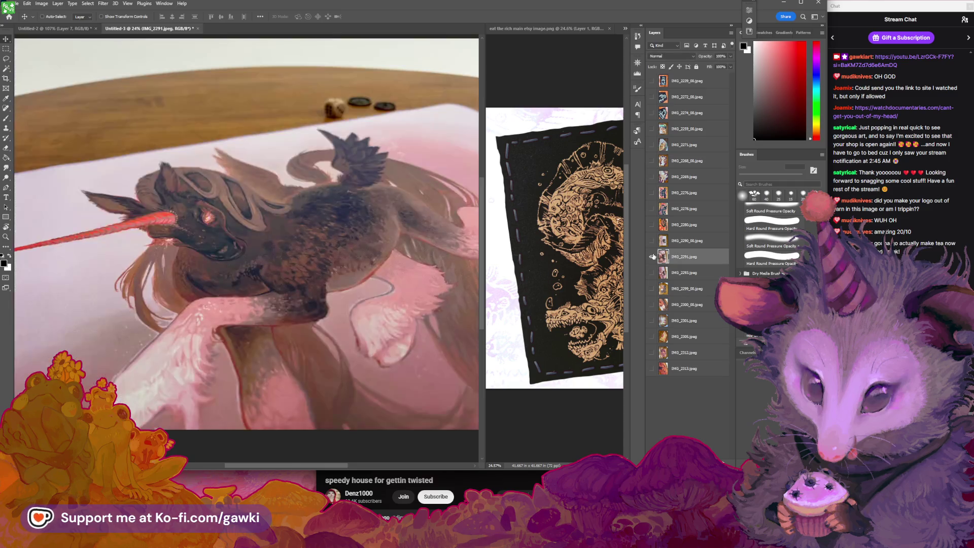
click(653, 256)
click(653, 352)
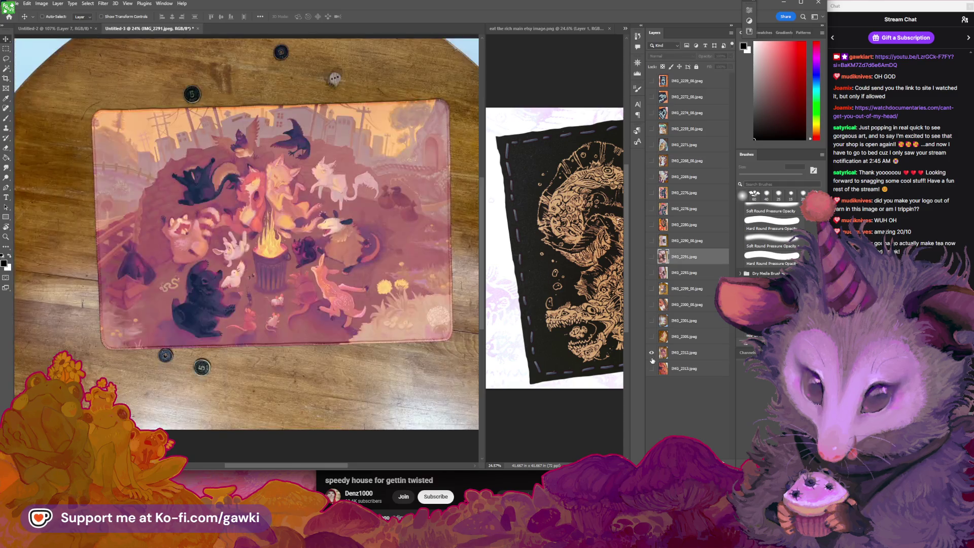
alt+click(652, 369)
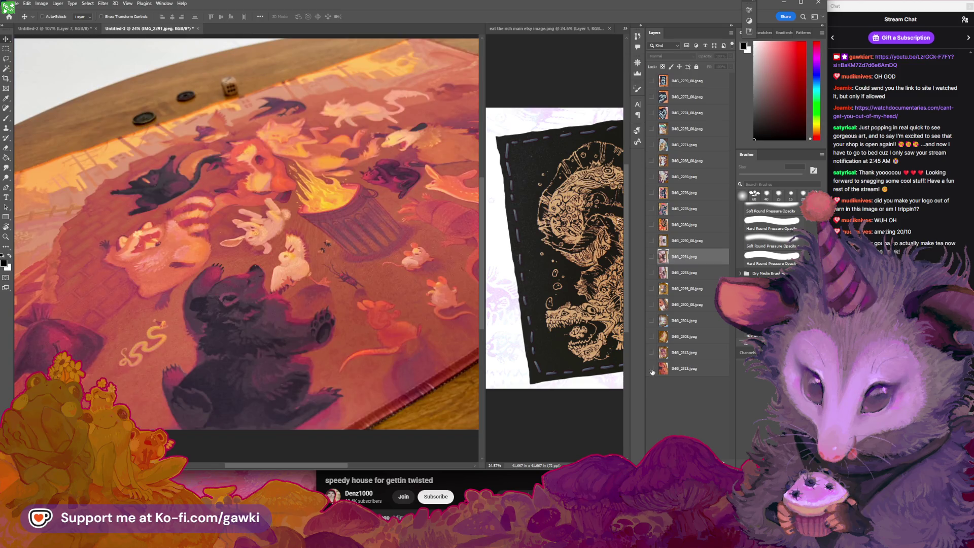
Zoom in on the flaming trash can in the IMG_2313 mat photo.
click(652, 371)
key(z)
drag(415, 261, 109, 63)
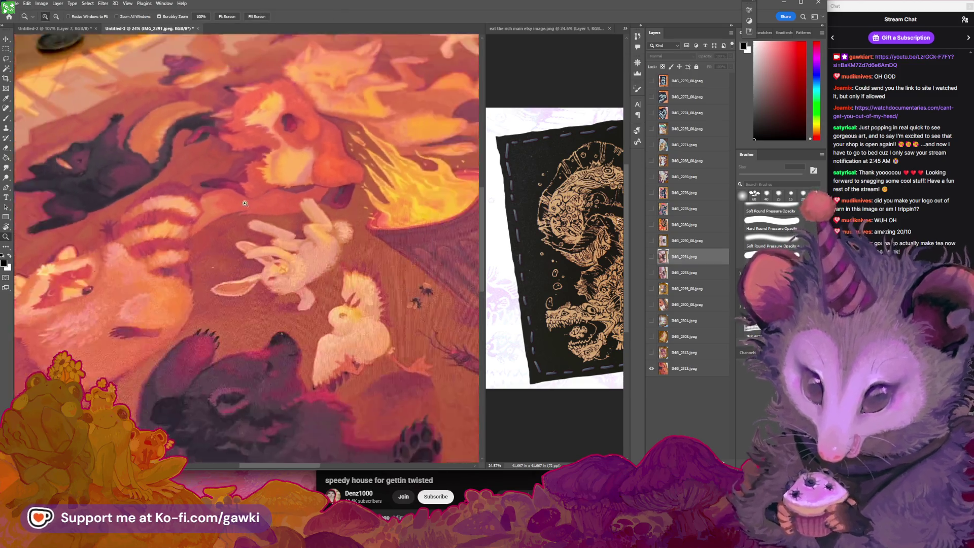
click(329, 174)
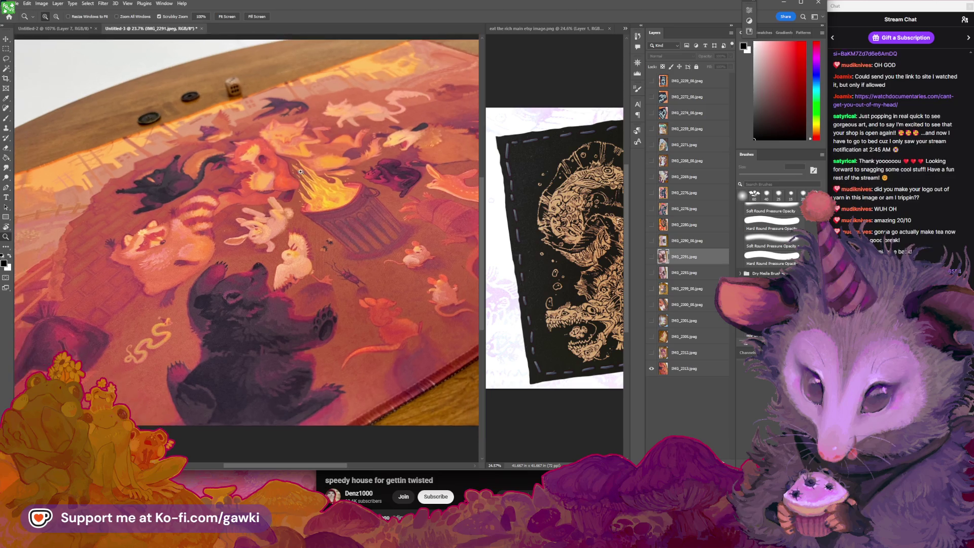
mouse_move(329, 174)
mouse_down()
mouse_move(303, 331)
mouse_move(343, 338)
mouse_move(317, 306)
mouse_move(286, 305)
mouse_move(382, 283)
mouse_move(324, 316)
mouse_move(320, 262)
mouse_move(339, 256)
mouse_up()
click(323, 247)
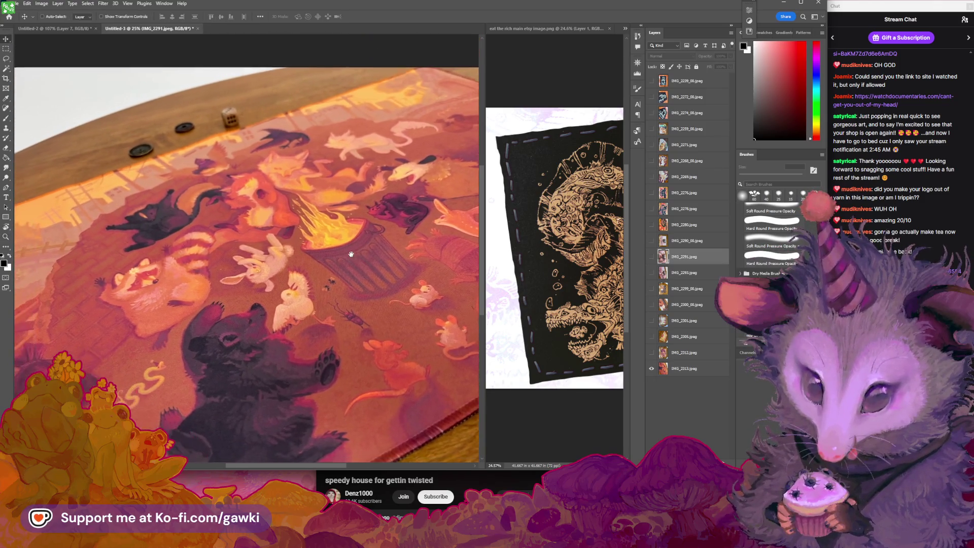
mouse_move(393, 251)
mouse_down()
mouse_move(417, 293)
mouse_move(397, 272)
mouse_up()
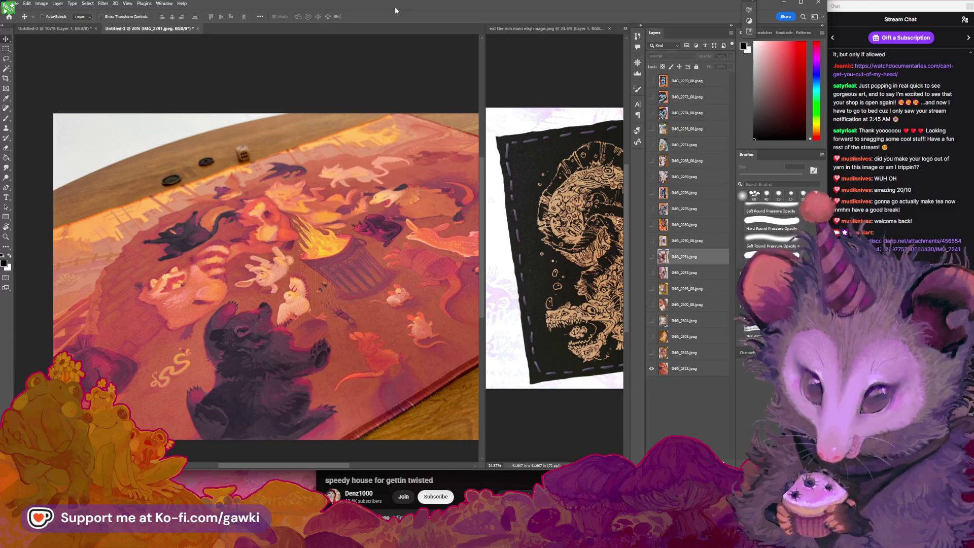
Toggle the eyes on IMG_2312 through IMG_2293, then hide IMG_2313 so no photo shows.
click(653, 354)
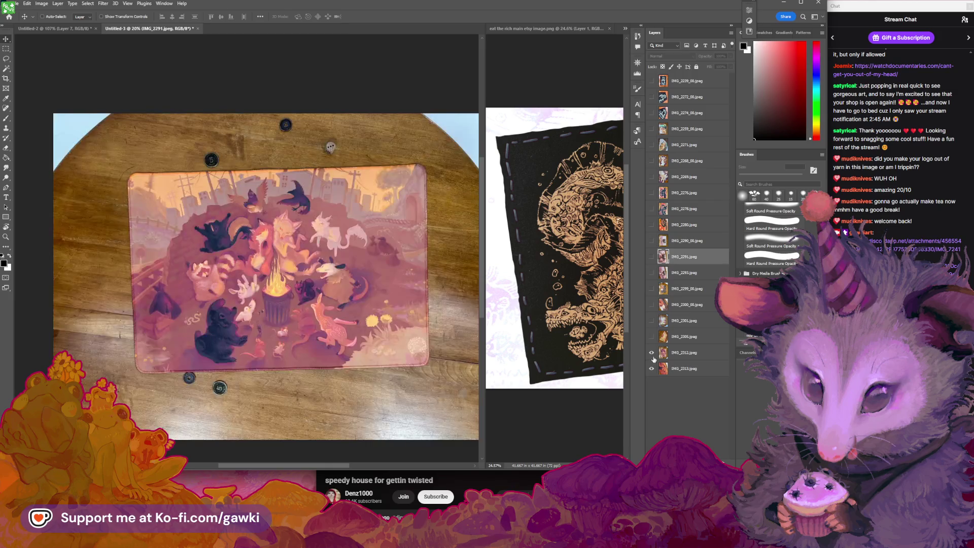
click(652, 336)
click(652, 321)
click(652, 305)
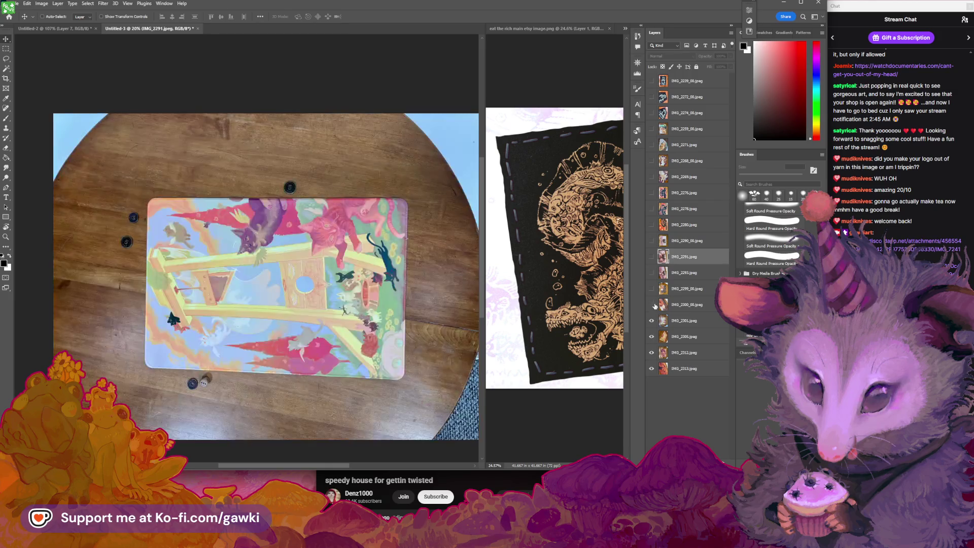
click(652, 289)
click(652, 272)
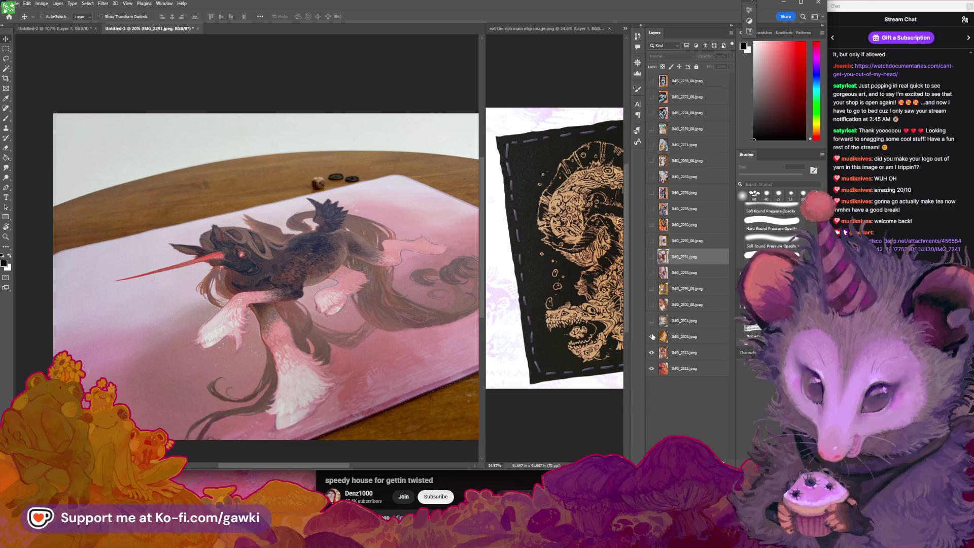
click(652, 368)
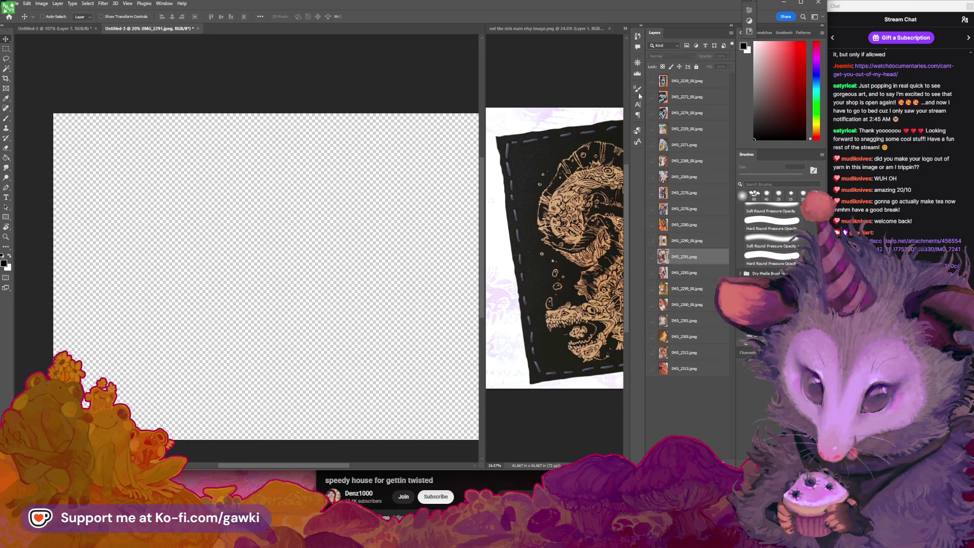
Close the eat the rich and kingslayer patch image documents.
click(601, 75)
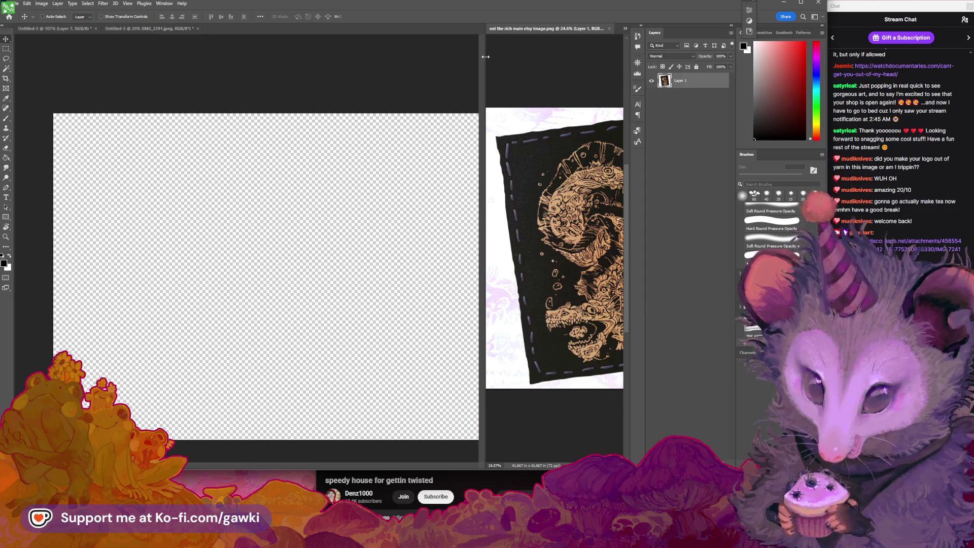
drag(486, 57, 326, 56)
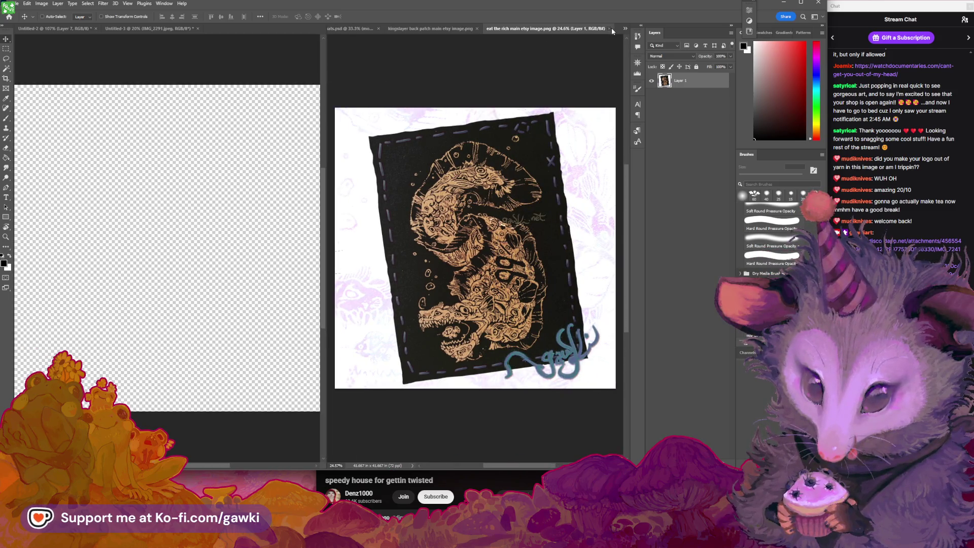
click(610, 28)
click(477, 28)
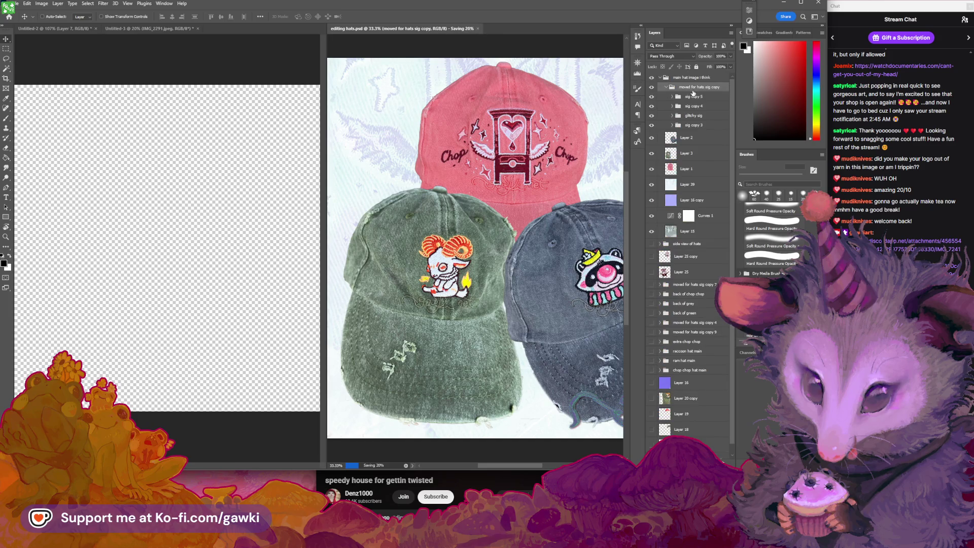
Copy the moved for hats sig copy group into Untitled-3, accepting the colour conversion.
drag(698, 90, 234, 99)
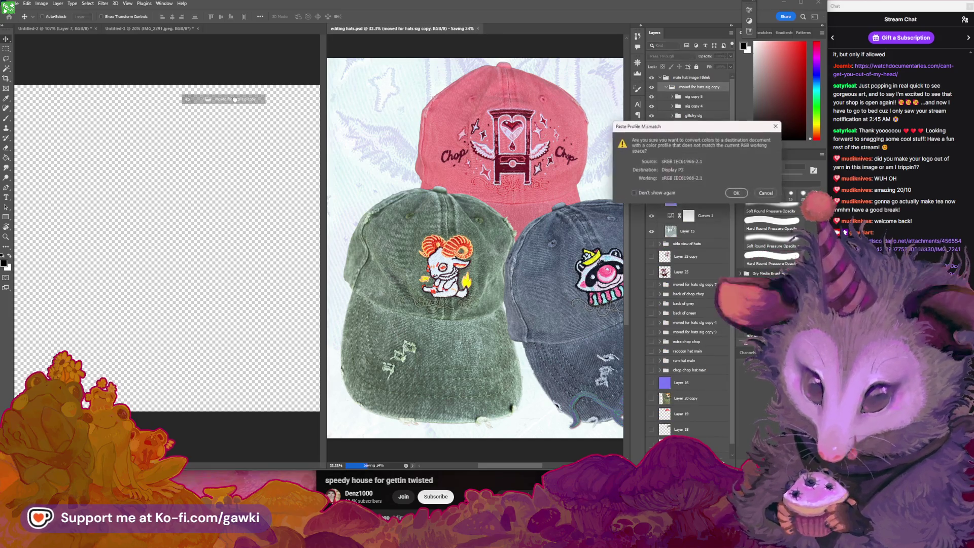
click(736, 194)
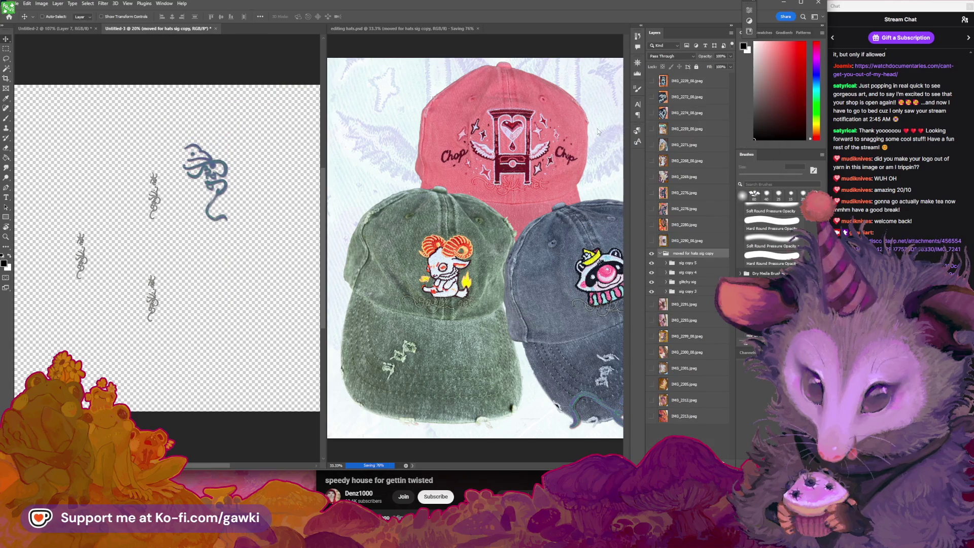
scroll(209, 185, down, 1)
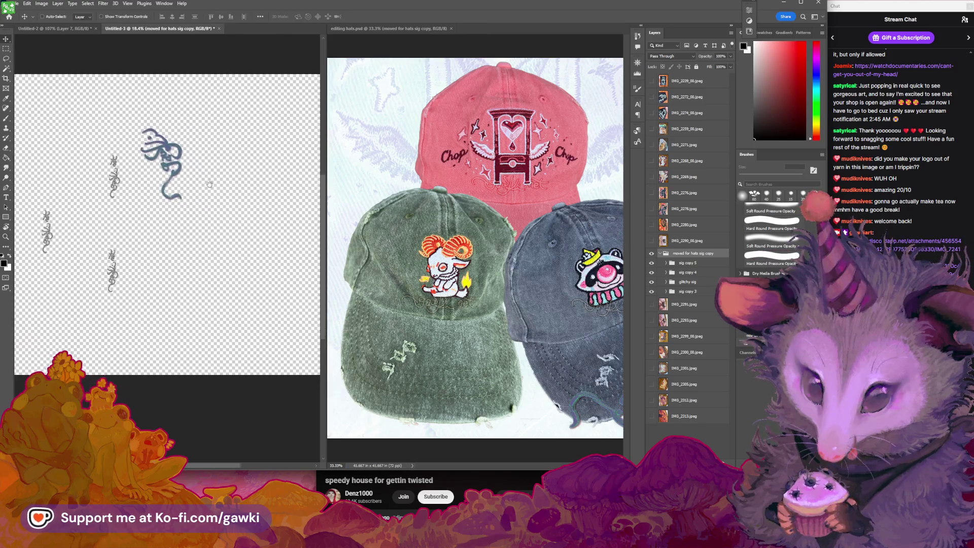
scroll(211, 186, down, 2)
scroll(229, 221, up, 1)
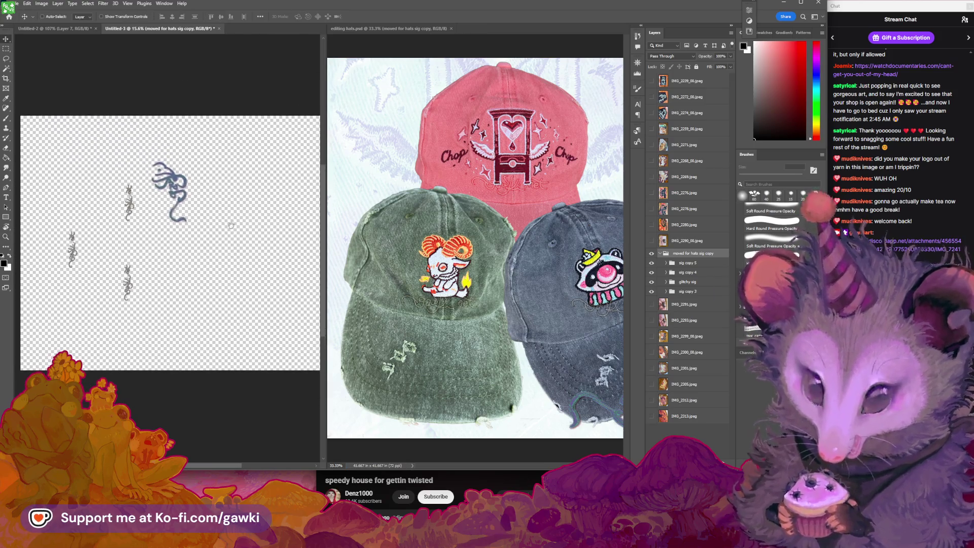
drag(231, 225, 226, 229)
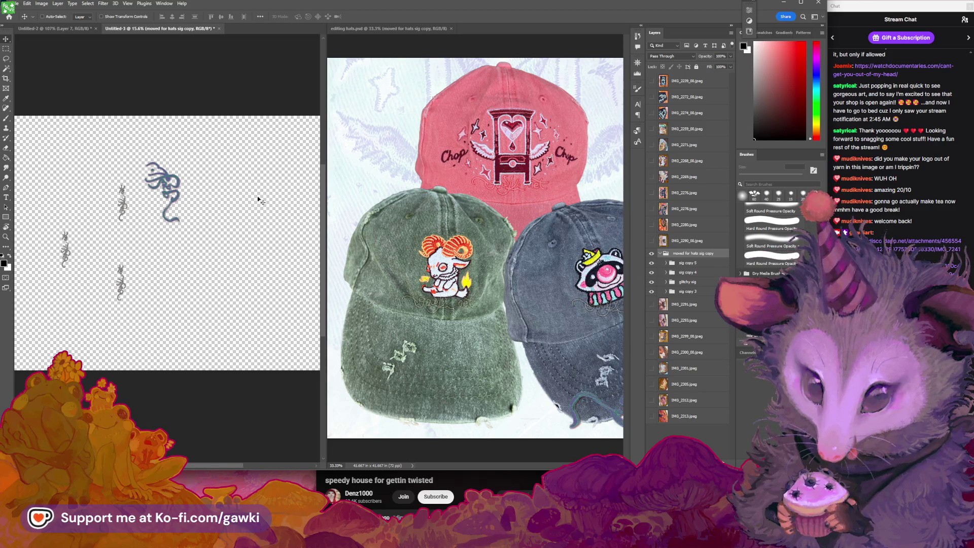
key(z)
drag(185, 180, 211, 259)
key(v)
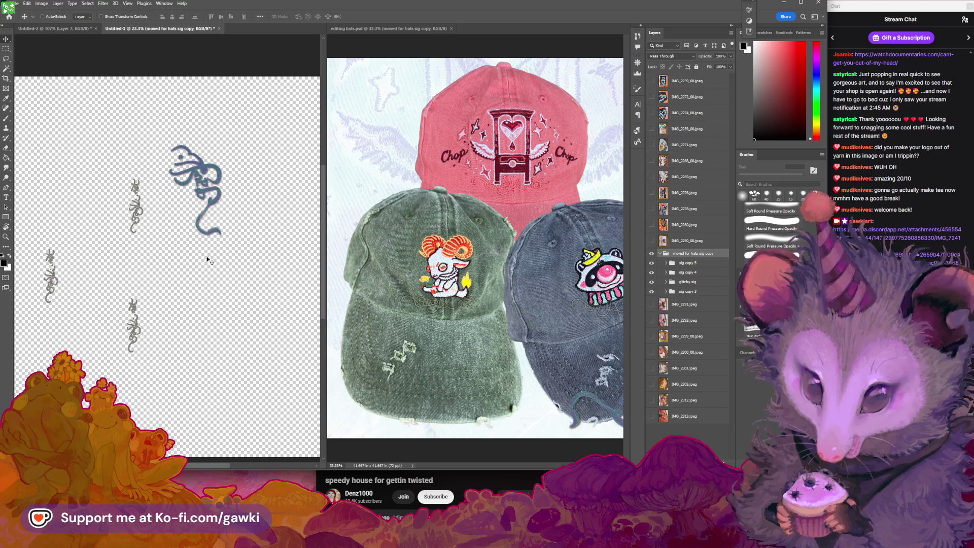
click(66, 29)
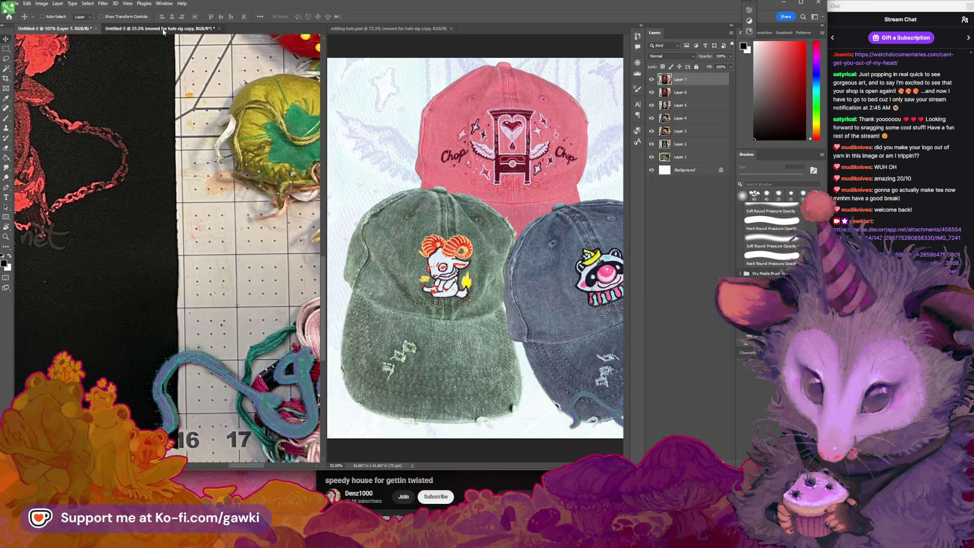
click(164, 28)
click(56, 29)
key(ctrl+0)
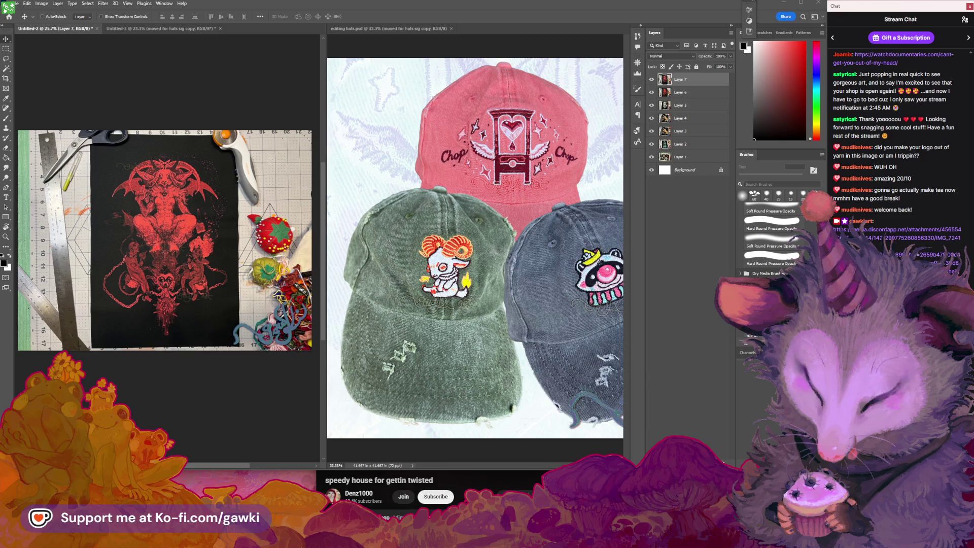
key(z)
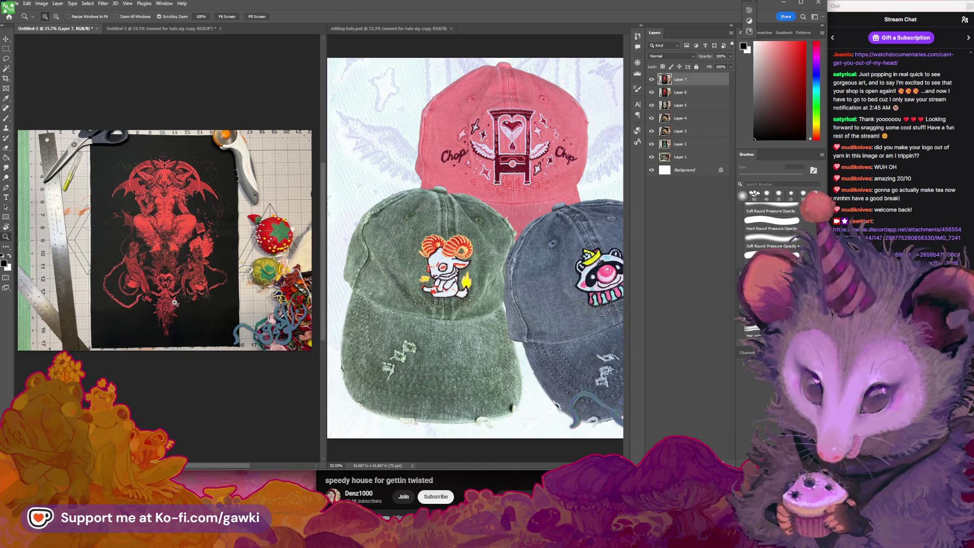
drag(175, 303, 214, 278)
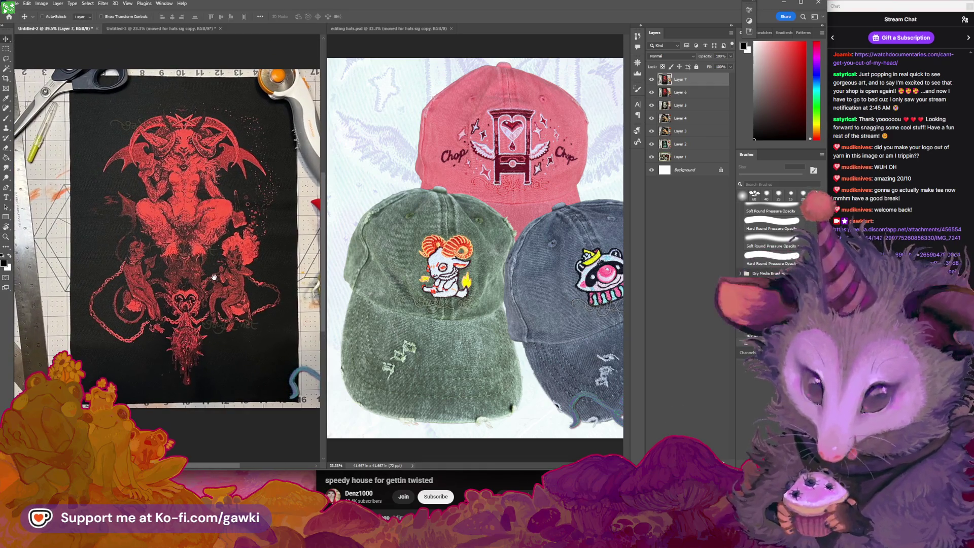
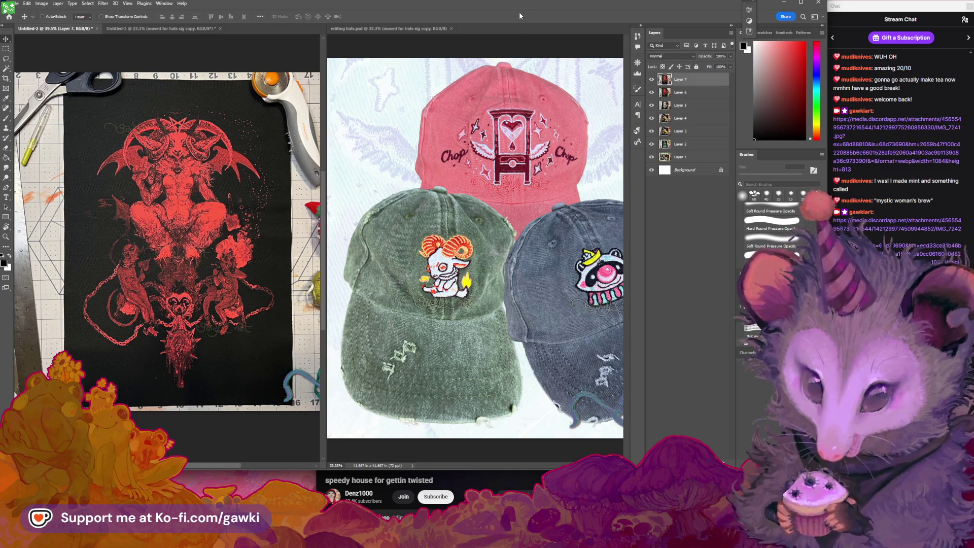
Bring the YouTube browser window forward and position it over the workspace.
key(alt+Tab)
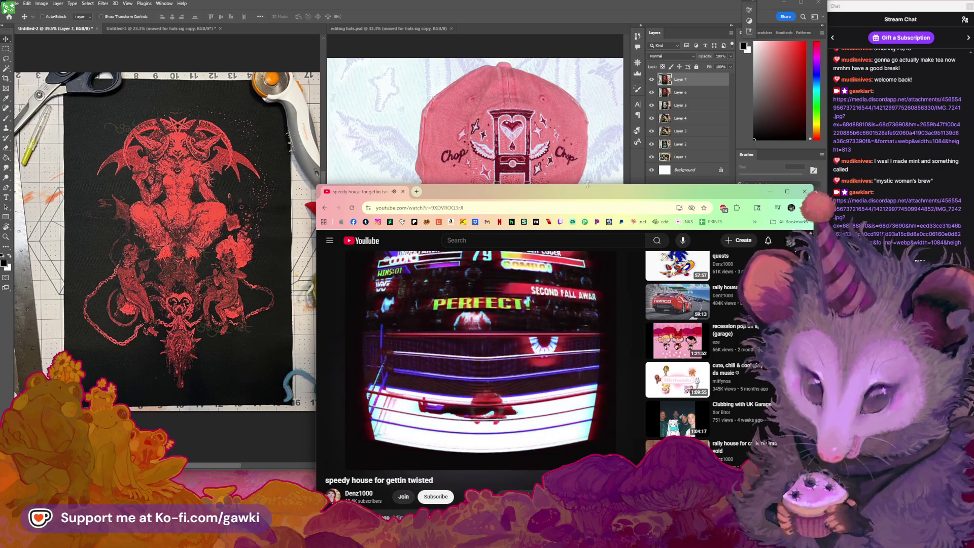
click(474, 4)
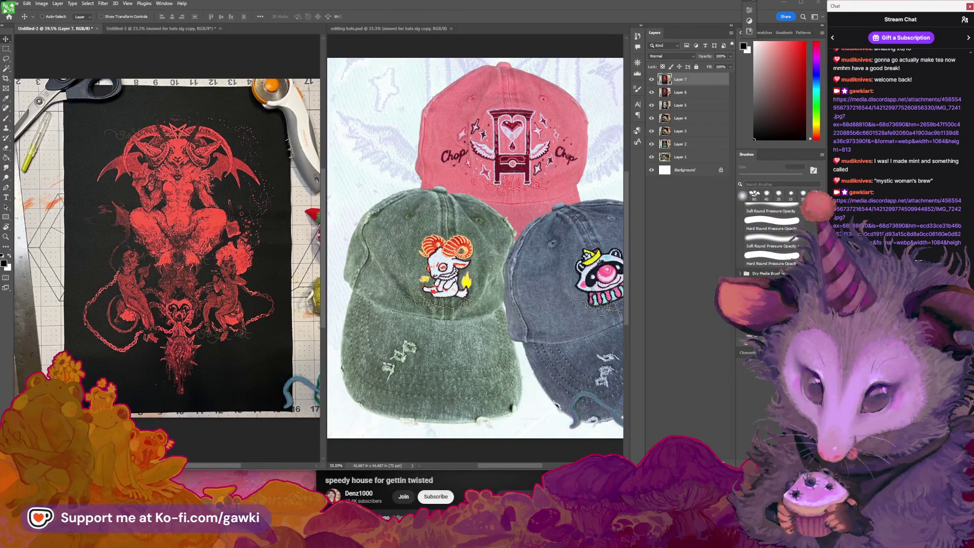
drag(542, 200, 521, 95)
scroll(538, 304, down, 3)
Open the lynx painting at full size and adjust the browser page zoom.
click(555, 315)
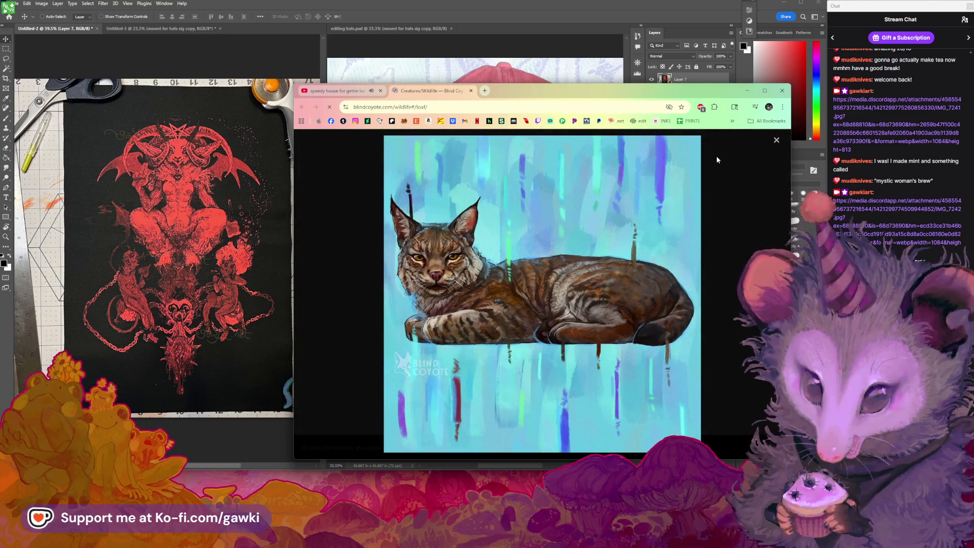
click(783, 107)
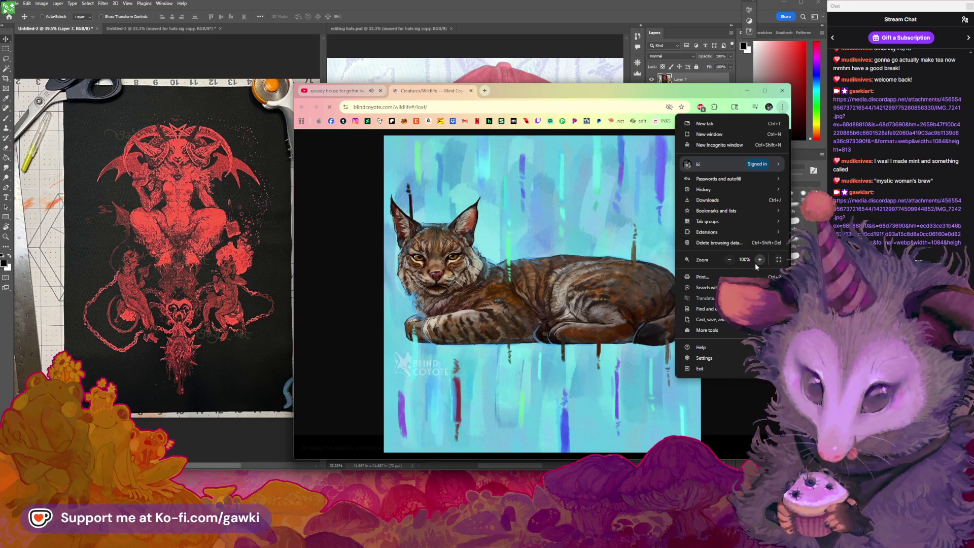
click(759, 260)
click(759, 260)
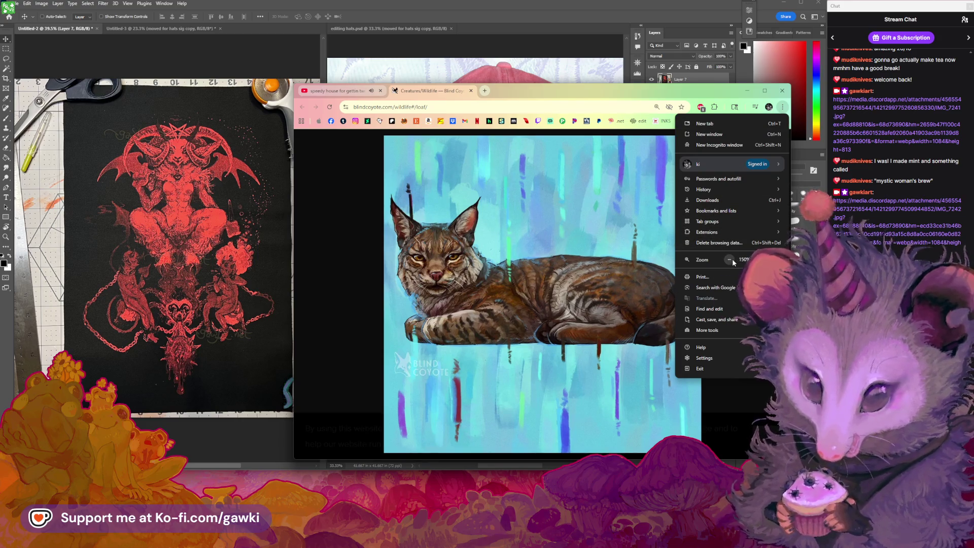
click(759, 260)
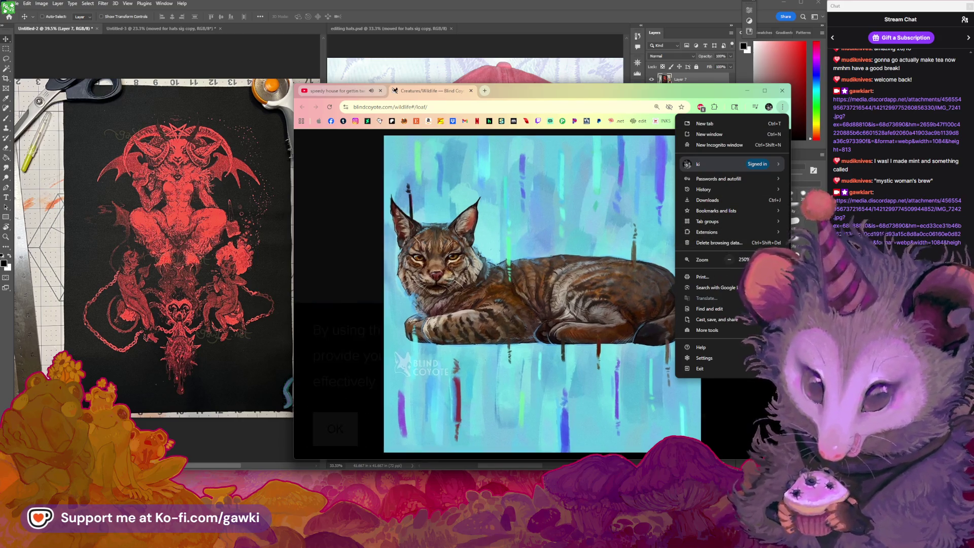
click(728, 259)
click(727, 260)
click(728, 260)
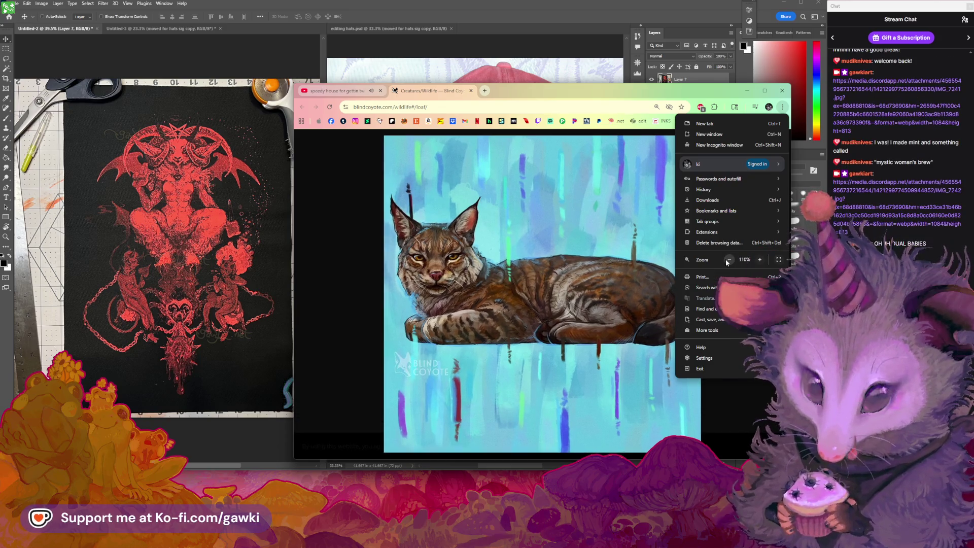
click(632, 269)
Copy the lynx image's address and load it directly in the address bar.
right_click(490, 301)
click(529, 342)
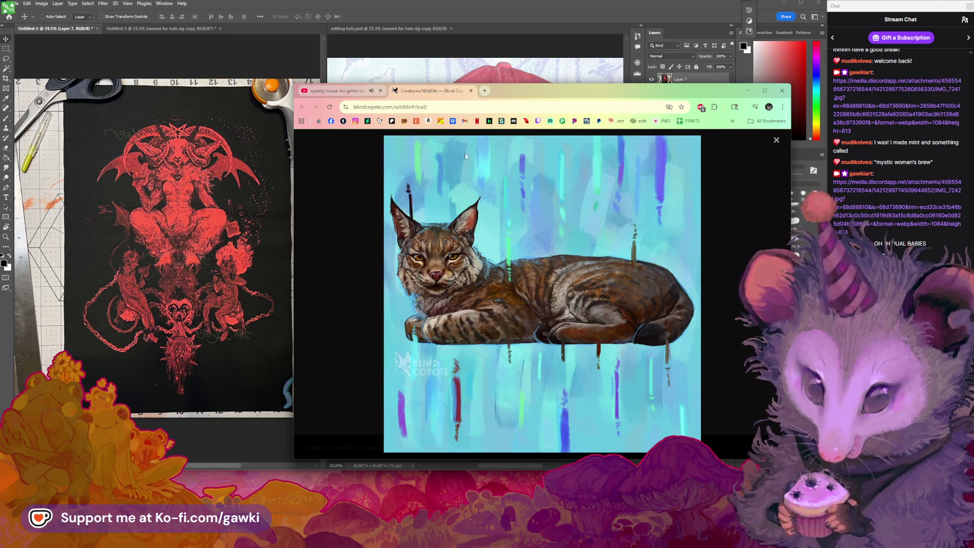
click(453, 107)
right_click(453, 108)
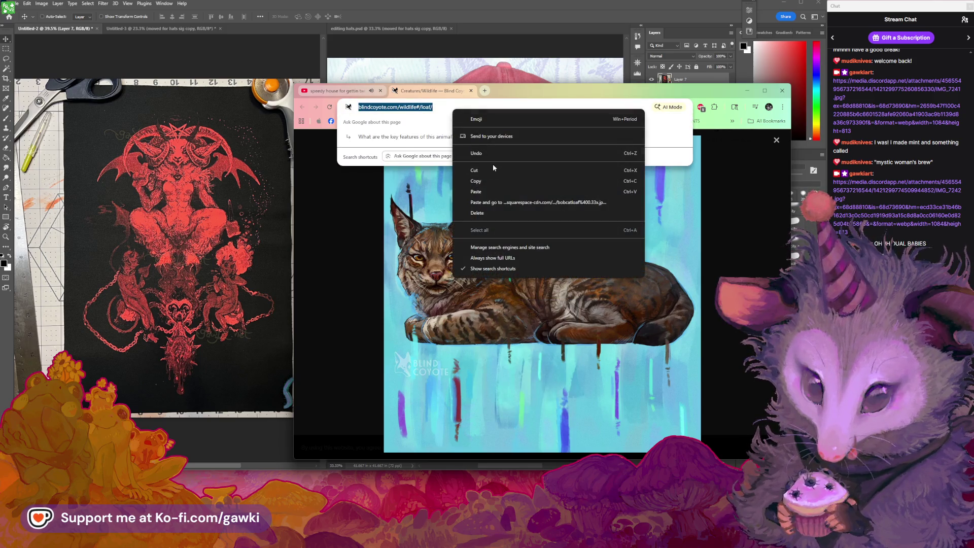
click(492, 202)
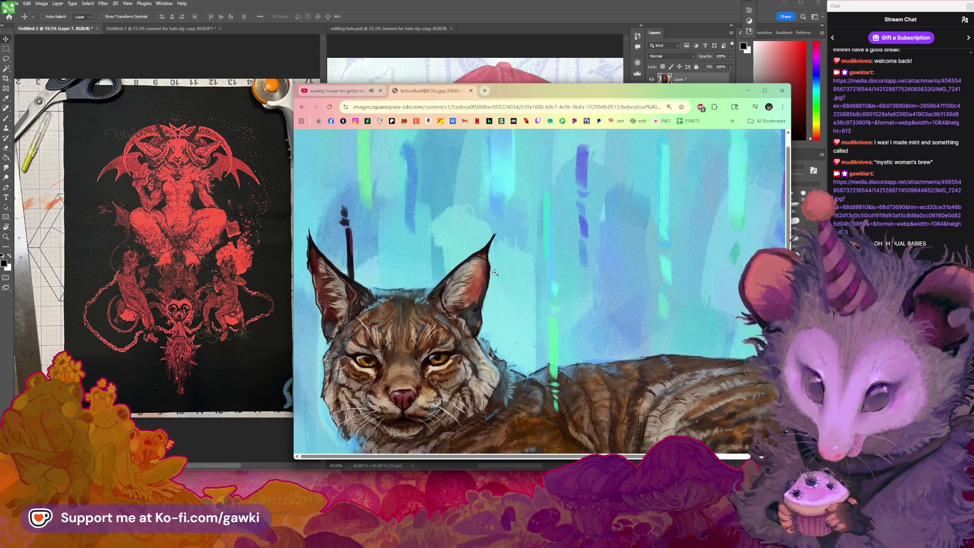
Zoom into the full-size bobcat image and look around it, then close its tab.
scroll(409, 282, down, 3)
click(409, 282)
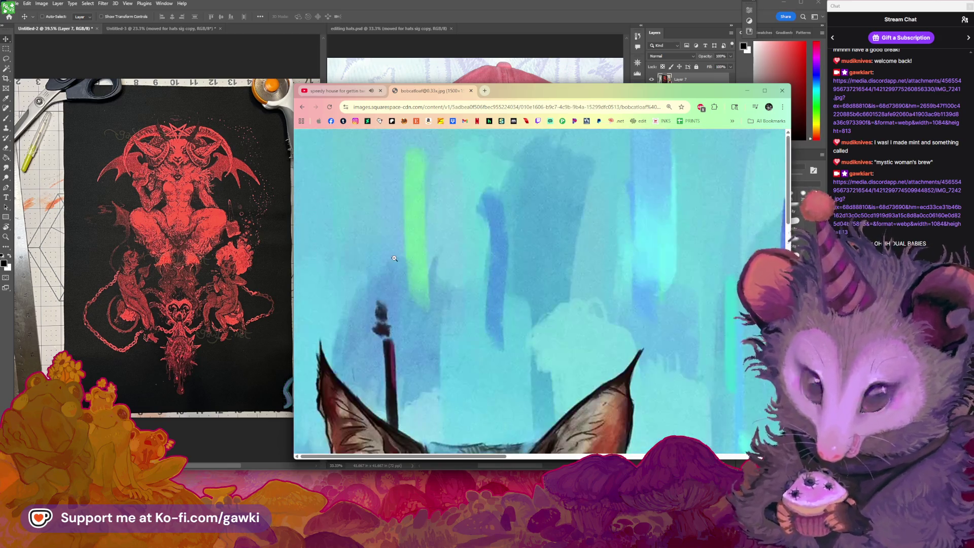
scroll(479, 318, down, 3)
scroll(479, 319, down, 2)
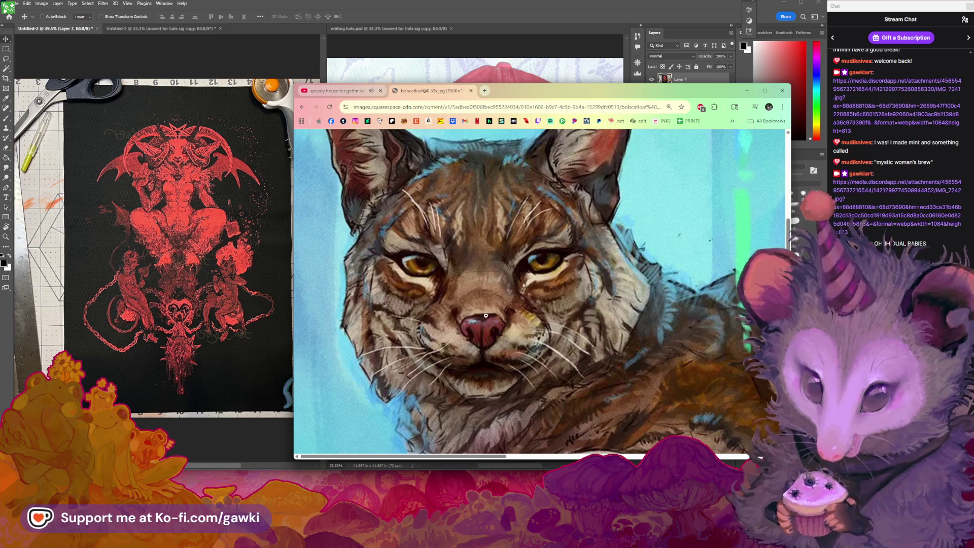
scroll(655, 325, down, 2)
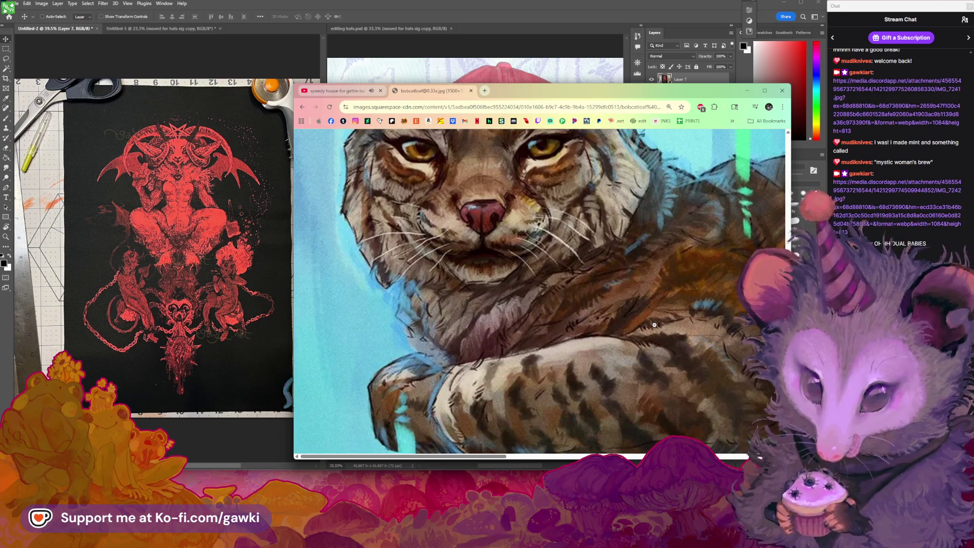
scroll(648, 324, up, 2)
scroll(624, 304, up, 1)
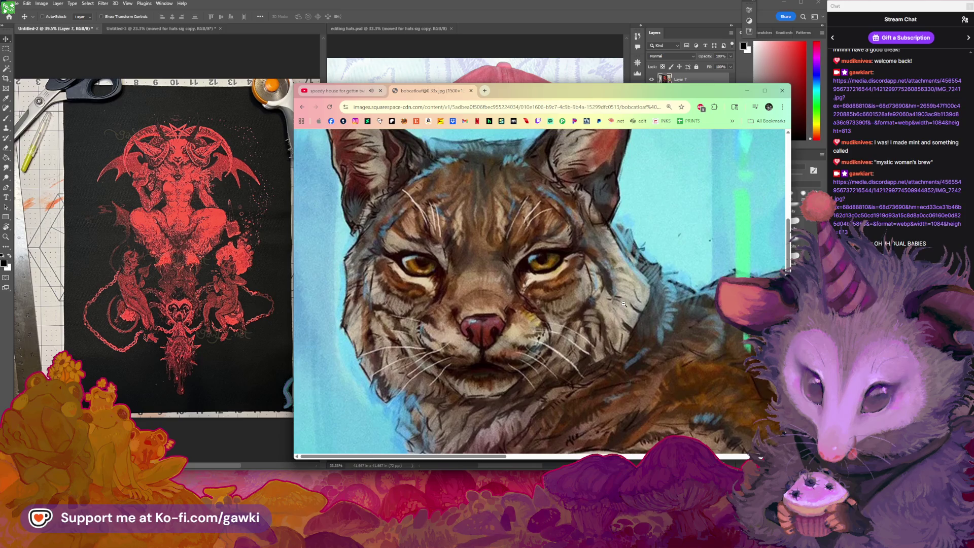
scroll(624, 304, down, 5)
click(566, 330)
scroll(566, 330, up, 1)
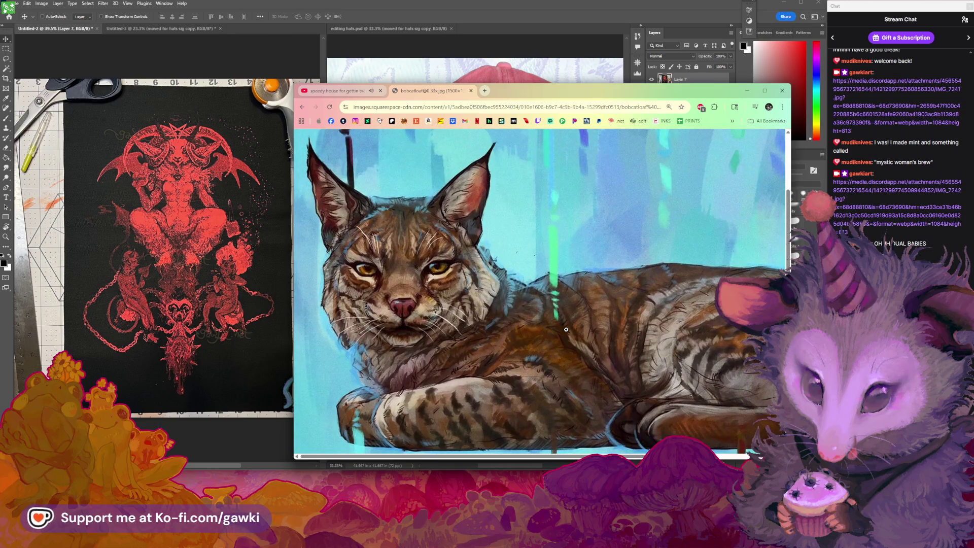
scroll(508, 451, down, 1)
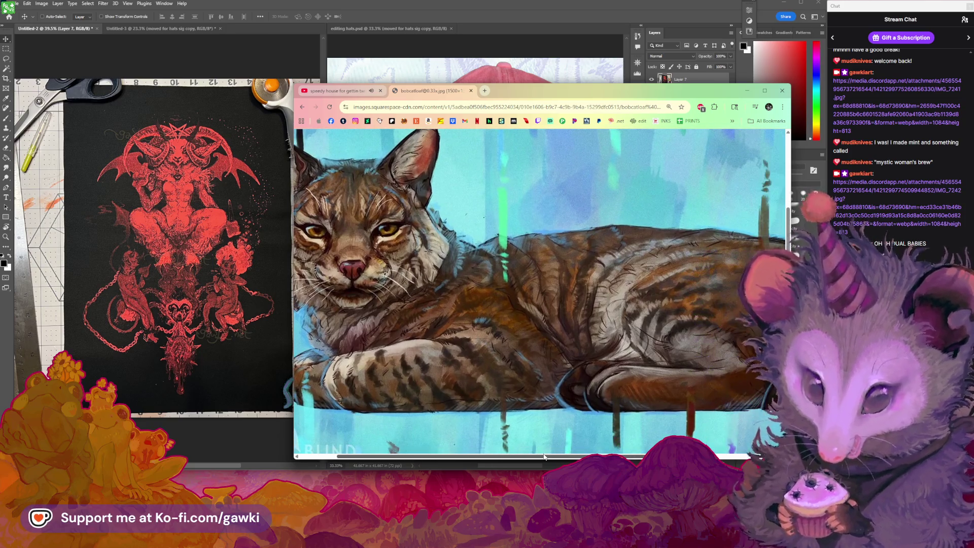
scroll(396, 243, up, 1)
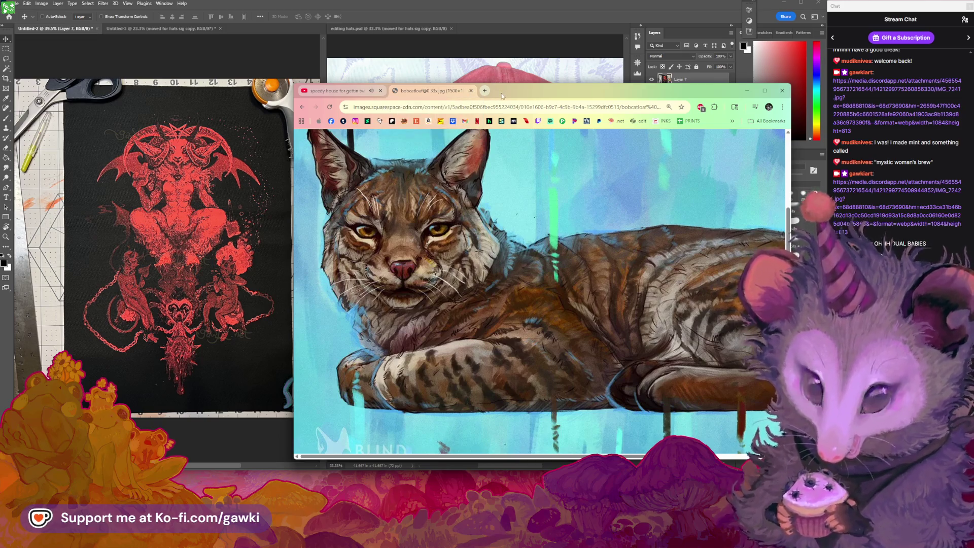
drag(501, 93, 517, 102)
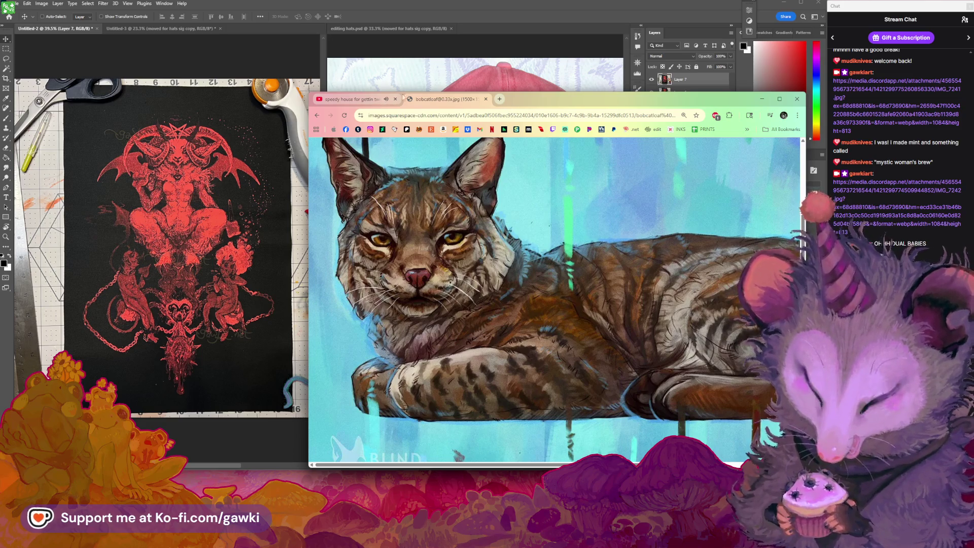
click(488, 99)
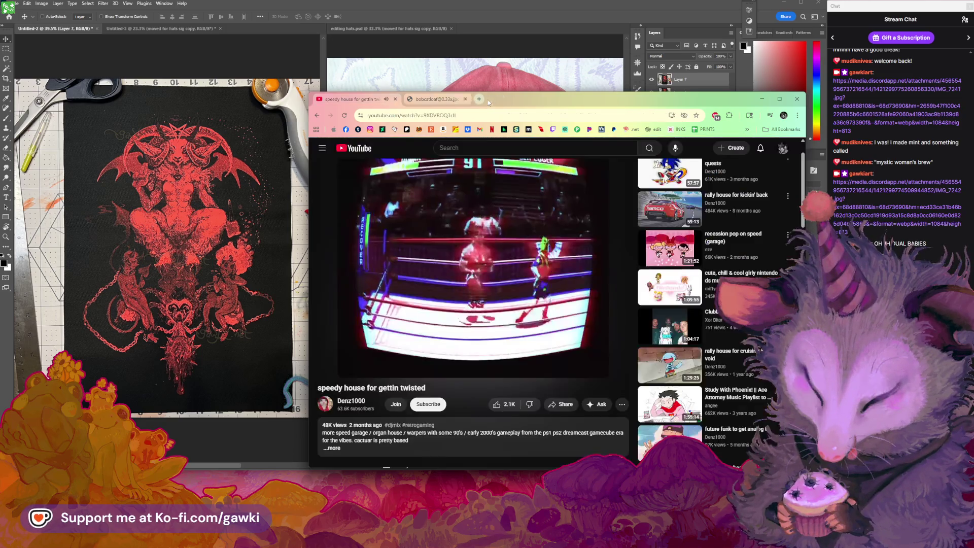
Raise Photoshop above the browser and switch to the editing hats.psd document.
mouse_move(503, 100)
mouse_down()
mouse_move(498, 111)
mouse_move(486, 95)
mouse_move(520, 190)
mouse_up()
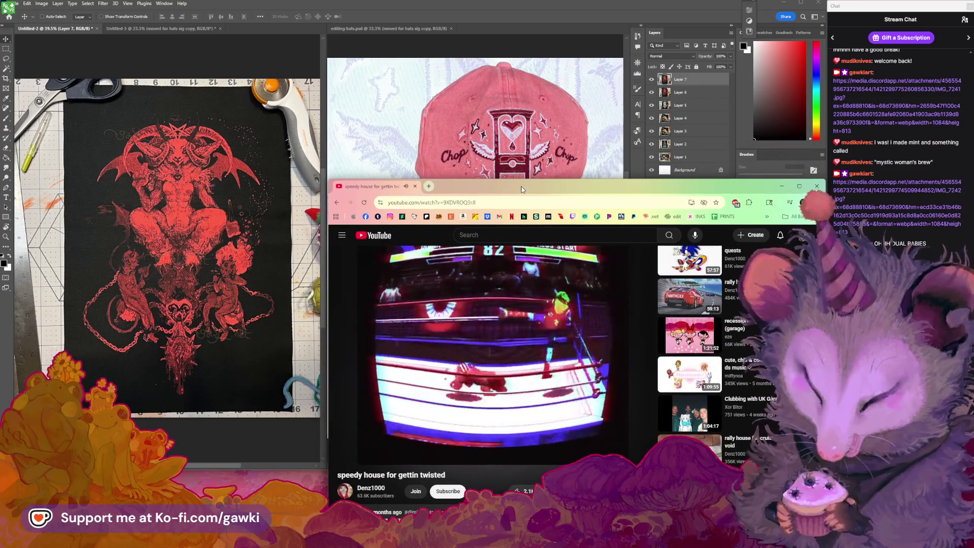
click(516, 6)
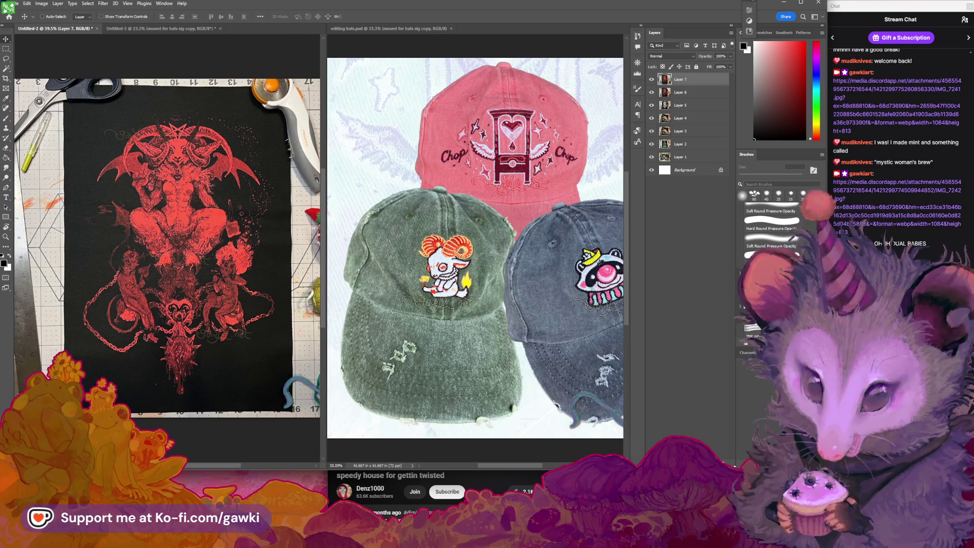
drag(735, 465, 735, 463)
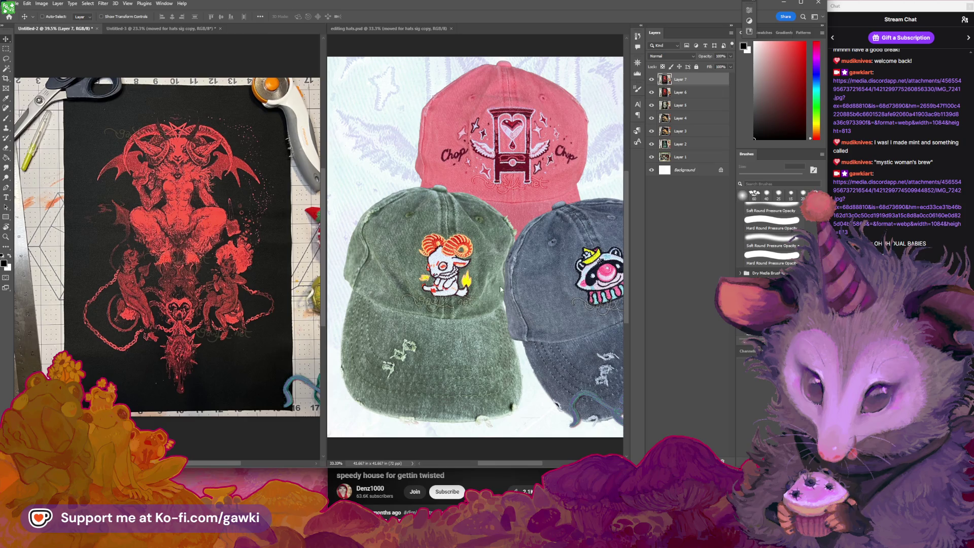
click(355, 28)
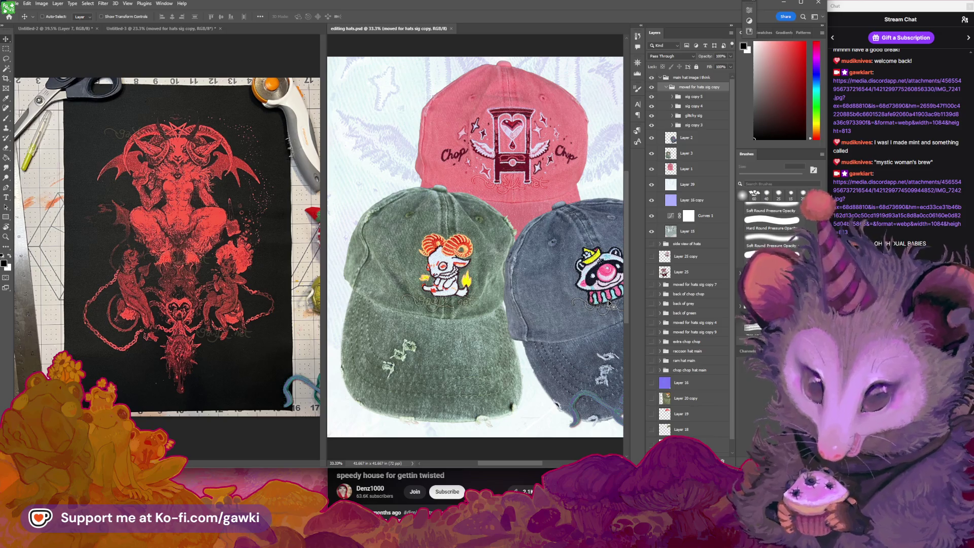
scroll(628, 253, down, 1)
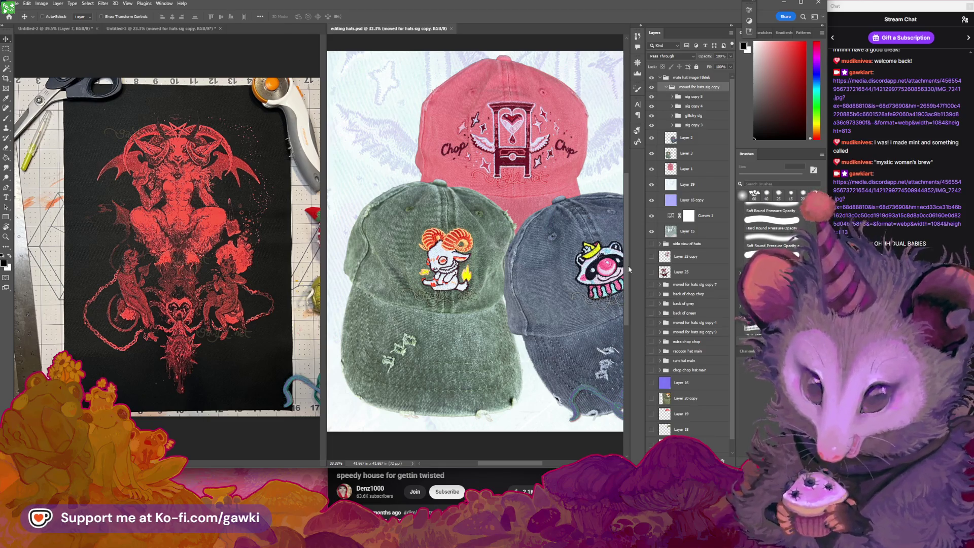
scroll(626, 269, up, 1)
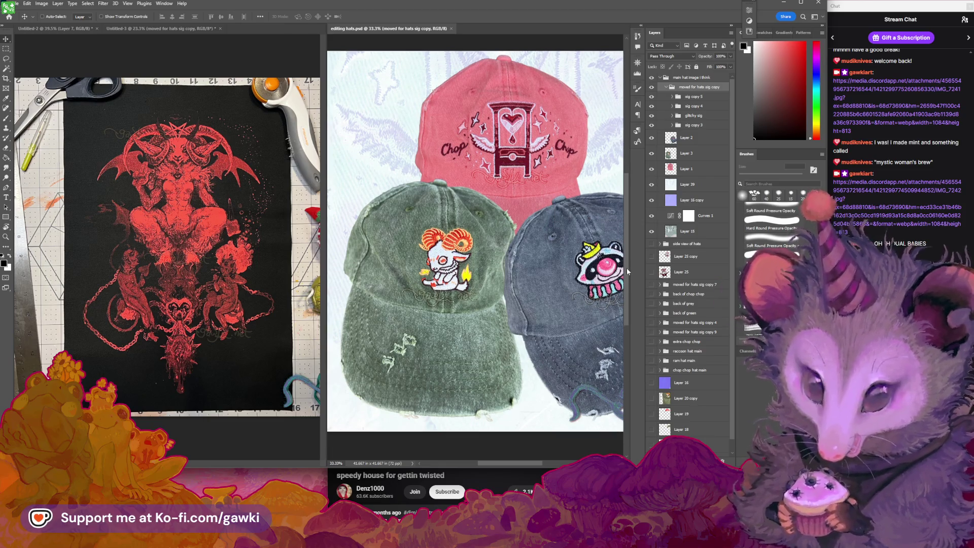
drag(532, 465, 536, 467)
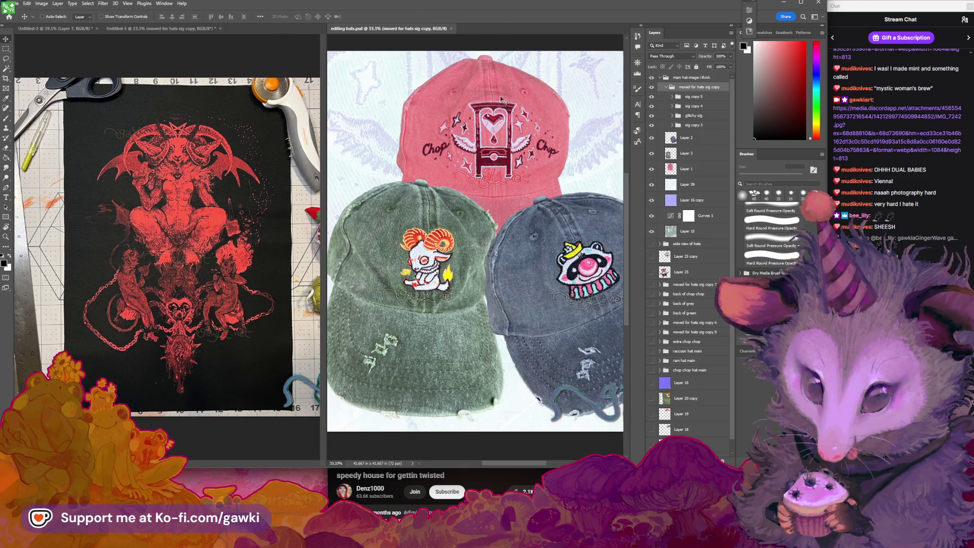
Zoom out the Untitled-2 view, then return to the Move tool.
click(250, 281)
key(z)
alt+click(253, 292)
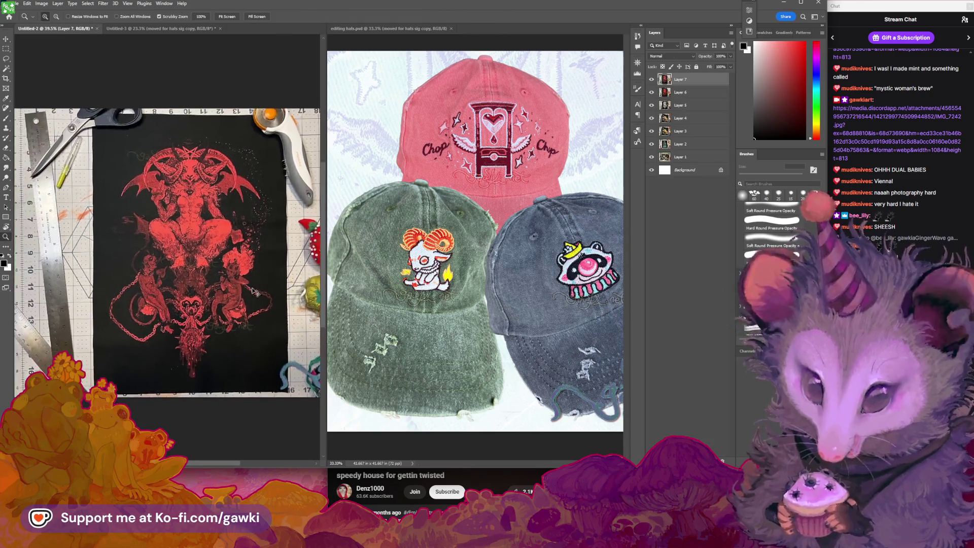
alt+click(254, 292)
key(v)
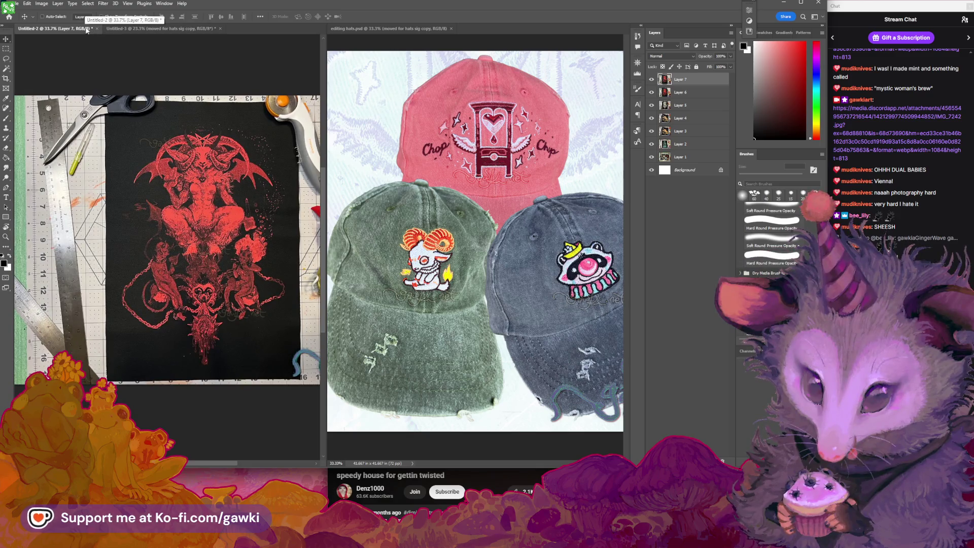
Bring Untitled-3 to the front of the left window and reactivate editing hats.psd.
drag(123, 29, 68, 28)
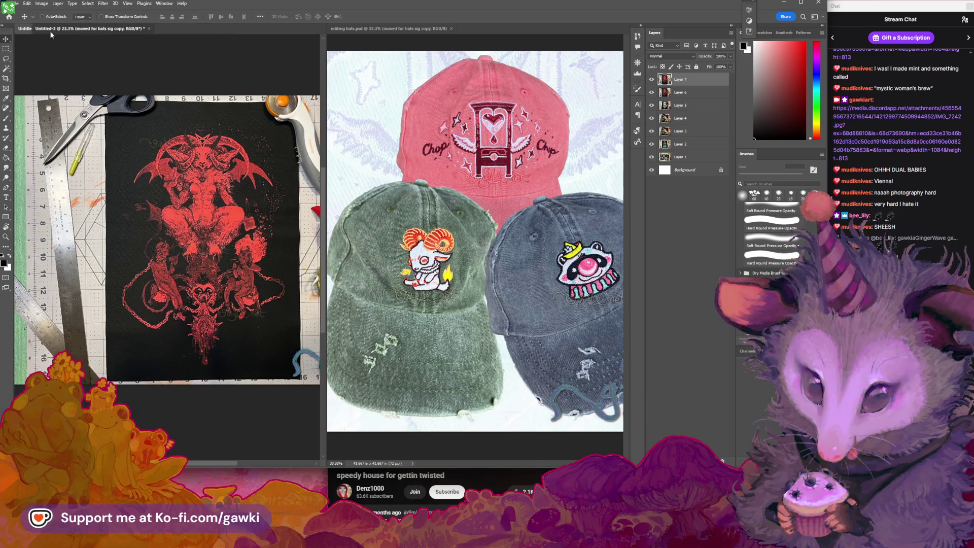
scroll(167, 98, down, 3)
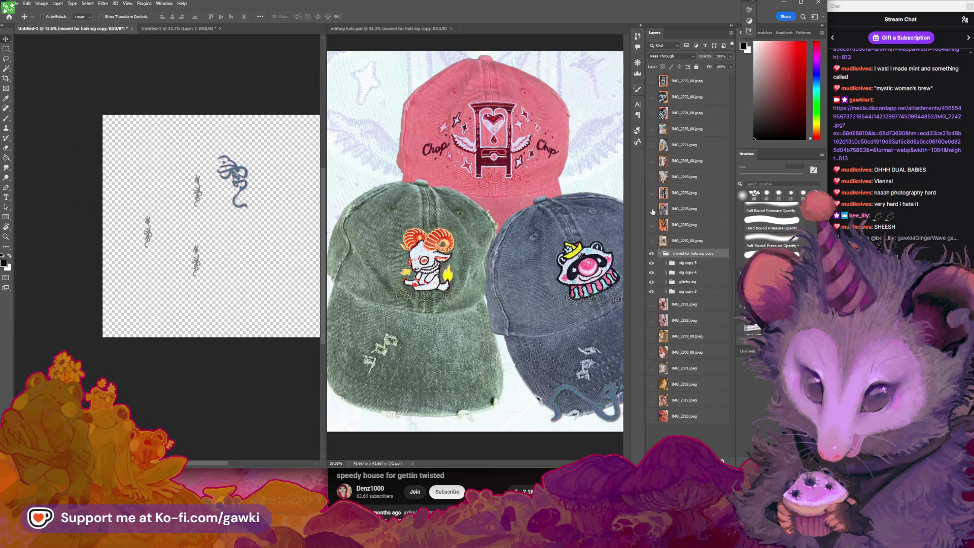
click(428, 48)
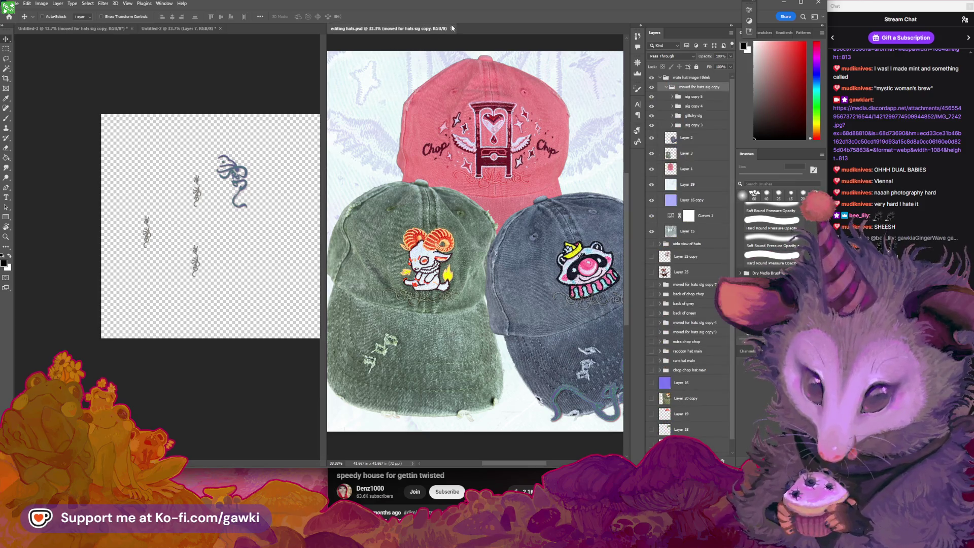
click(451, 28)
click(15, 4)
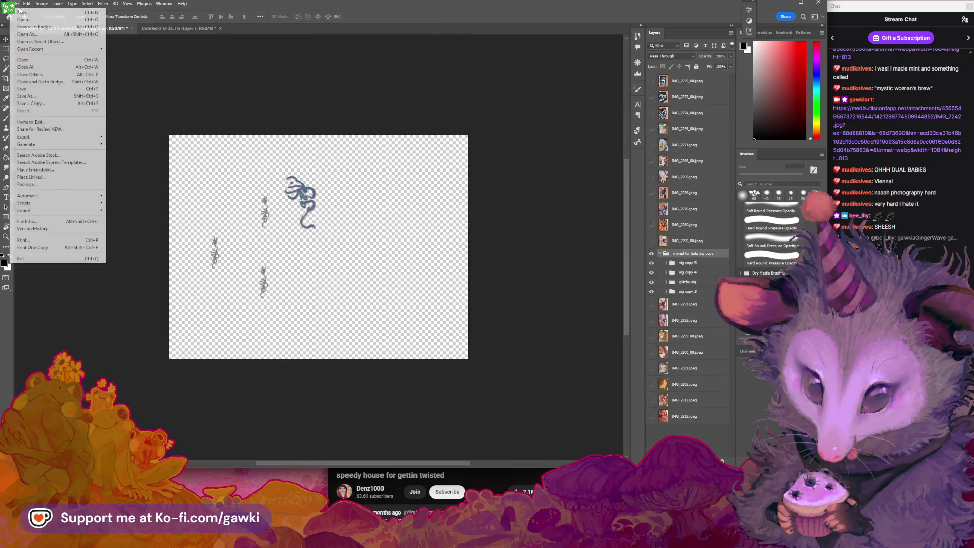
Open main mat images.psd from the 2025 FALL folder.
click(29, 20)
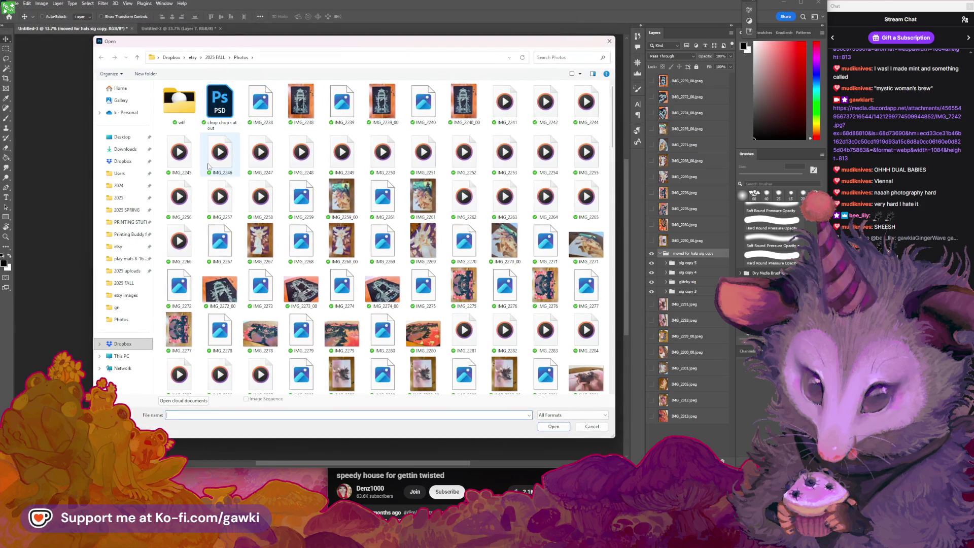
key(alt+Up)
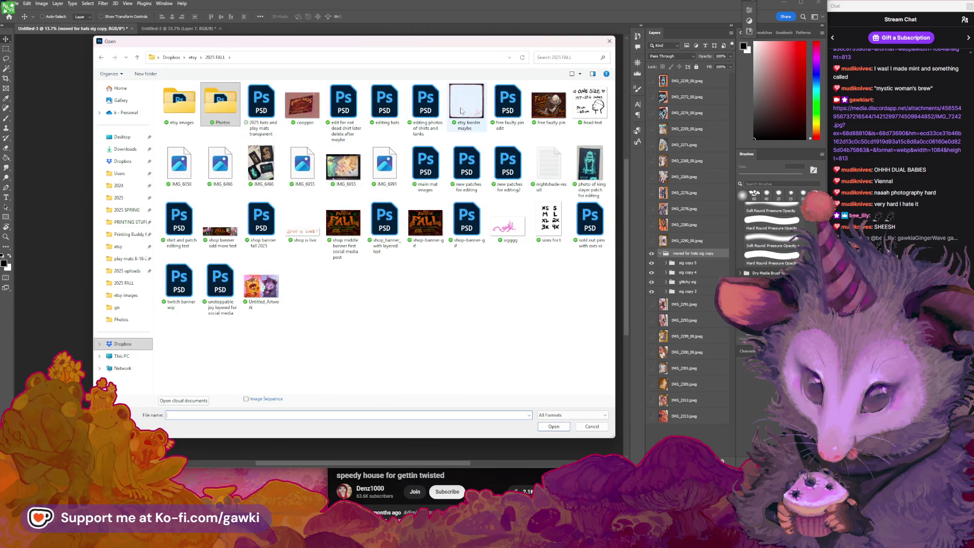
click(432, 168)
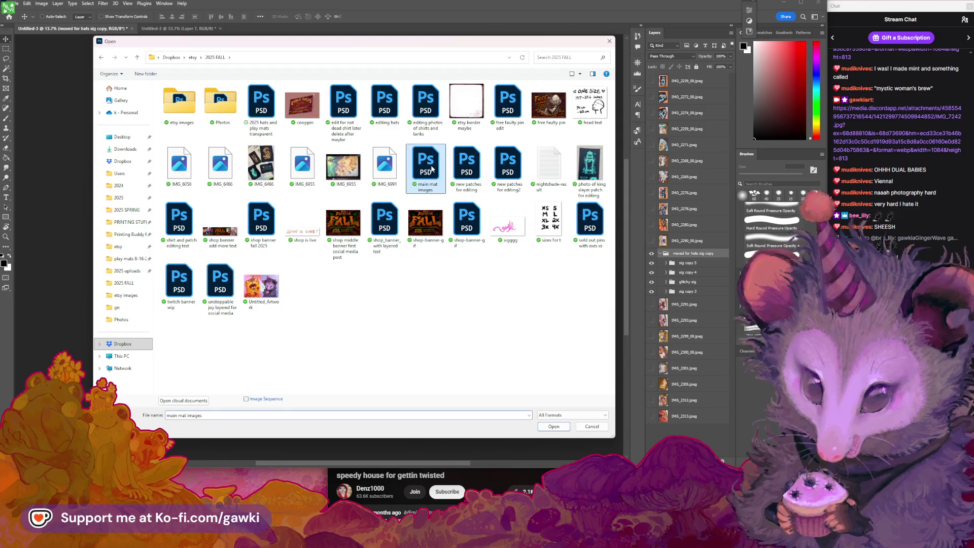
click(469, 173)
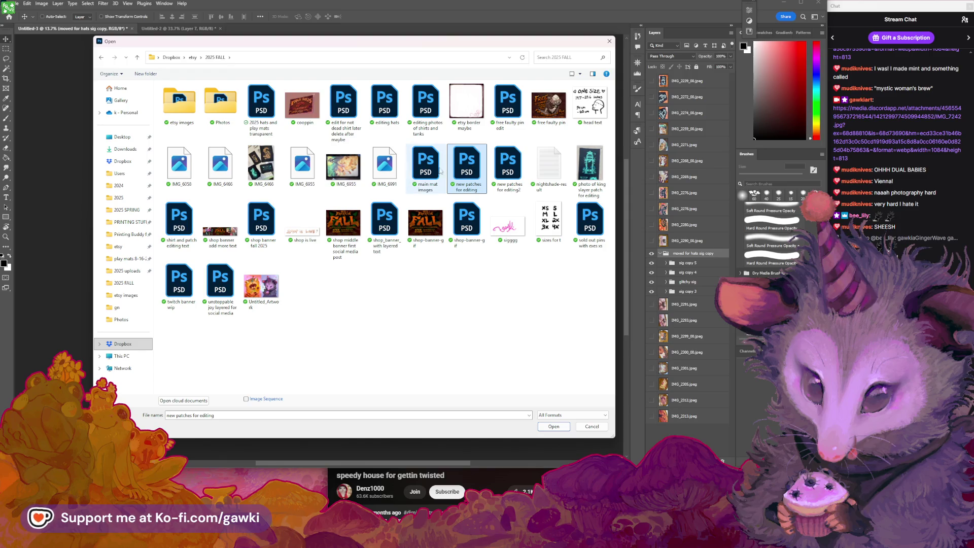
key(Left)
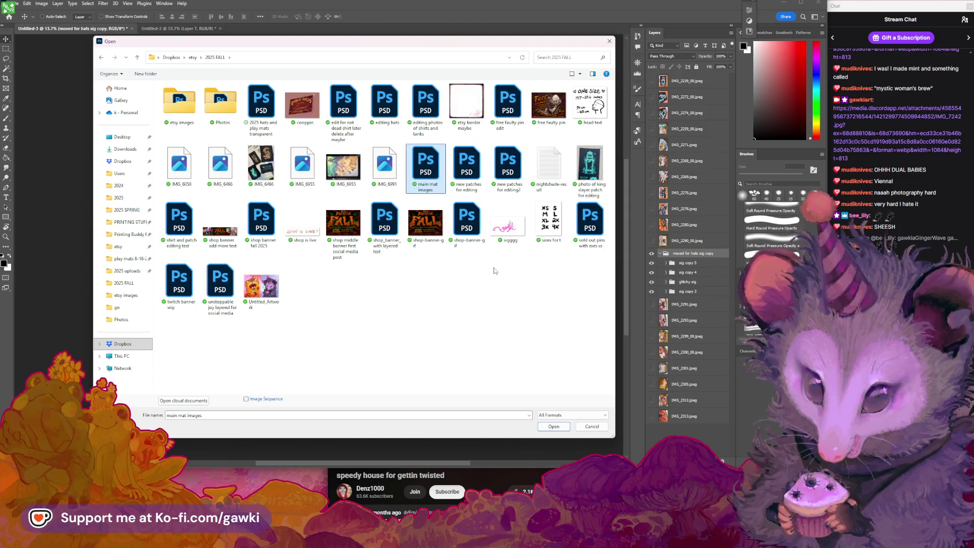
click(551, 430)
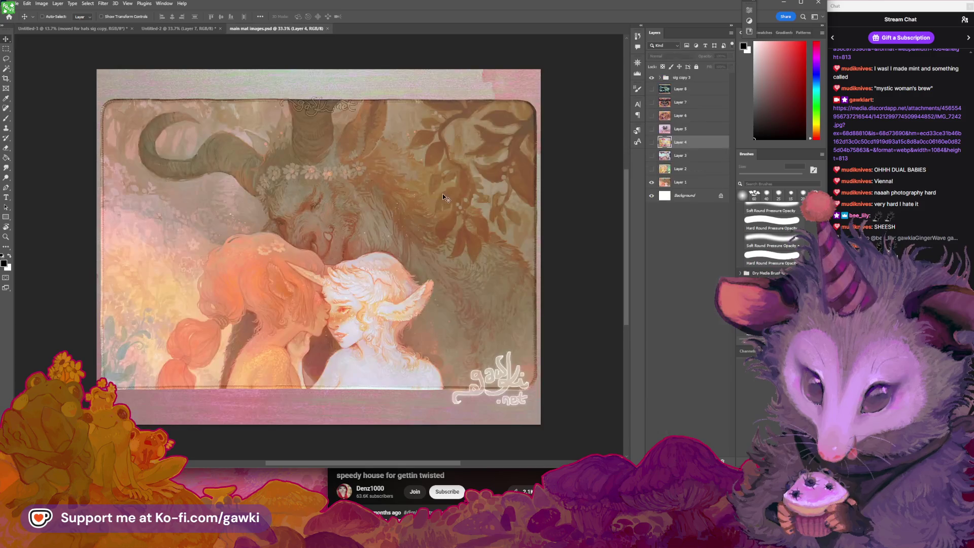
Zoom into the playmat, cycle the document tabs, and pull main mat images.psd out beside Untitled-3.
key(z)
drag(351, 231, 367, 227)
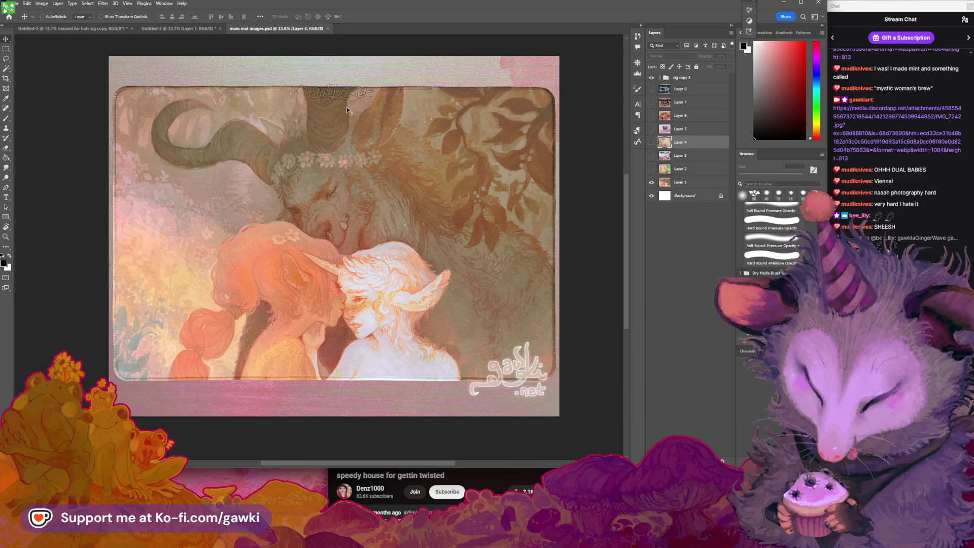
click(196, 29)
click(255, 28)
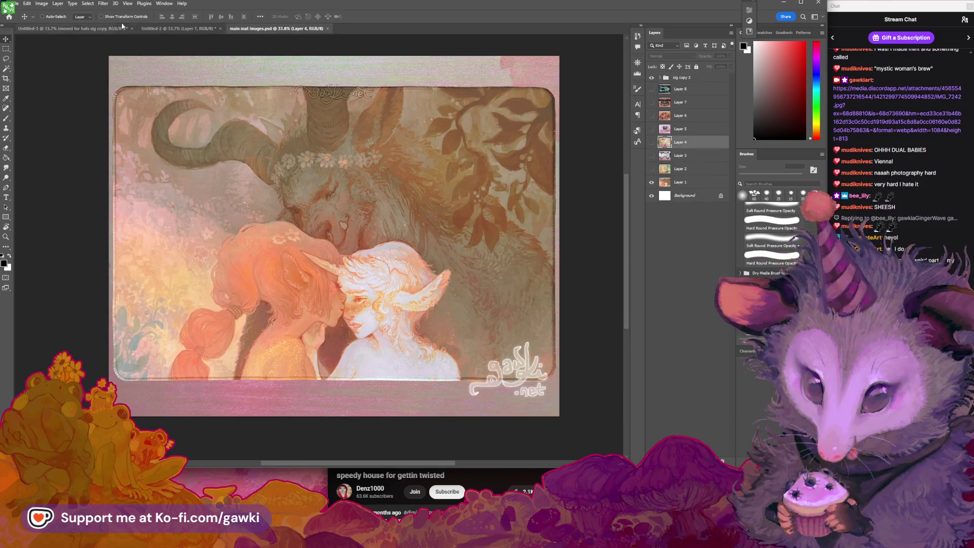
click(121, 26)
click(200, 28)
click(124, 28)
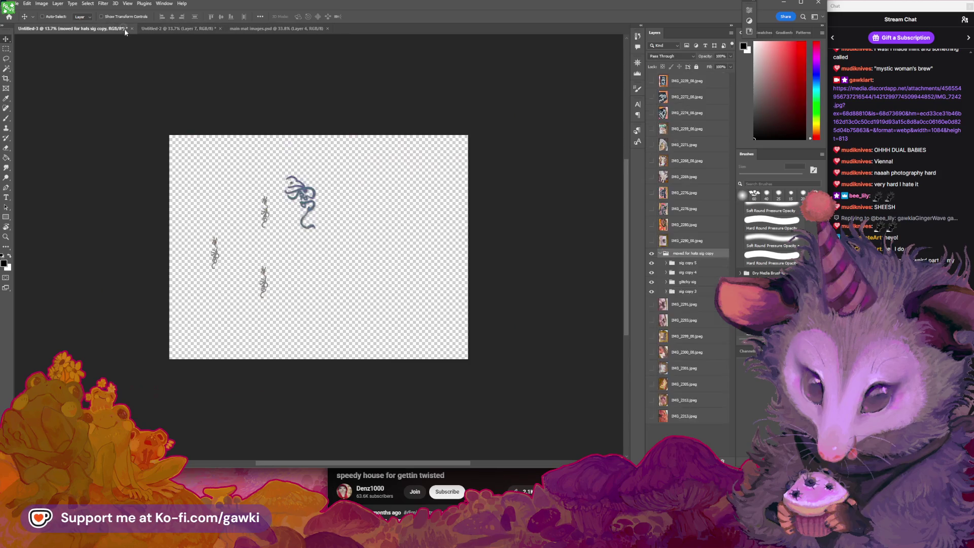
mouse_move(239, 29)
mouse_down()
mouse_move(632, 123)
mouse_move(618, 137)
mouse_move(348, 123)
mouse_up()
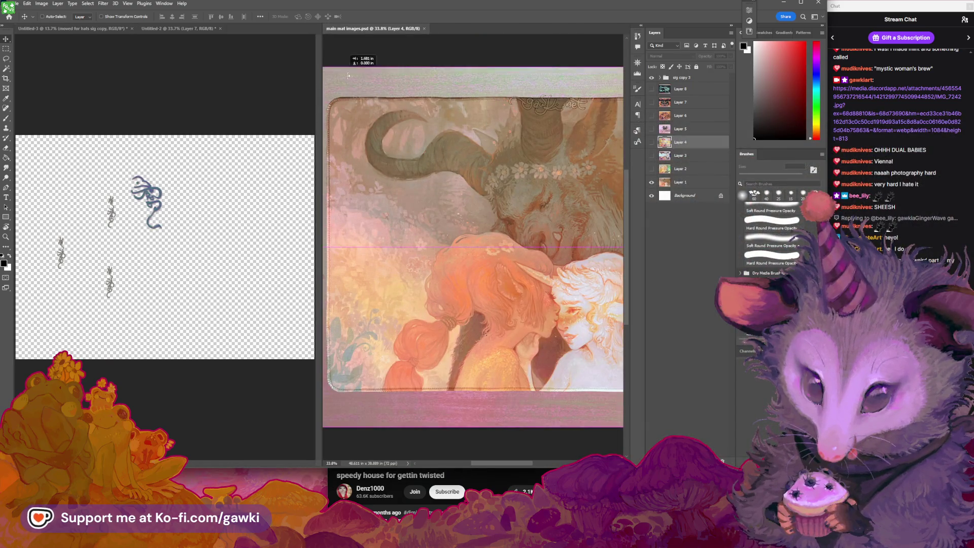
Dock the playmat beside the motif pane, widen the left pane, and zoom out the playmat.
mouse_move(325, 79)
mouse_down()
mouse_move(374, 56)
mouse_move(378, 41)
mouse_up()
key(z)
mouse_move(543, 170)
mouse_down()
mouse_move(514, 169)
mouse_move(537, 201)
mouse_move(511, 211)
mouse_up()
key(v)
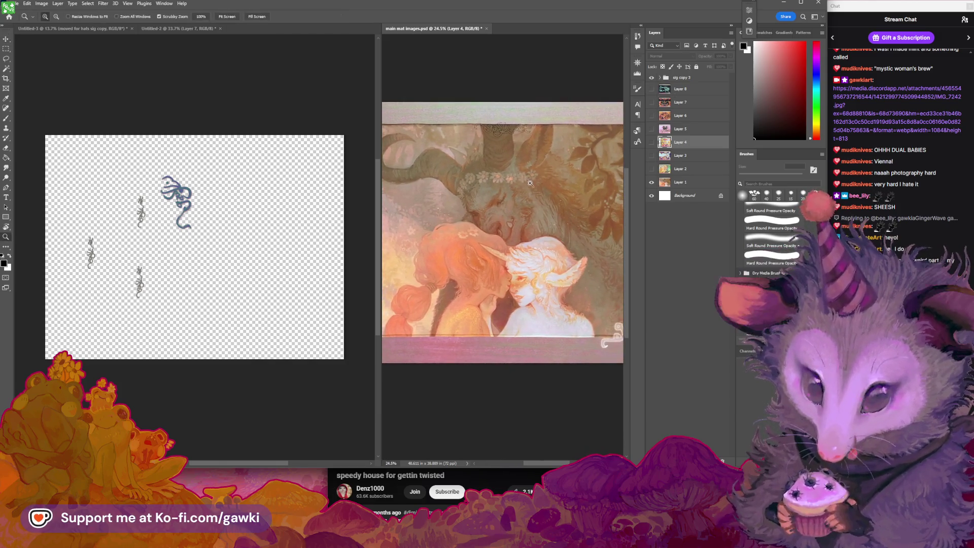
scroll(512, 183, down, 2)
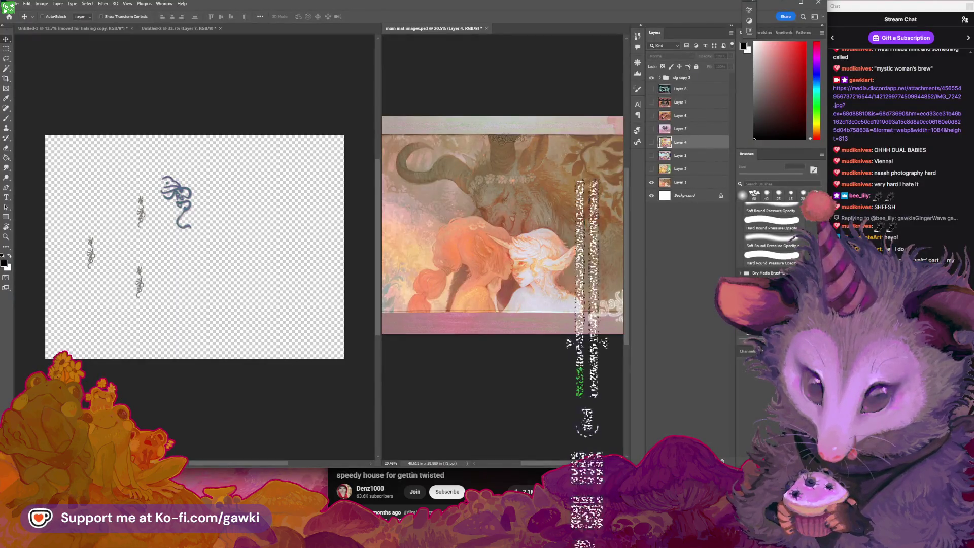
key(alt+Tab)
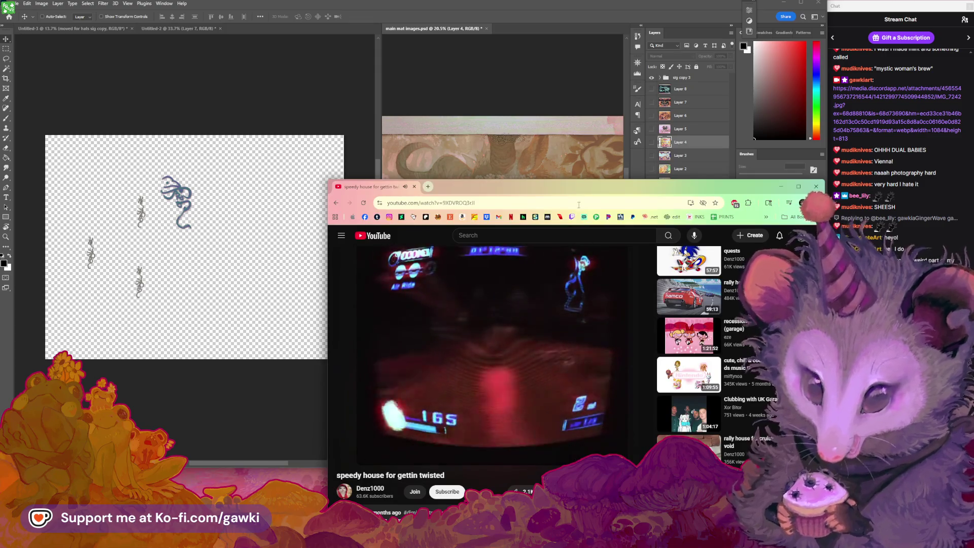
Detach a new Chrome tab into its own window and position it over the YouTube window.
click(428, 187)
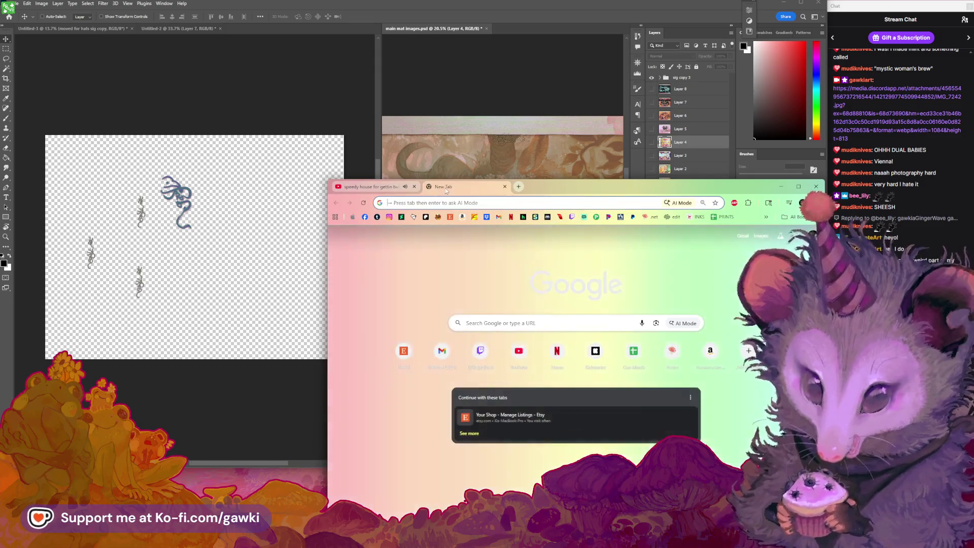
drag(428, 187, 390, 123)
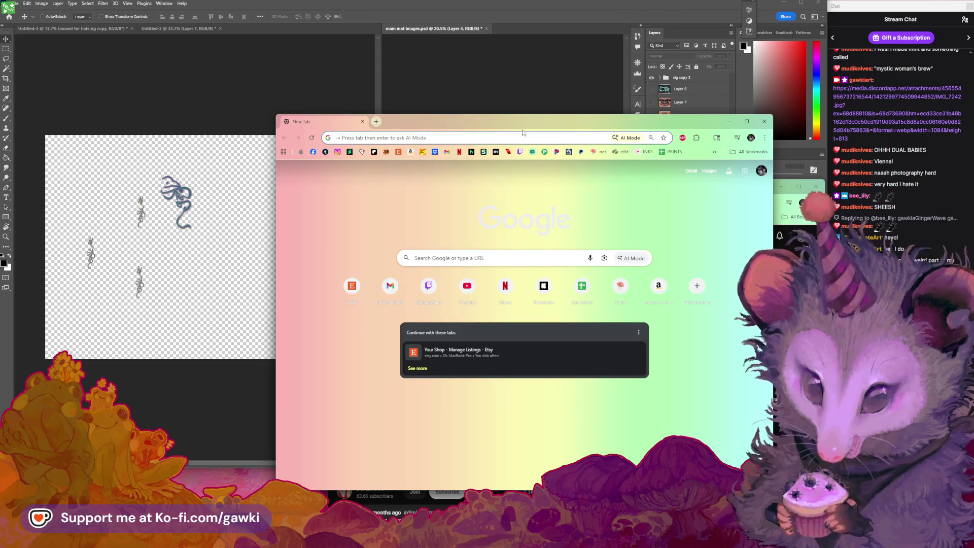
click(789, 200)
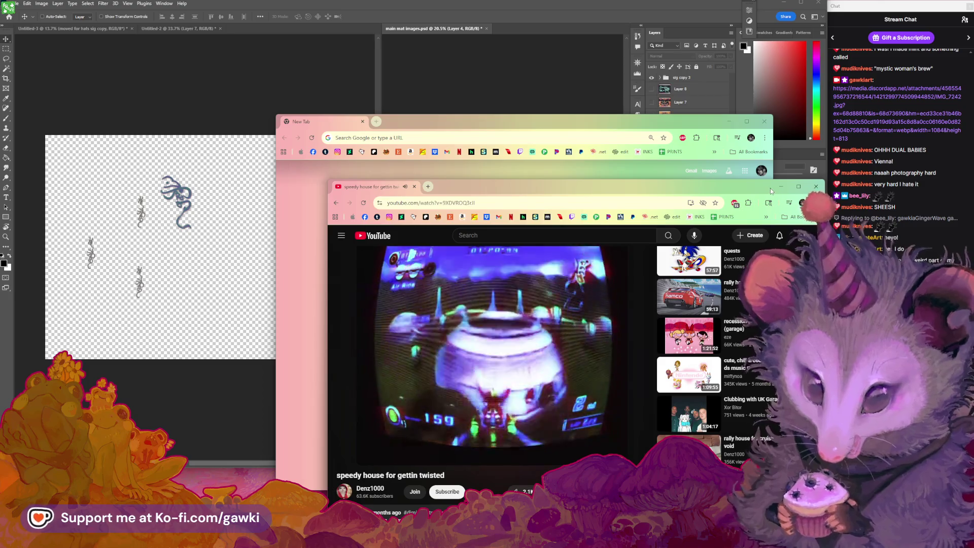
mouse_move(561, 126)
mouse_down()
mouse_move(541, 120)
mouse_move(534, 100)
mouse_up()
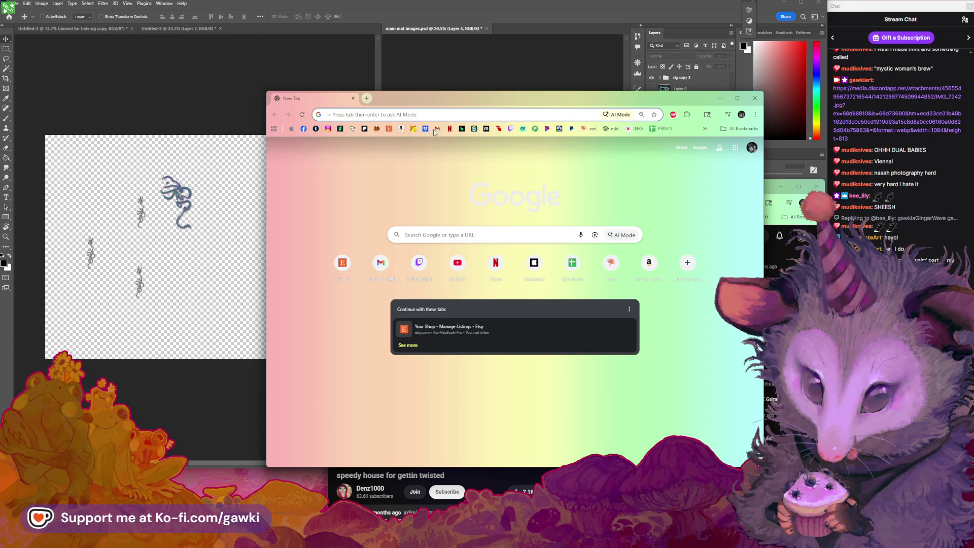
drag(456, 98, 456, 100)
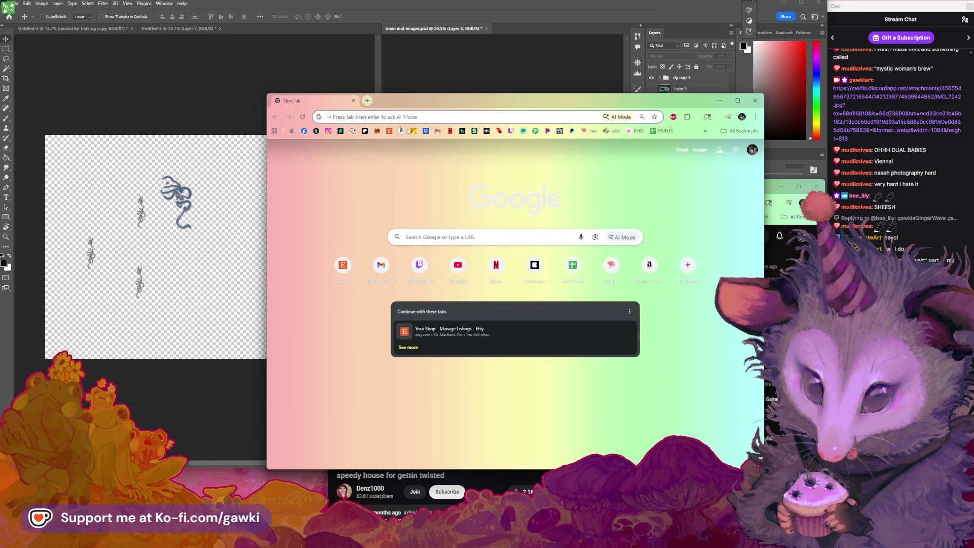
drag(434, 104, 426, 105)
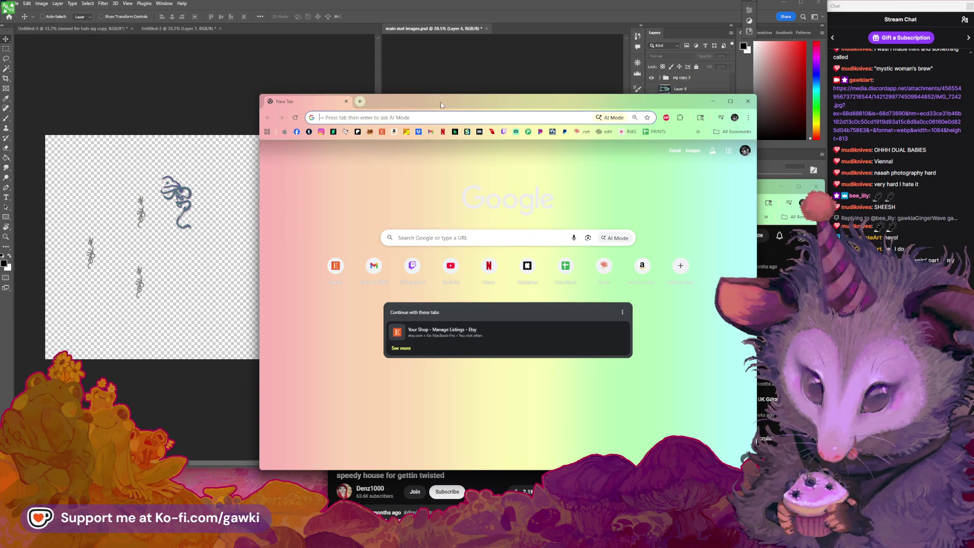
mouse_move(425, 105)
mouse_down()
mouse_move(299, 104)
mouse_move(386, 145)
mouse_move(356, 143)
mouse_move(416, 138)
mouse_up()
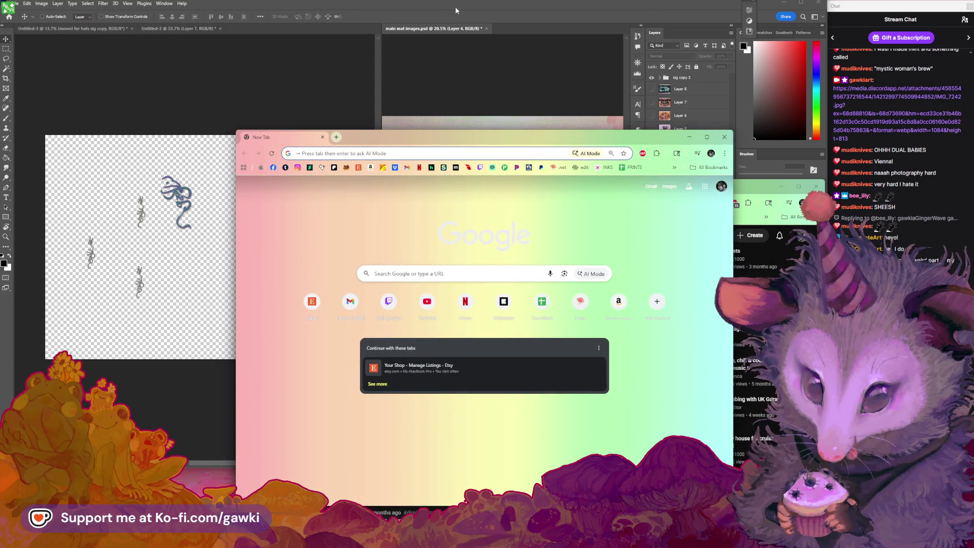
click(456, 7)
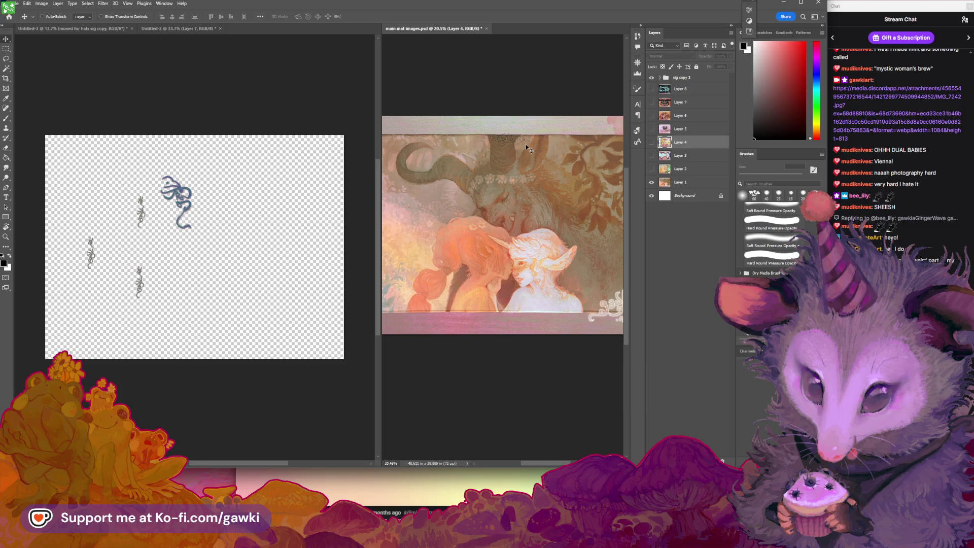
Pan and zoom the playmat image, then make Untitled-3 active and pan its canvas right.
click(318, 156)
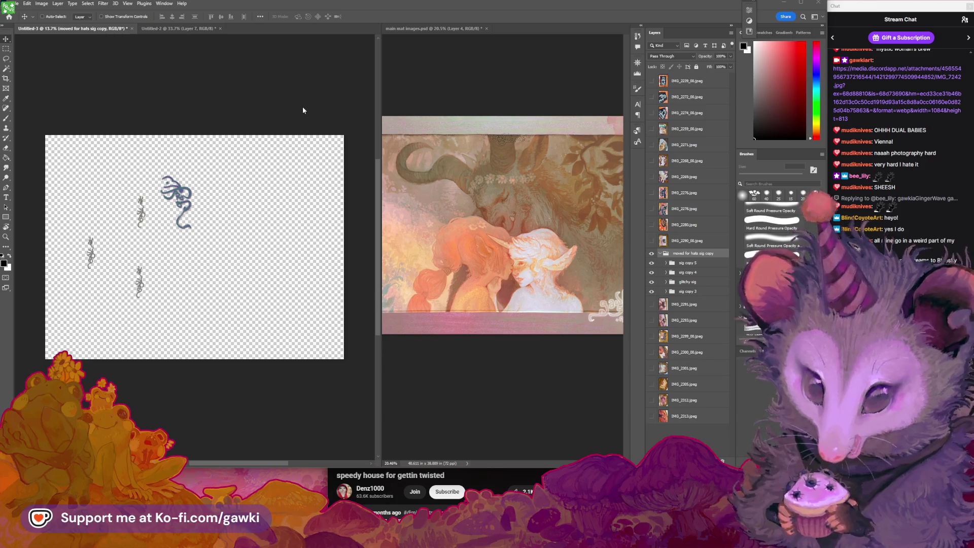
click(454, 89)
drag(506, 160, 490, 174)
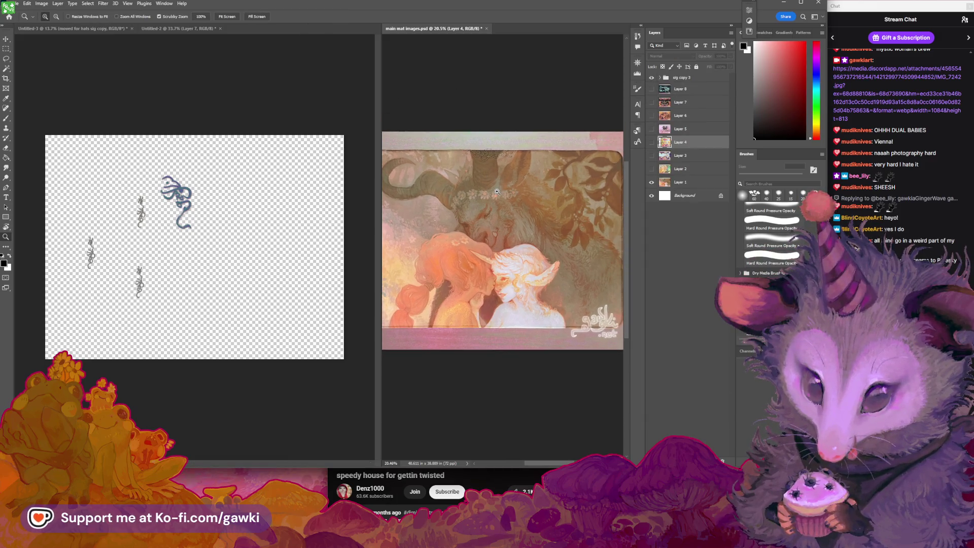
scroll(505, 202, up, 2)
click(279, 165)
drag(257, 173, 291, 167)
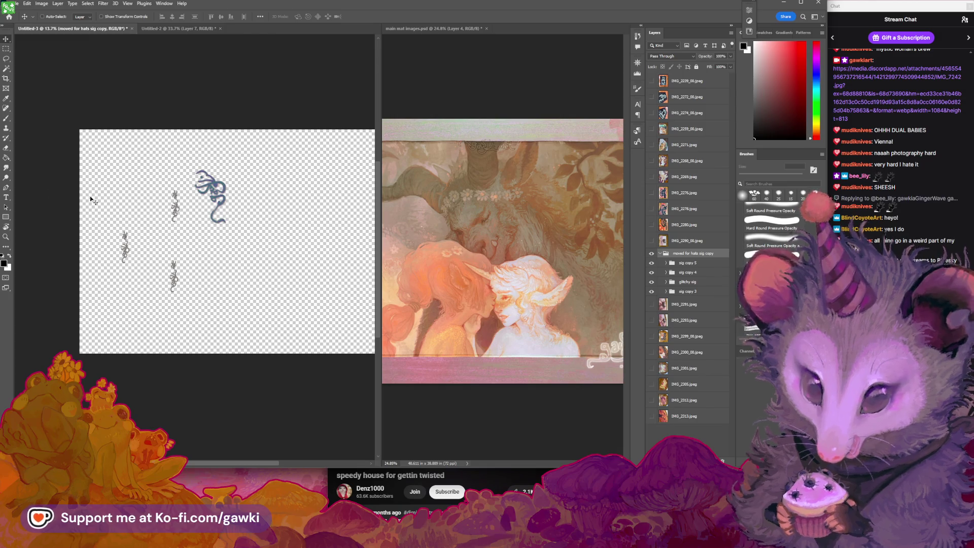
Zoom in on the motif canvas, move the moved for hats sig copy group to the top, and hide it.
key(z)
click(250, 204)
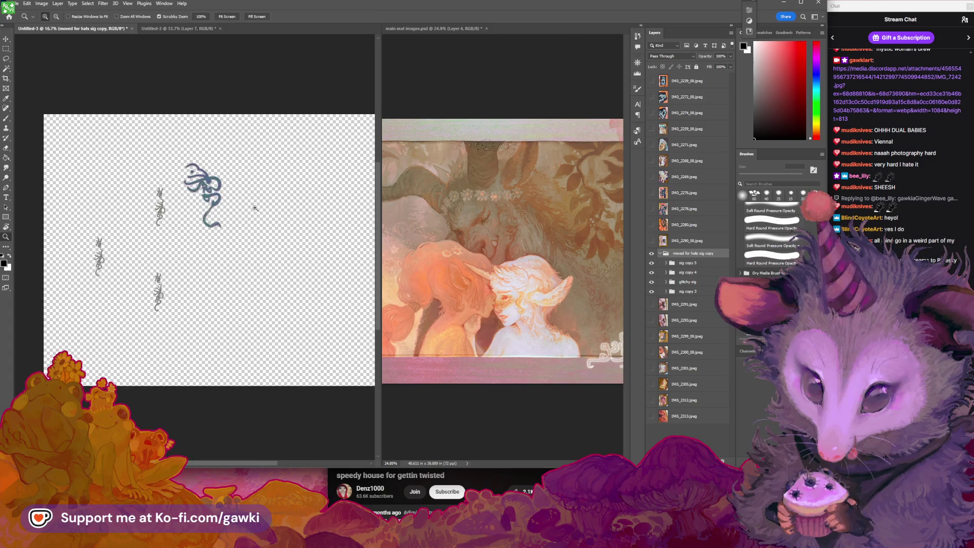
click(250, 204)
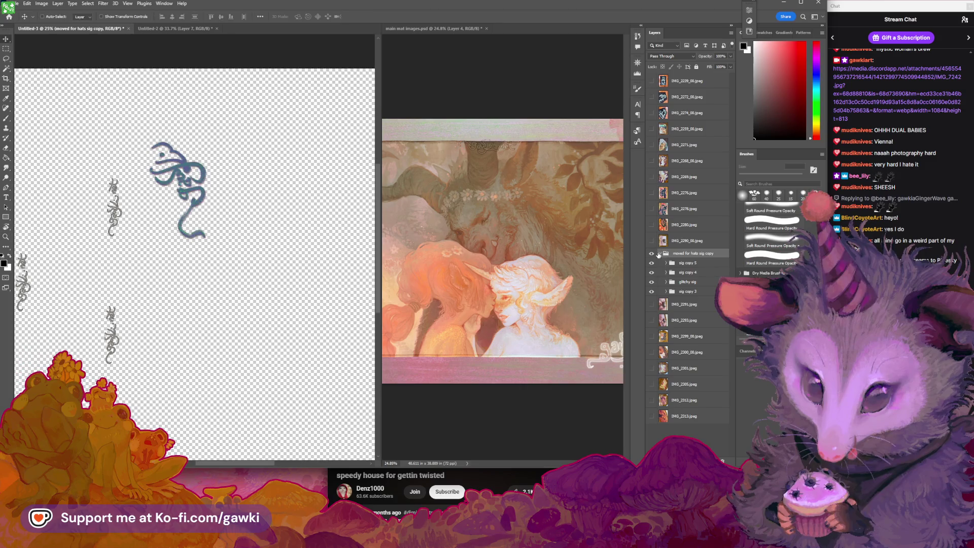
click(660, 254)
drag(688, 253, 683, 80)
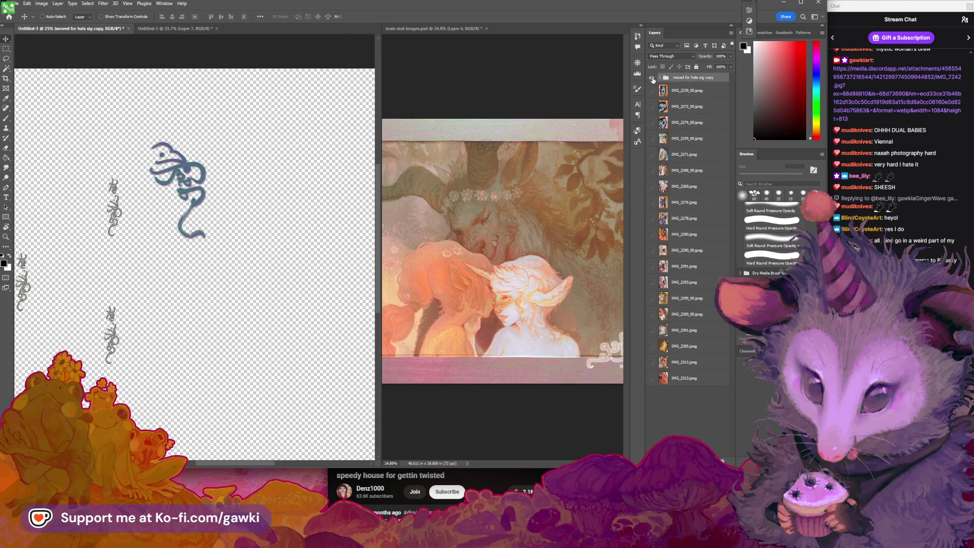
click(653, 79)
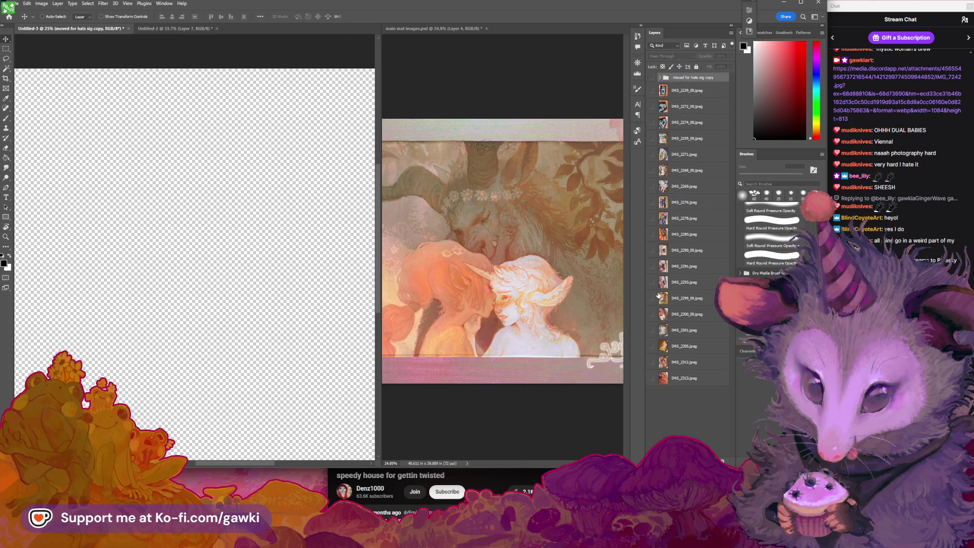
Preview the photo layers and leave only IMG_2299_00 visible.
click(656, 315)
click(655, 316)
click(656, 322)
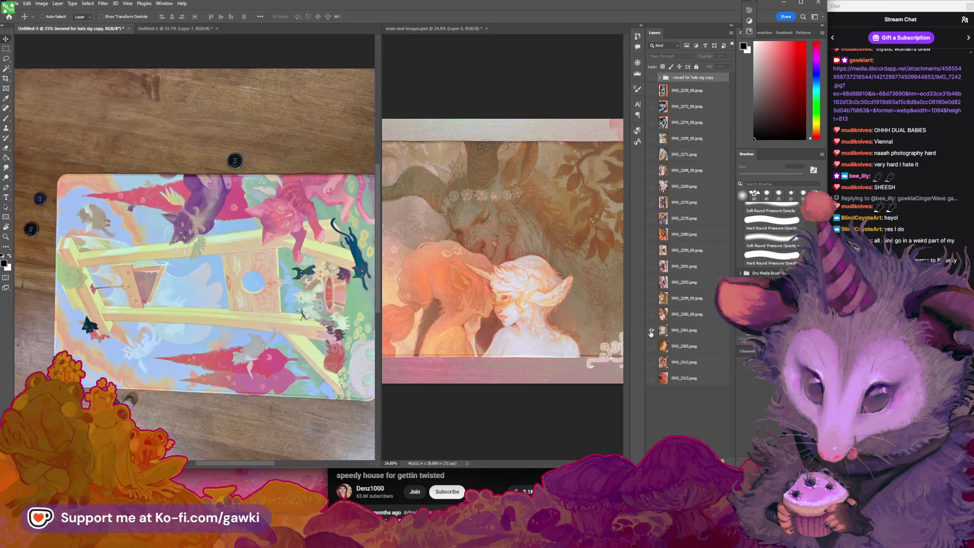
click(656, 322)
click(652, 314)
click(664, 316)
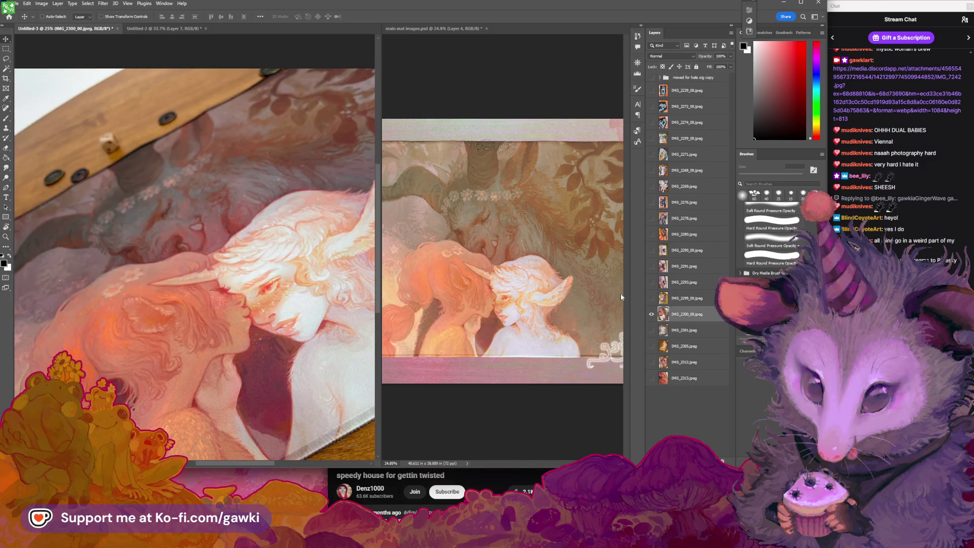
click(652, 316)
click(652, 298)
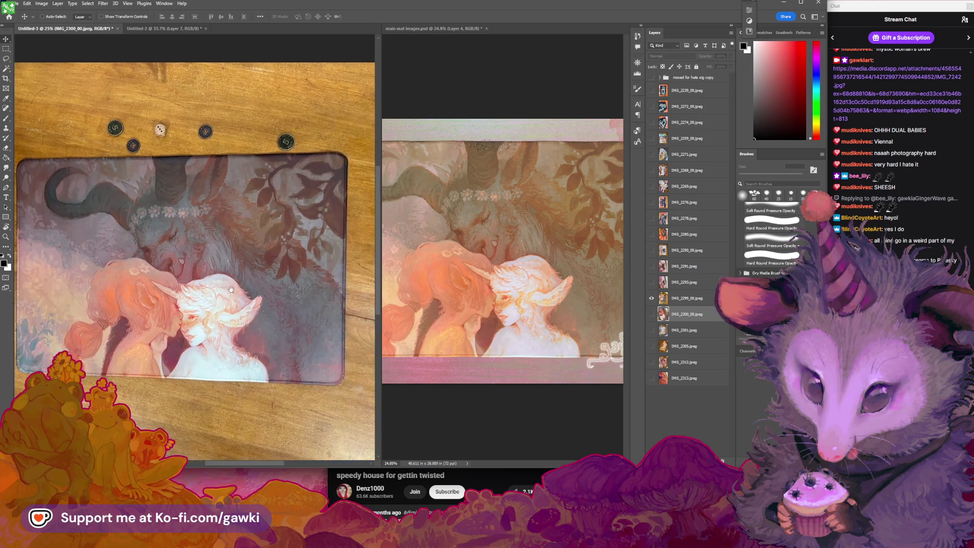